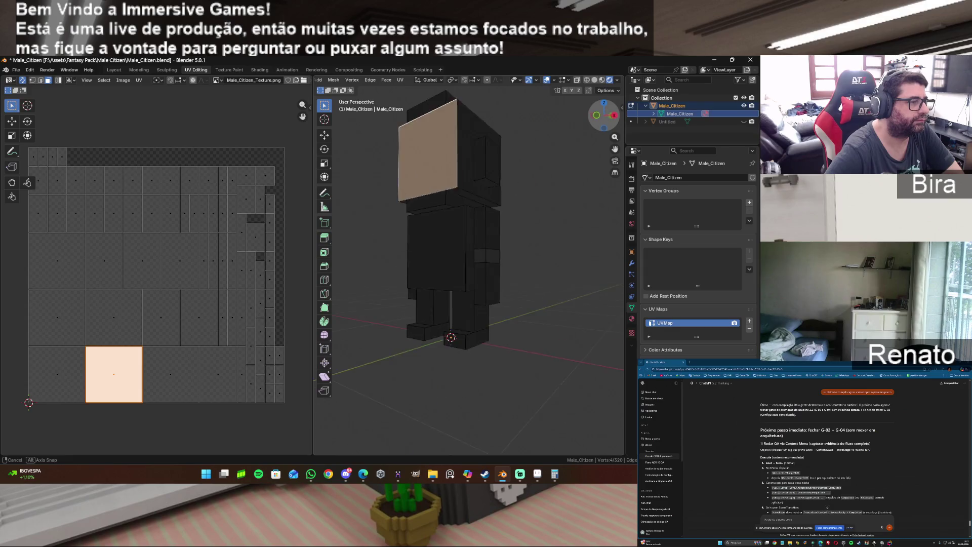
Show the citizen with its peach texture in Material Preview and orbit to its side.
left_click(162, 302)
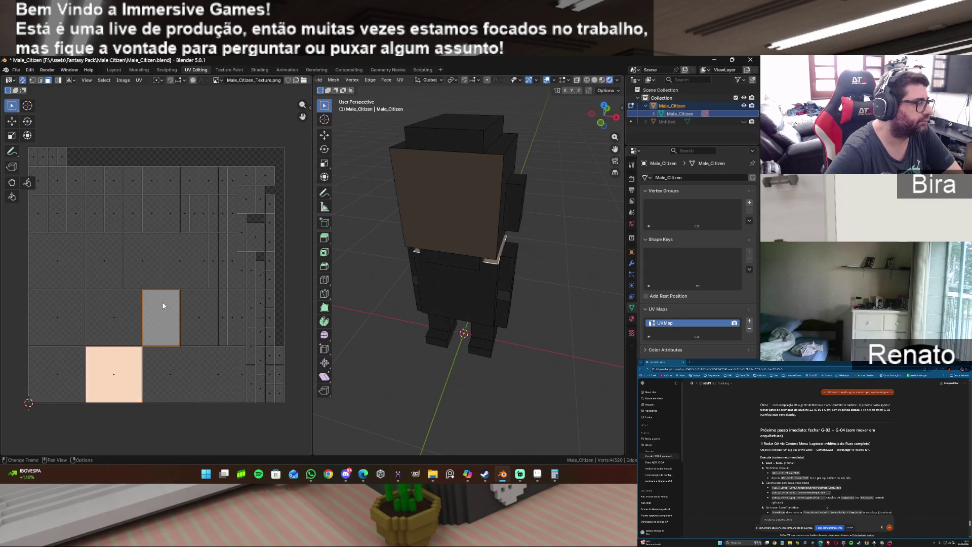
left_click(164, 258)
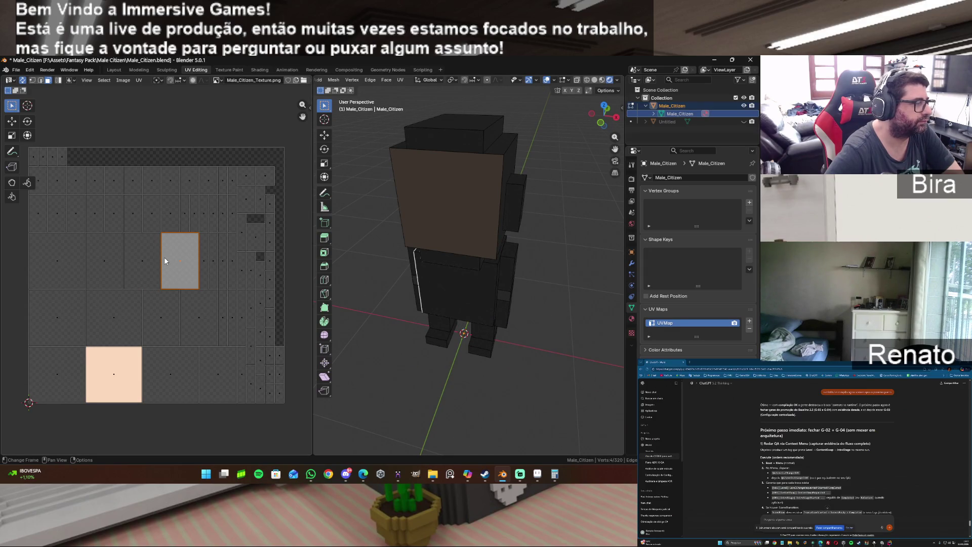
left_click(602, 80)
mouse_move(605, 111)
left_mouse_down()
mouse_move(605, 135)
mouse_move(615, 134)
mouse_move(607, 134)
left_mouse_up()
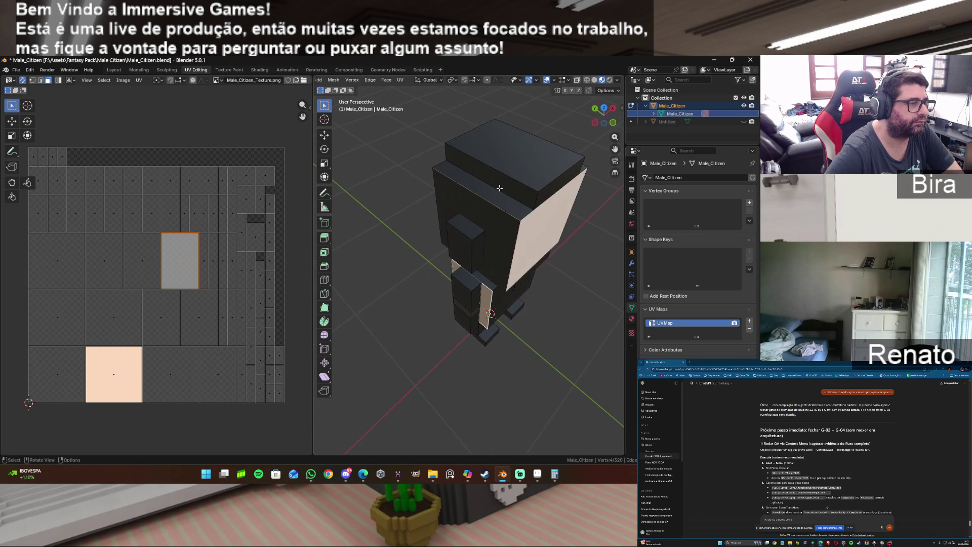
scroll(499, 188, "up", 2)
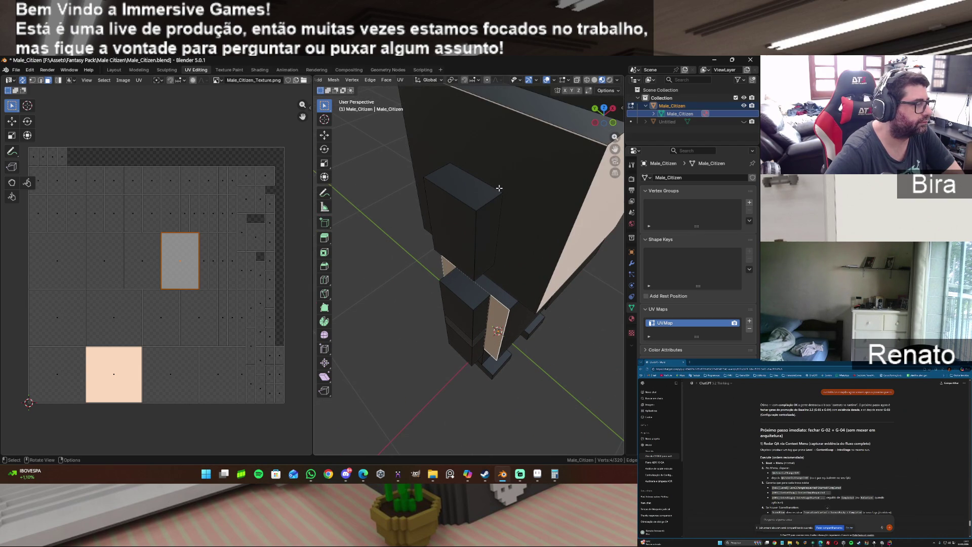
Compare which UV faces map onto the head, then deselect all and zoom toward the head.
left_click(175, 370)
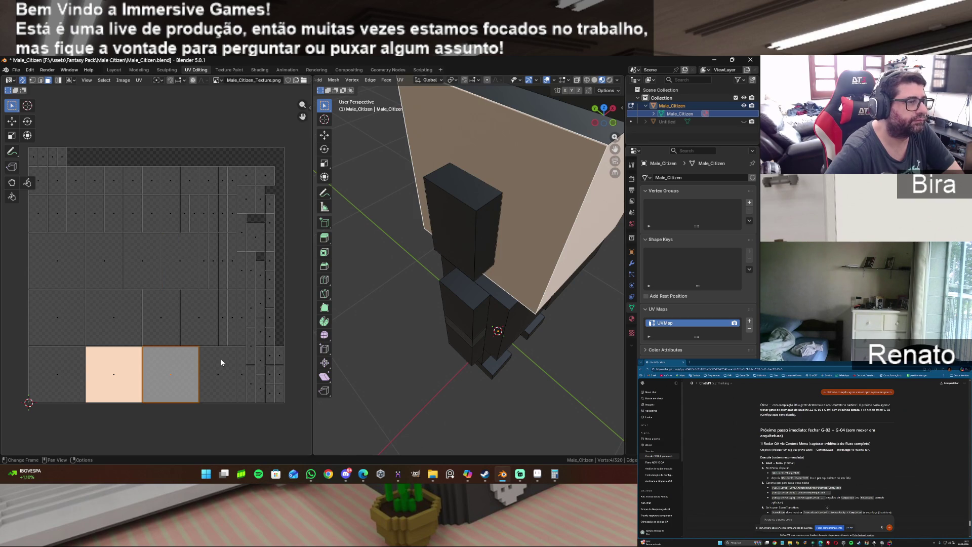
left_click(221, 362)
left_click(176, 360)
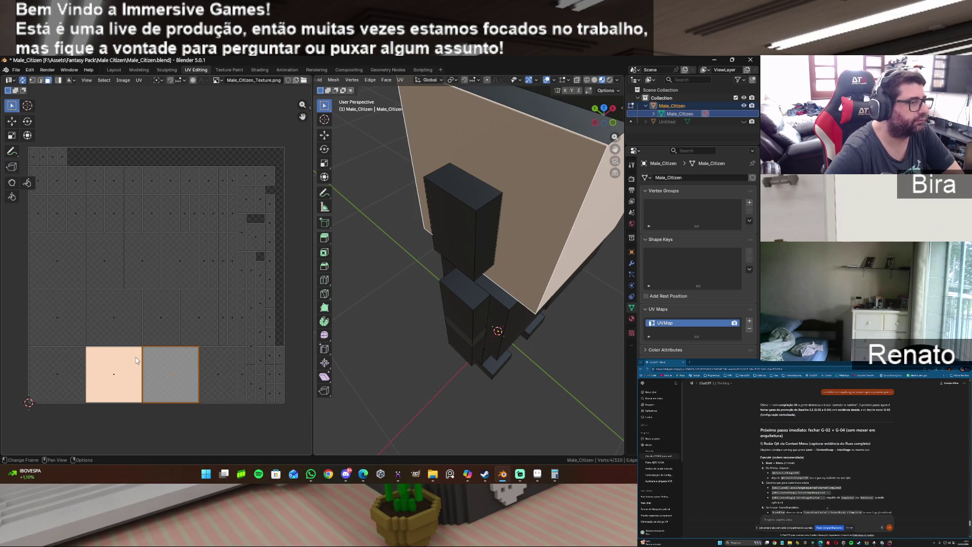
key("alt+a")
mouse_move(616, 151)
left_mouse_down()
mouse_move(616, 122)
mouse_move(598, 151)
mouse_move(608, 118)
mouse_move(583, 108)
left_mouse_up()
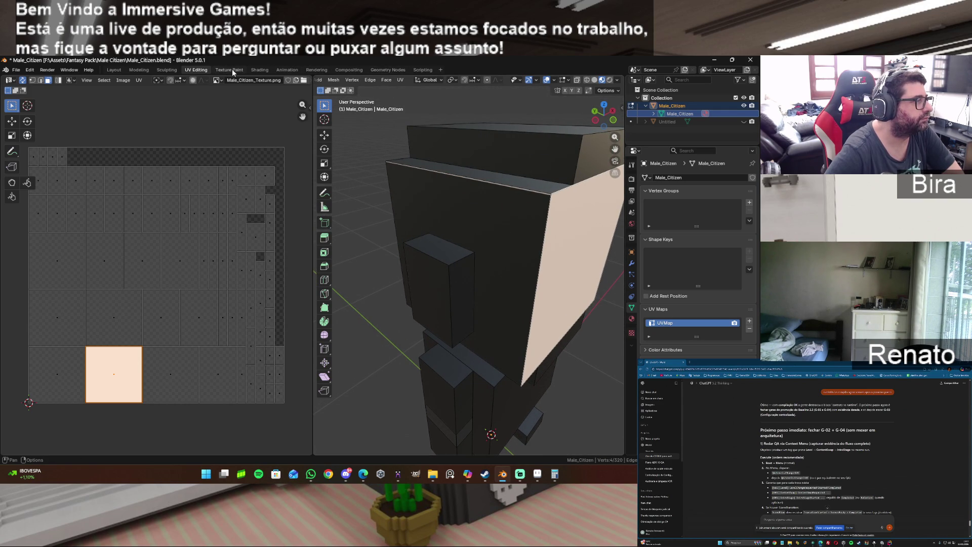
key("shift+Tab")
Frame Material.001's nodes in the Shading workspace, with Male_Citizen_Texture.png feeding the Principled BSDF.
left_click(259, 70)
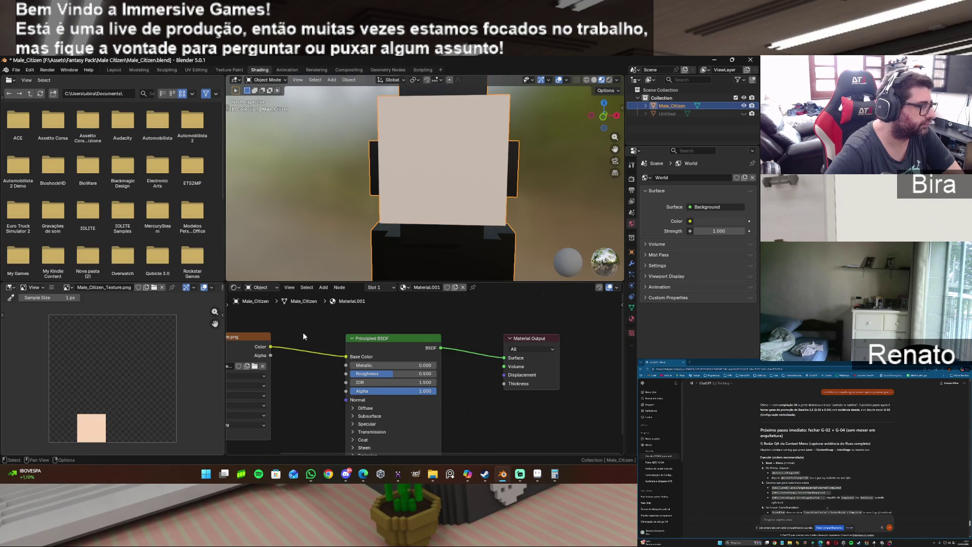
right_click(310, 388)
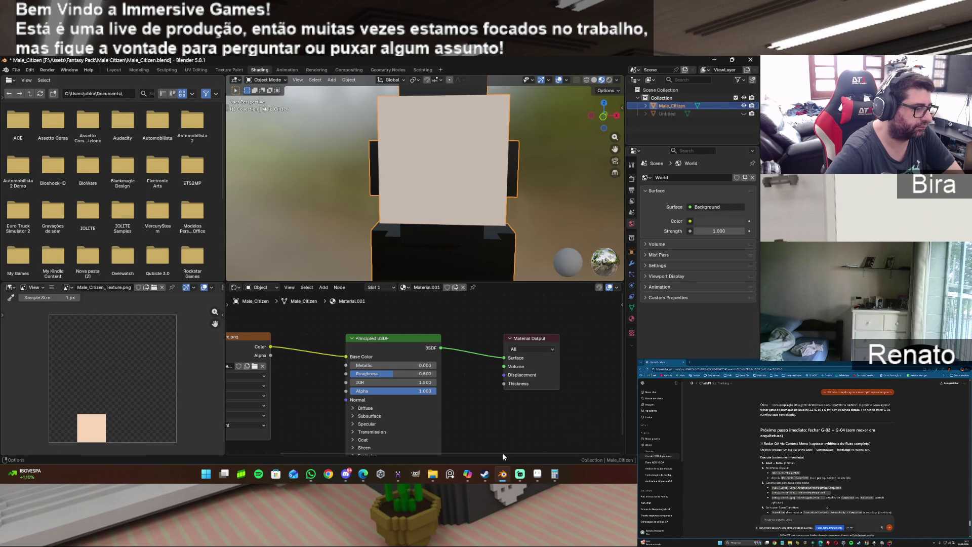
scroll(502, 453, "left", 4, "ctrl")
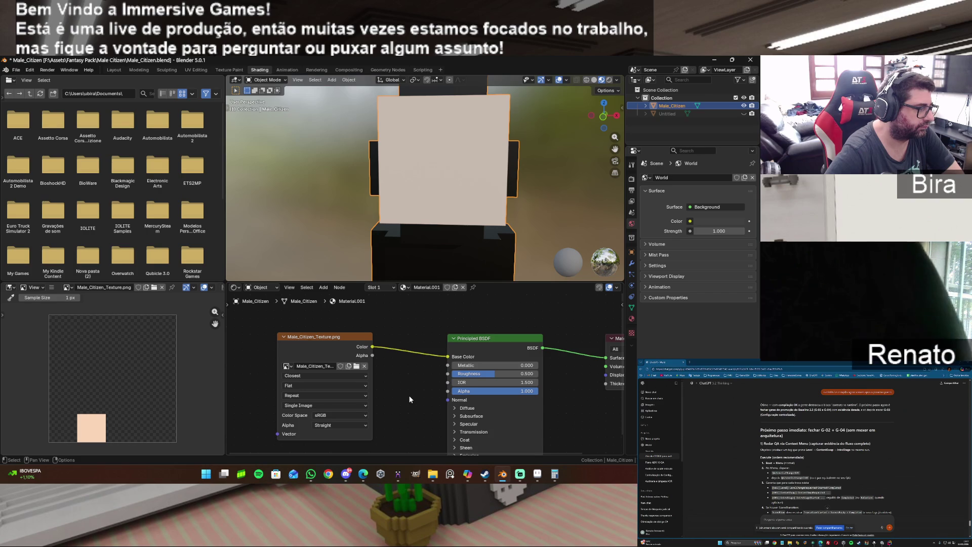
scroll(408, 395, "down", 1)
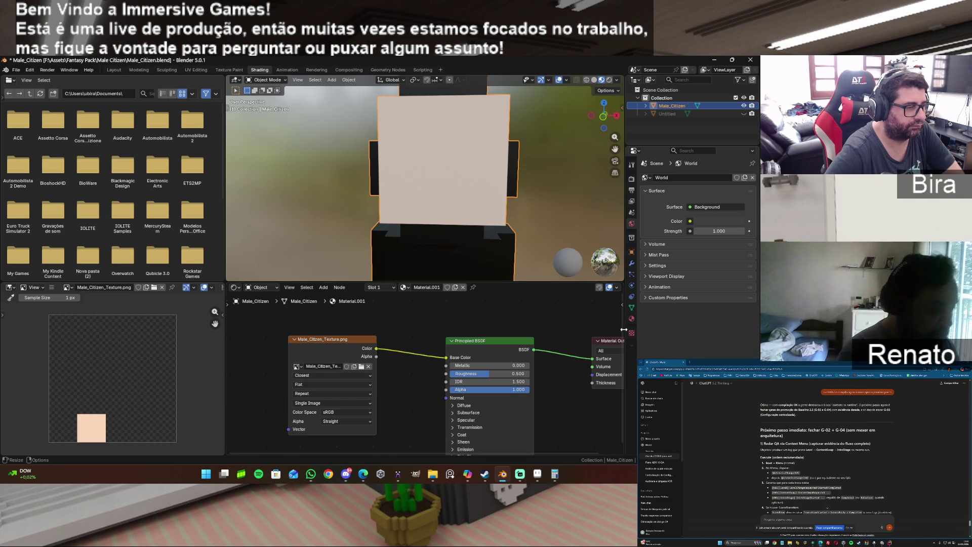
mouse_move(625, 326)
left_mouse_down()
mouse_move(567, 327)
mouse_move(625, 326)
left_mouse_up()
key("Home")
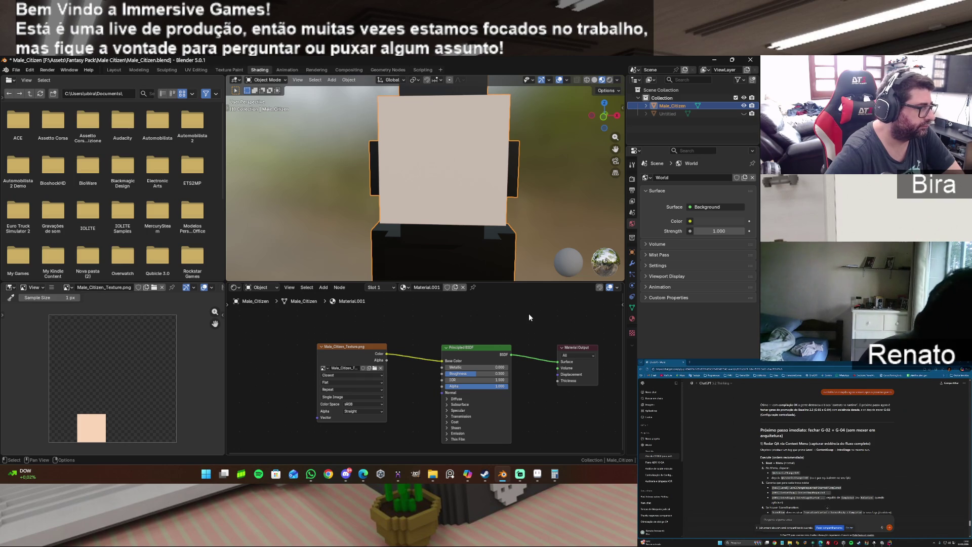
Unhide the outline Layer in Male_Citizen_UV_Layout.png and marquee-select the peach face square.
left_click(541, 476)
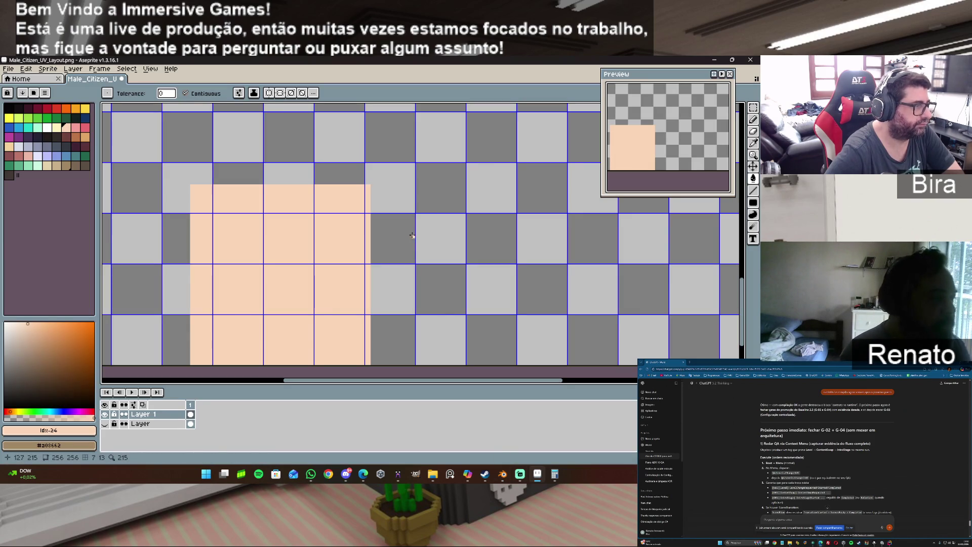
left_click(104, 424)
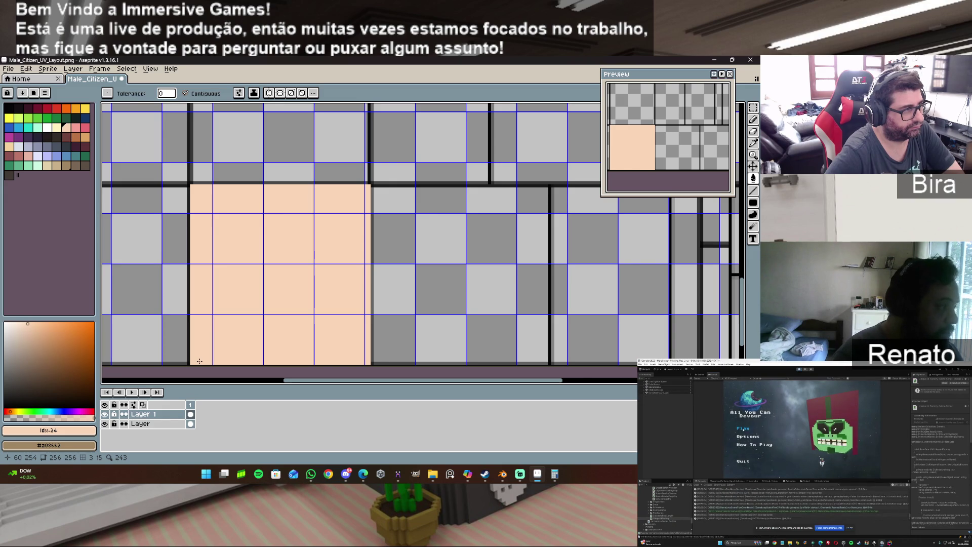
mouse_move(540, 383)
left_mouse_down()
mouse_move(451, 384)
mouse_move(472, 383)
left_mouse_up()
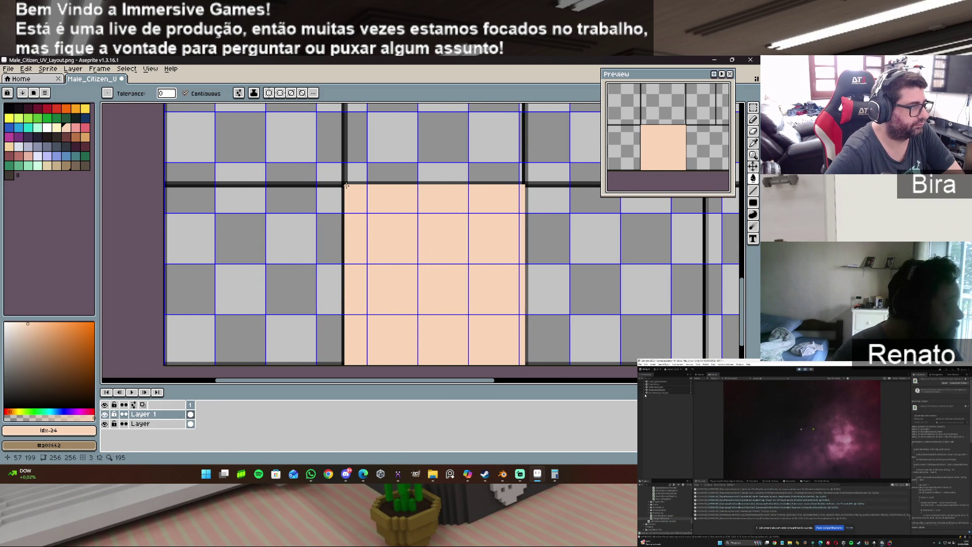
left_click(755, 108)
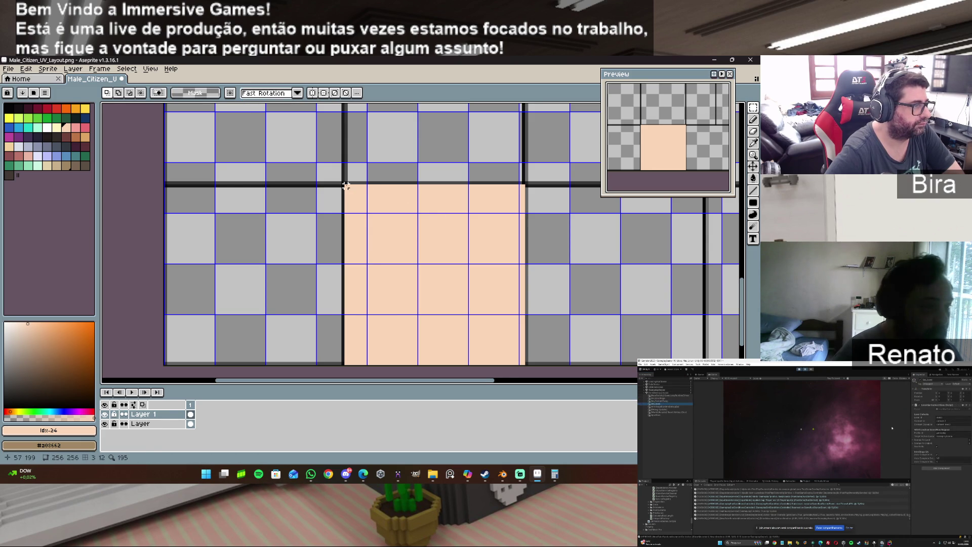
mouse_move(346, 185)
left_mouse_down()
mouse_move(440, 364)
mouse_move(524, 364)
left_mouse_up()
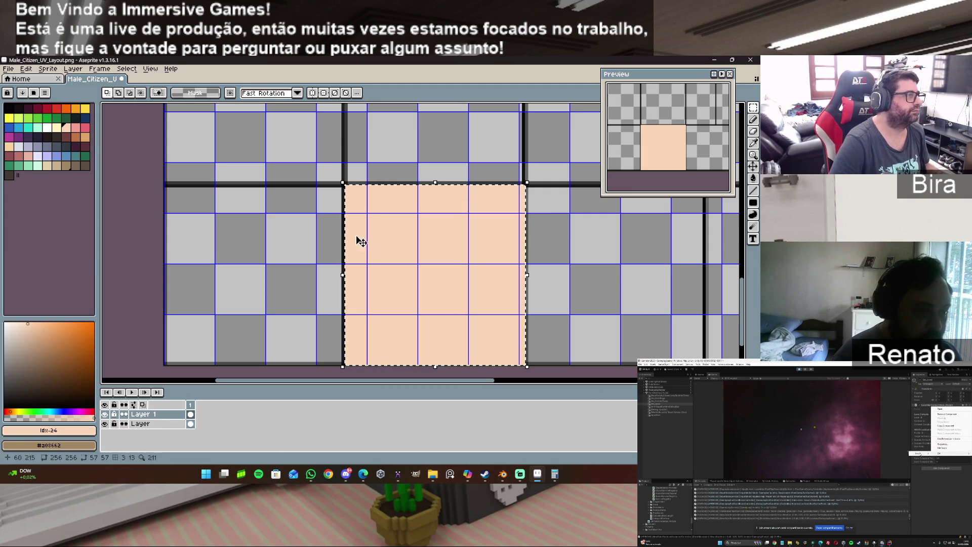
Paste the copied peach square into a new 57×57 sprite and commit it.
left_click(13, 70)
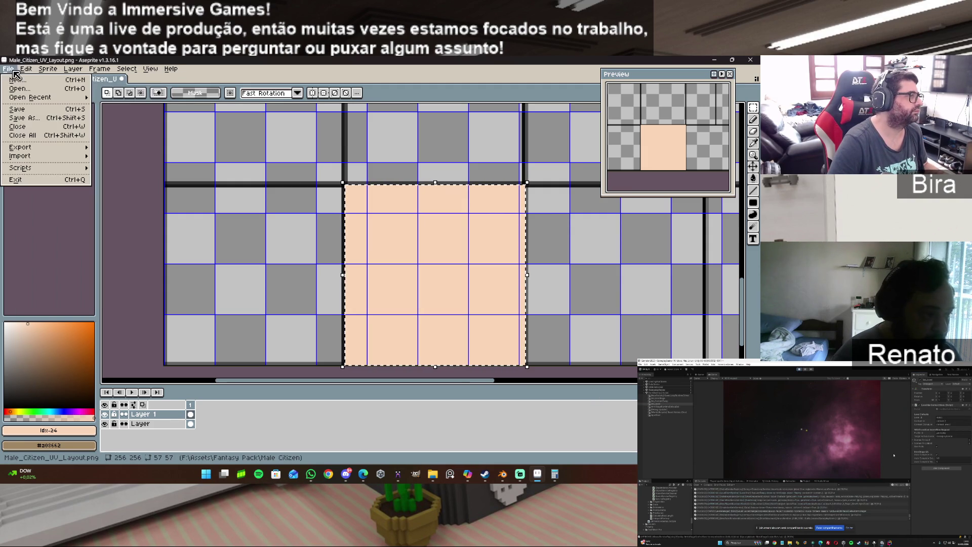
left_click(17, 79)
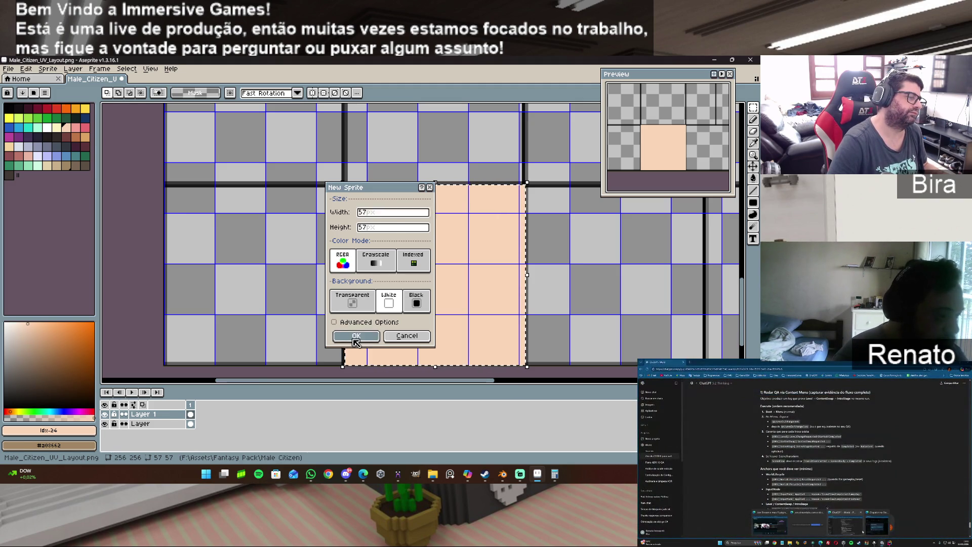
left_click(354, 338)
key("ctrl+v")
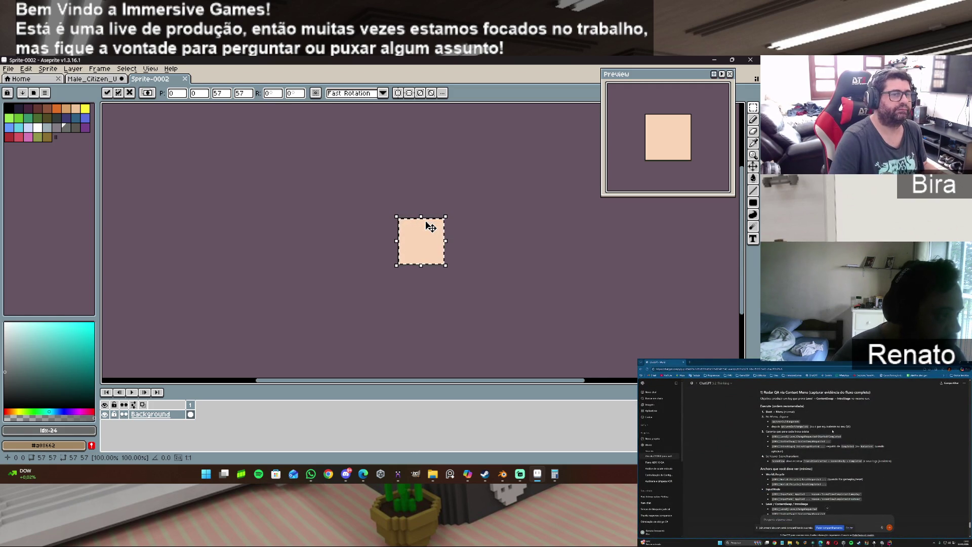
scroll(446, 226, "down", 1)
scroll(454, 226, "up", 4)
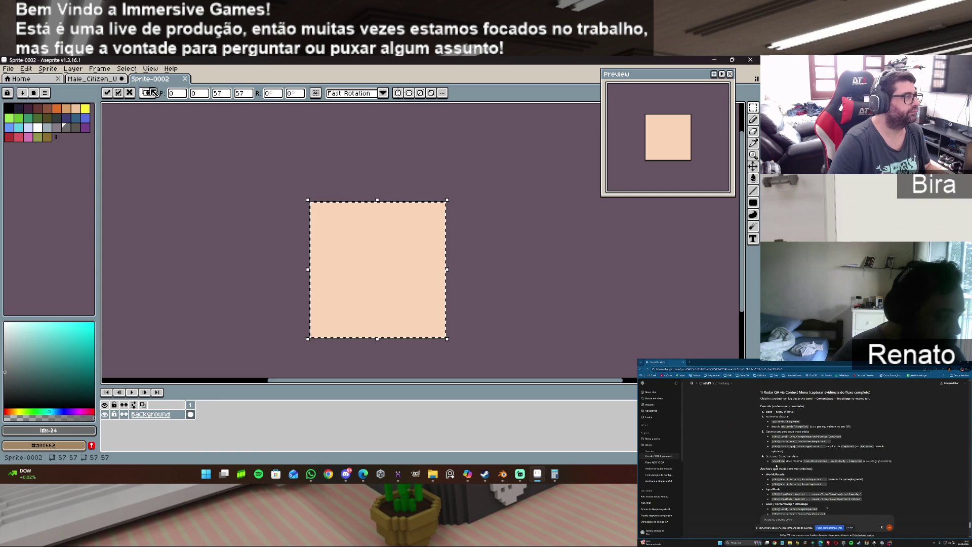
left_click(358, 186)
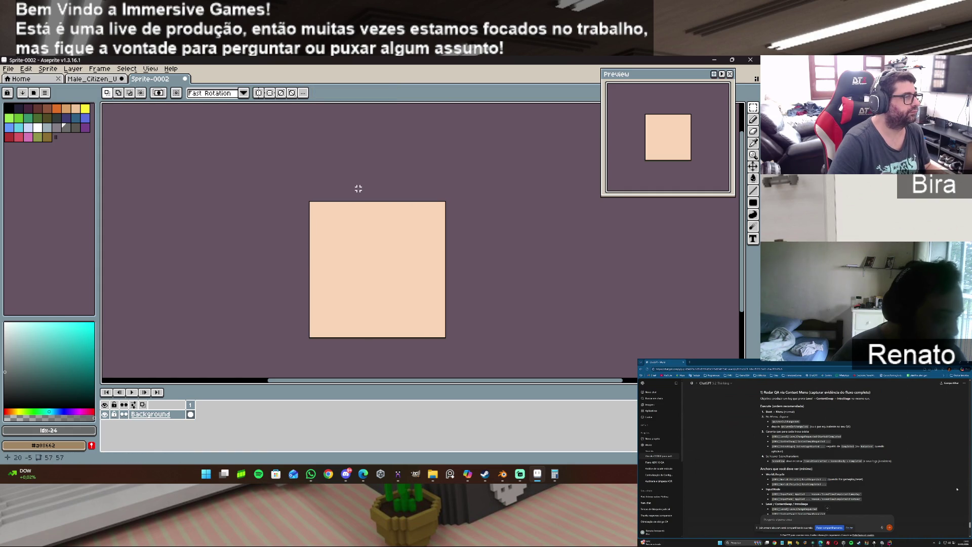
Close the Sprite-0002 test without saving and start another new sprite.
left_click(184, 79)
left_click(386, 283)
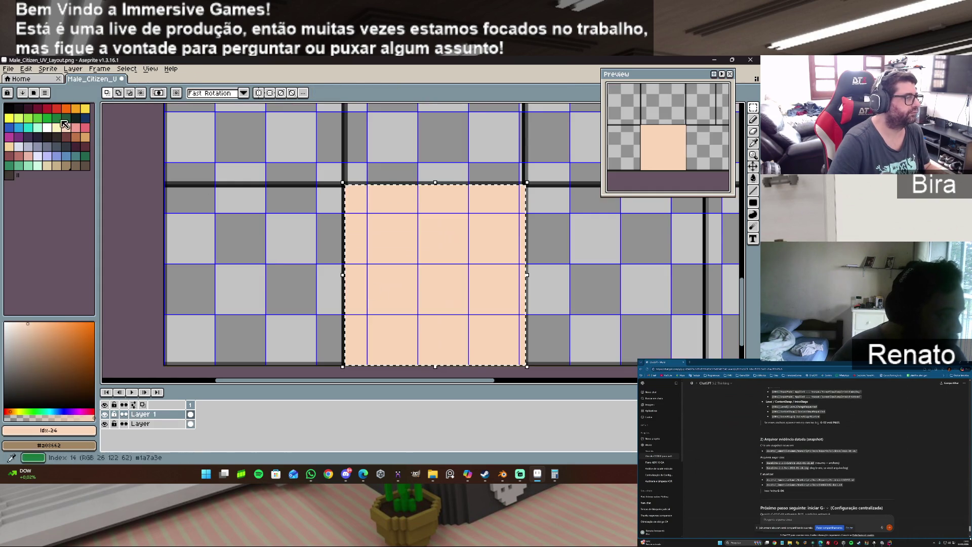
left_click(11, 70)
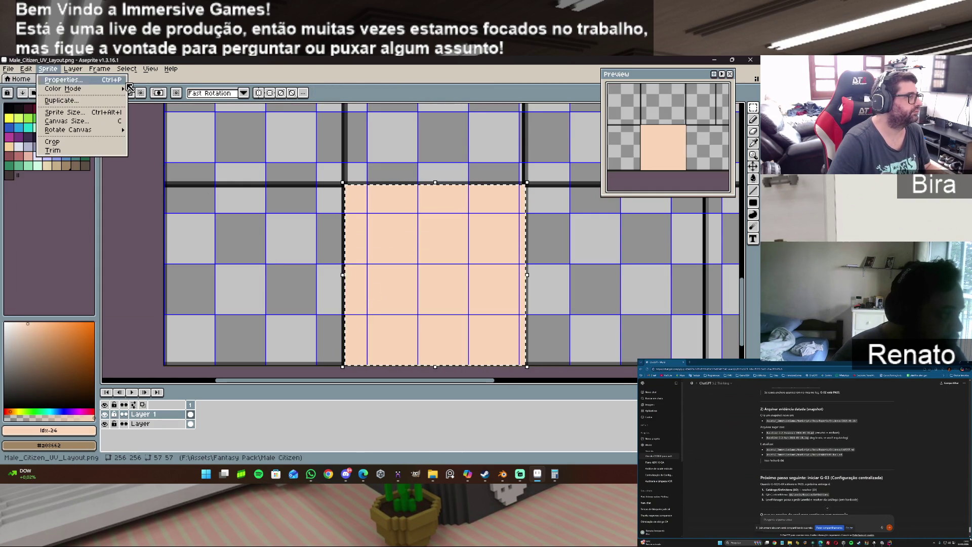
left_click(13, 81)
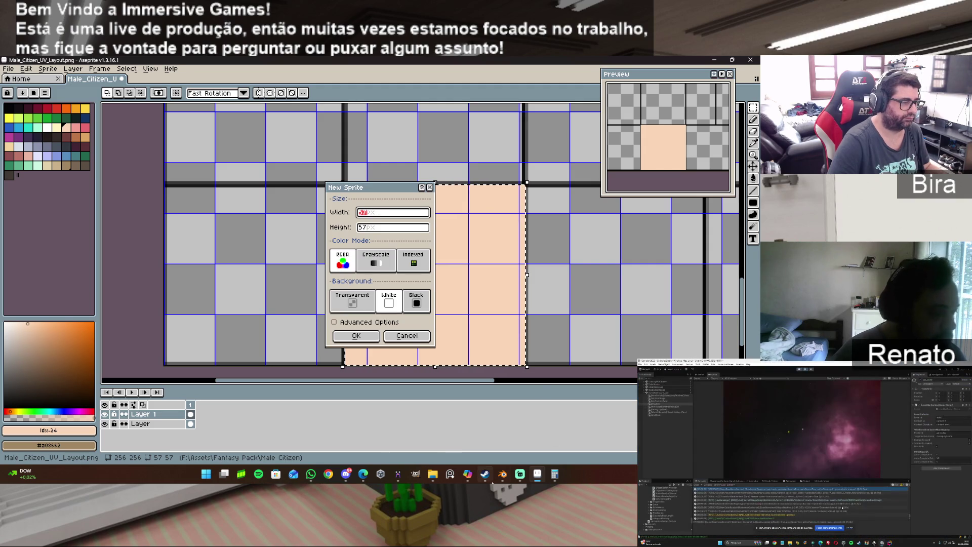
left_click(398, 479)
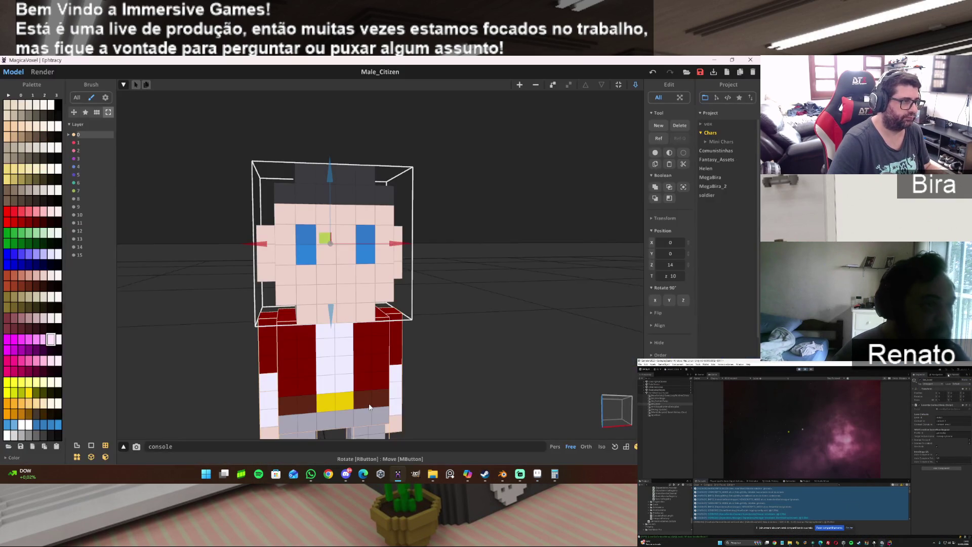
Review the Male_Citizen voxel face in MagicaVoxel, then return to Aseprite's New Sprite dialog.
mouse_move(552, 478)
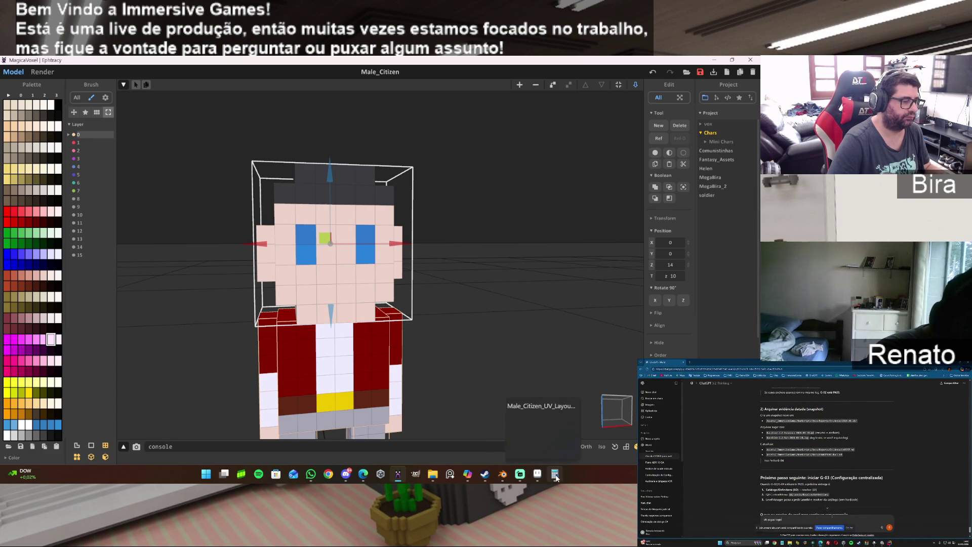
mouse_move(414, 475)
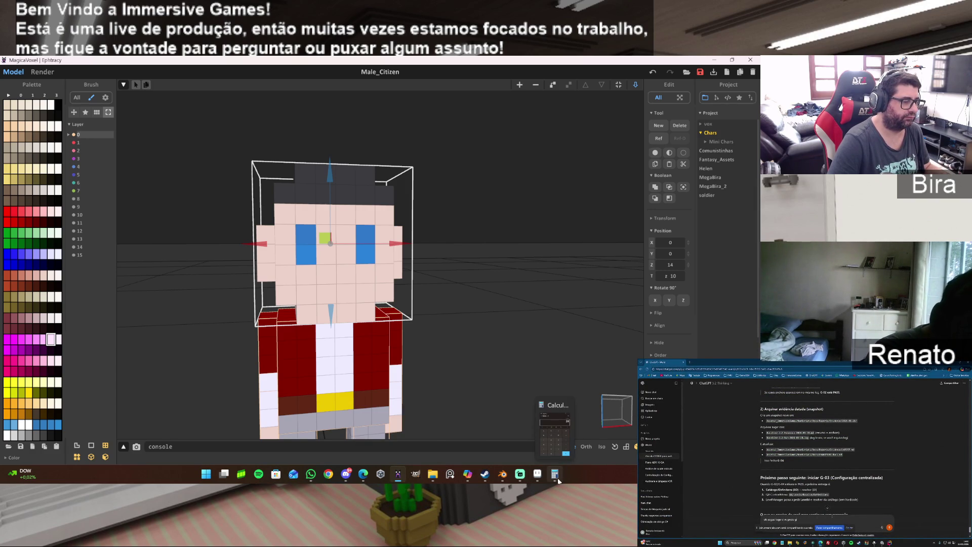
left_click(537, 473)
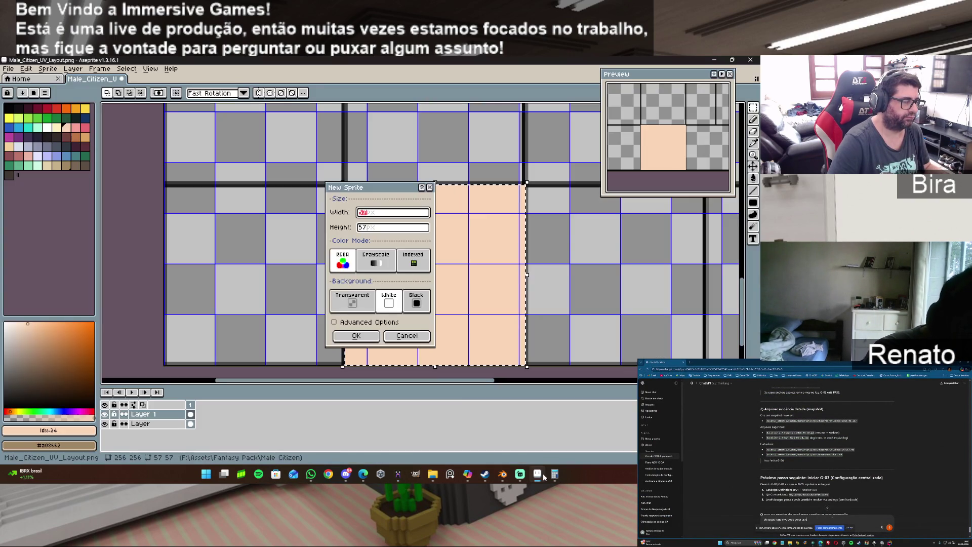
Create a new 24×24 sprite, Sprite-0003.
type("32")
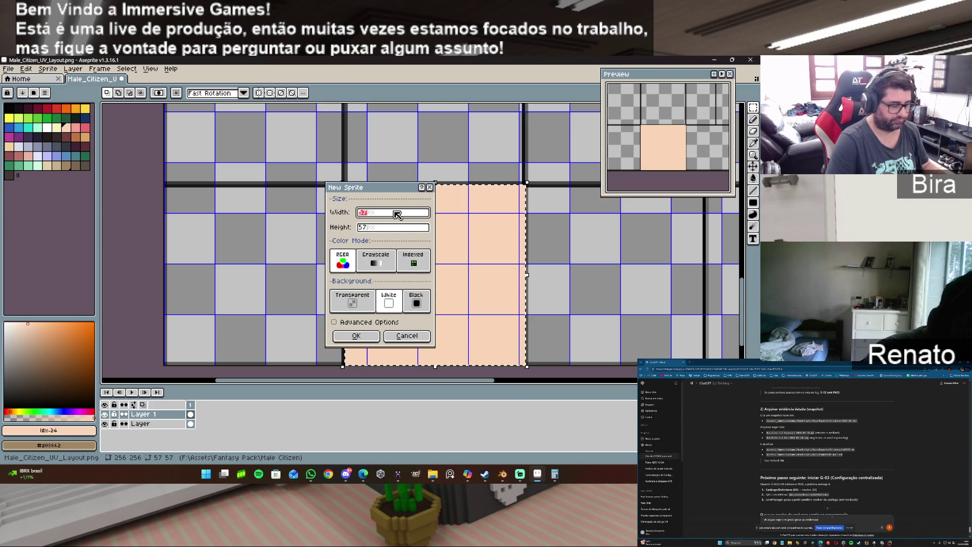
left_click(386, 229)
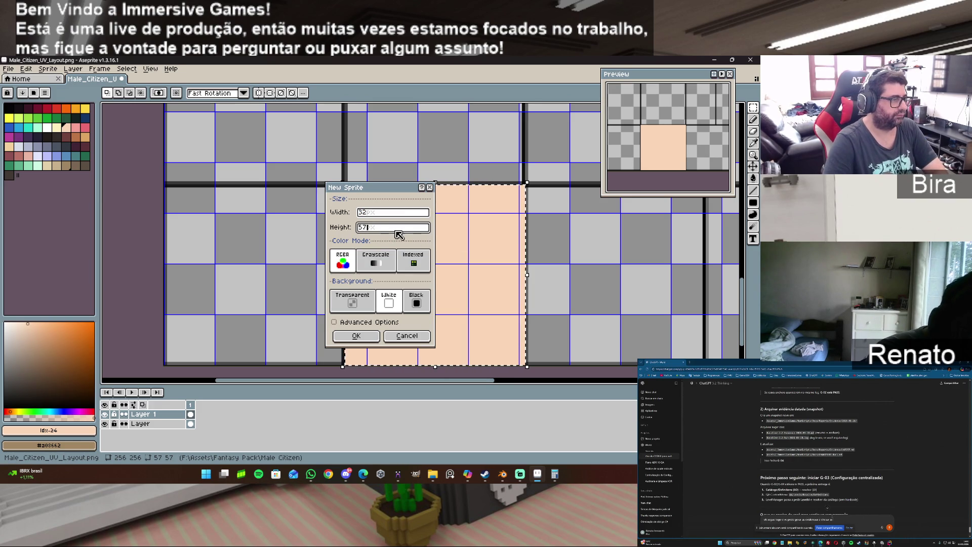
type("32")
left_click_drag(399, 234, 362, 230)
type("32")
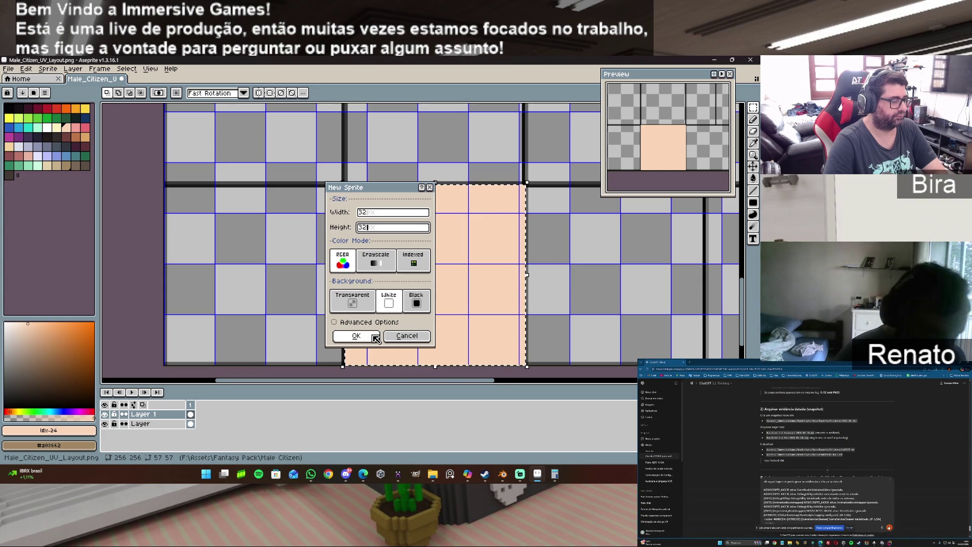
left_click(358, 212)
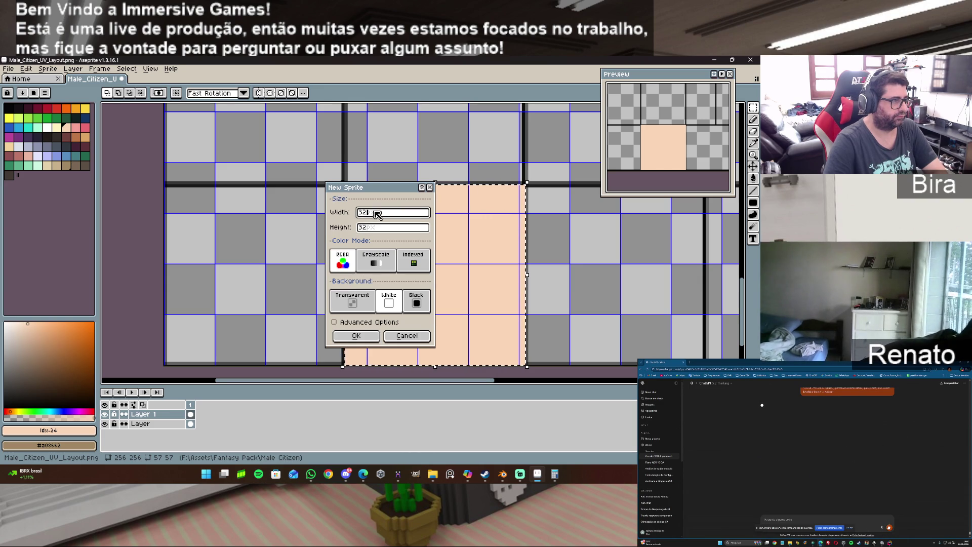
type("24")
left_click(377, 227)
type("24")
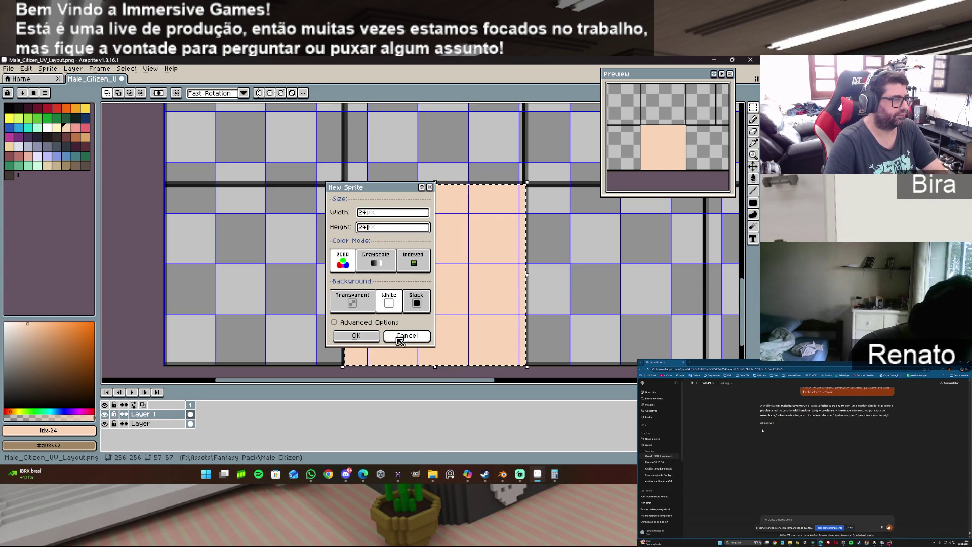
left_click(363, 337)
scroll(488, 255, "up", 4)
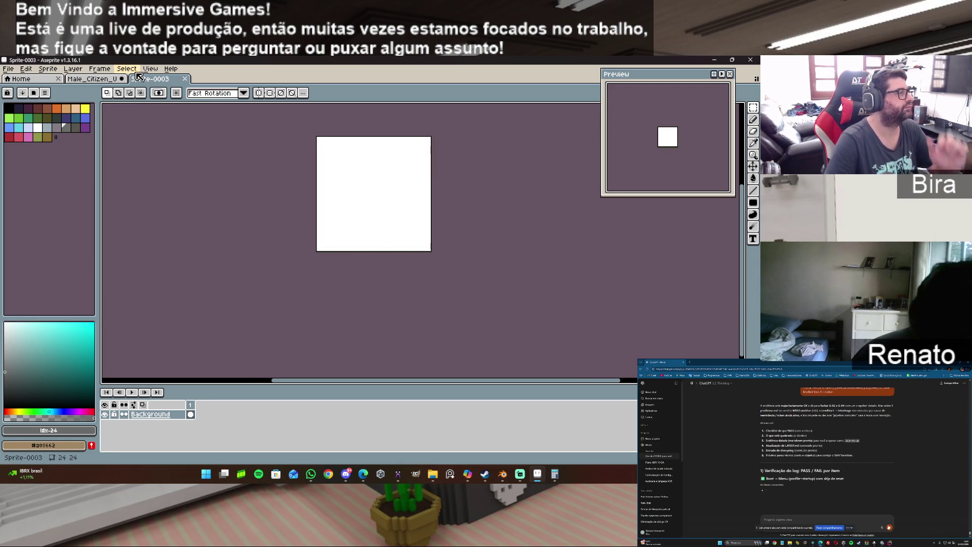
Set the grid to 4×4 pixel cells, giving a 6×6 grid.
left_click(150, 69)
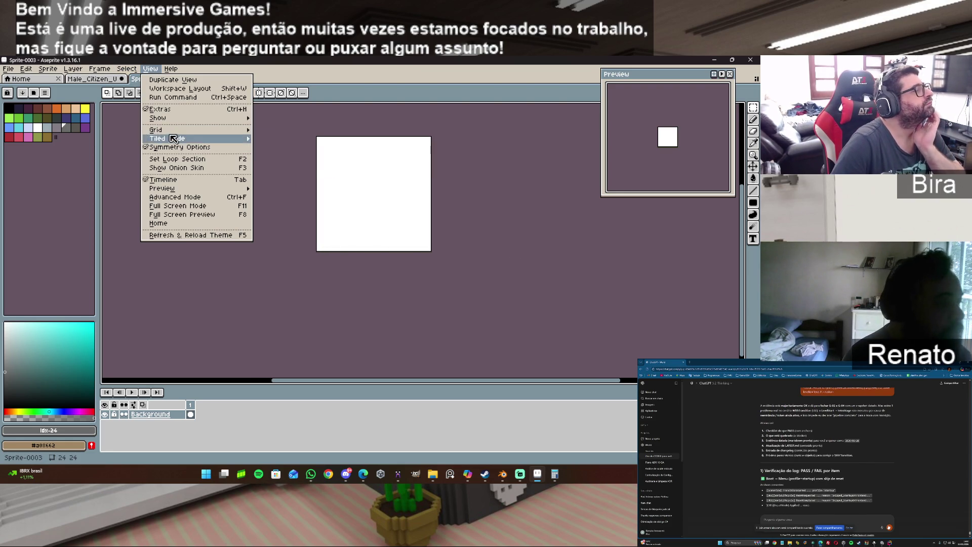
mouse_move(175, 134)
left_click(282, 130)
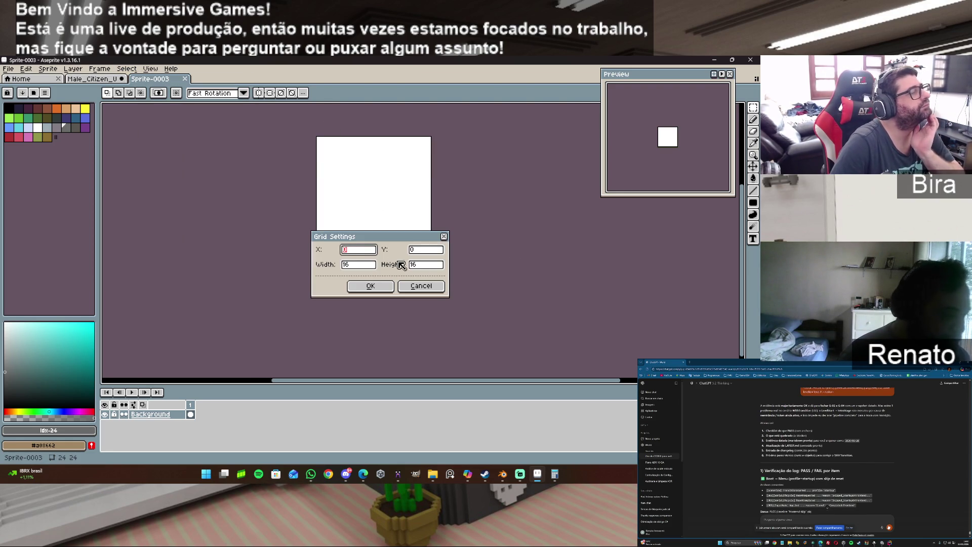
left_click(367, 265)
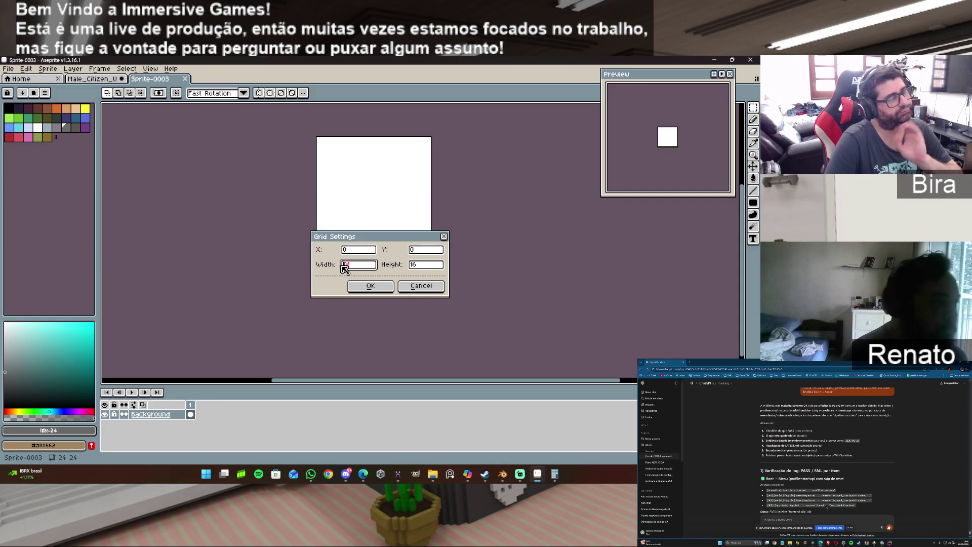
key("BackSpace")
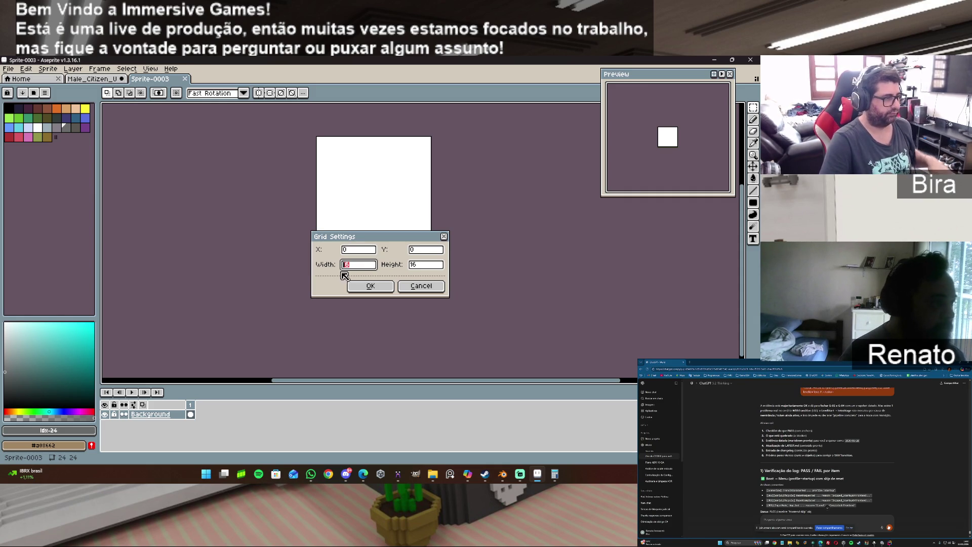
type("4")
left_click(423, 266)
type("4")
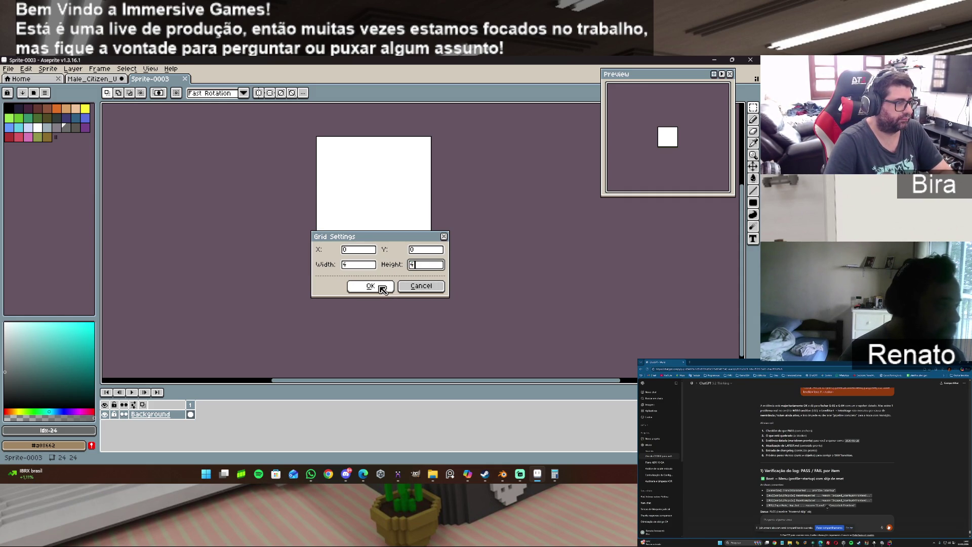
left_click(379, 286)
scroll(446, 186, "up", 1)
scroll(446, 186, "up", 1)
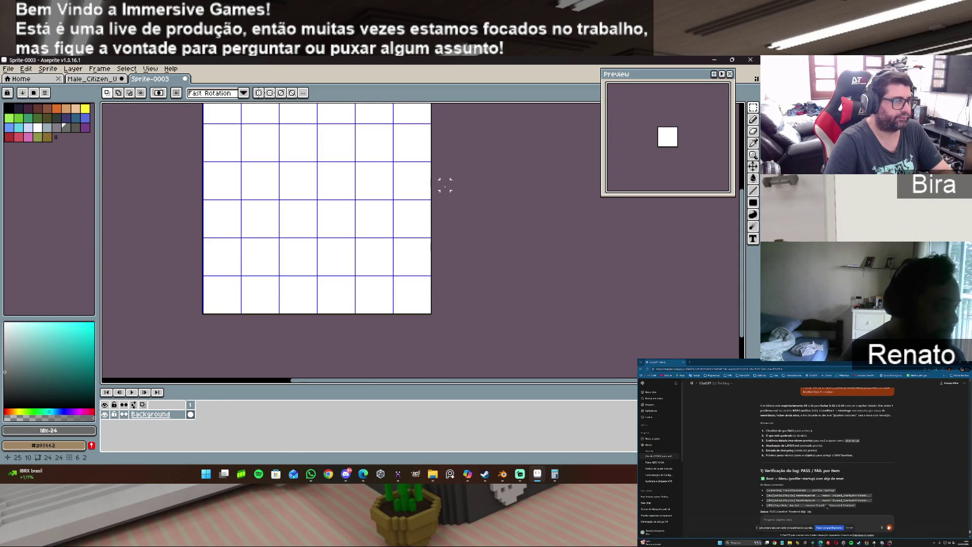
Switch the sprite's palette to the AAP-64 preset.
scroll(729, 270, "up", 2)
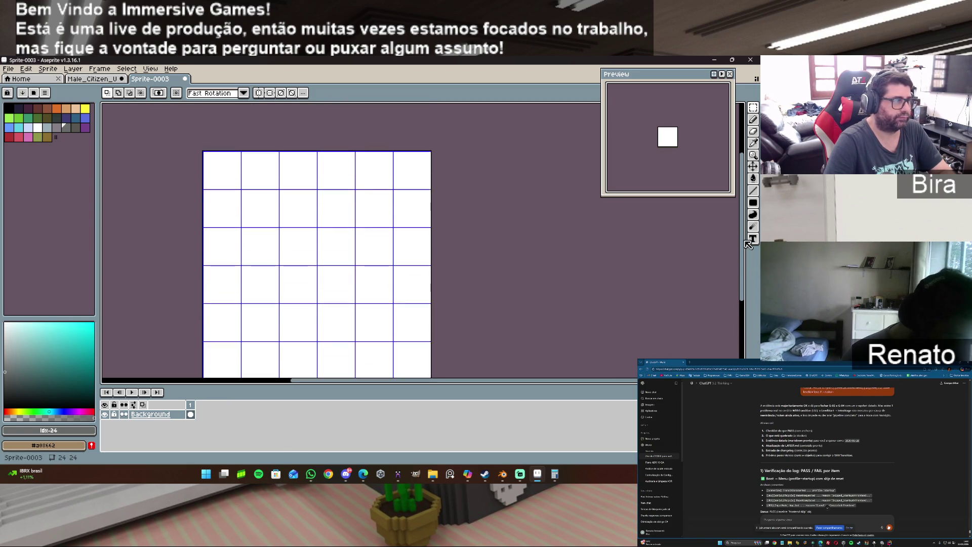
mouse_move(551, 384)
left_mouse_down()
mouse_move(484, 385)
mouse_move(497, 387)
left_mouse_up()
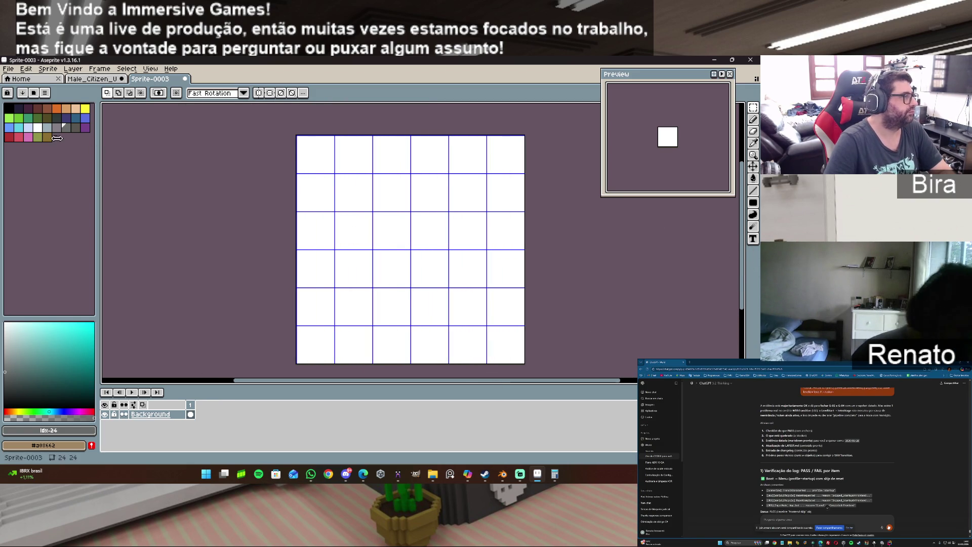
left_click(34, 93)
left_click(67, 149)
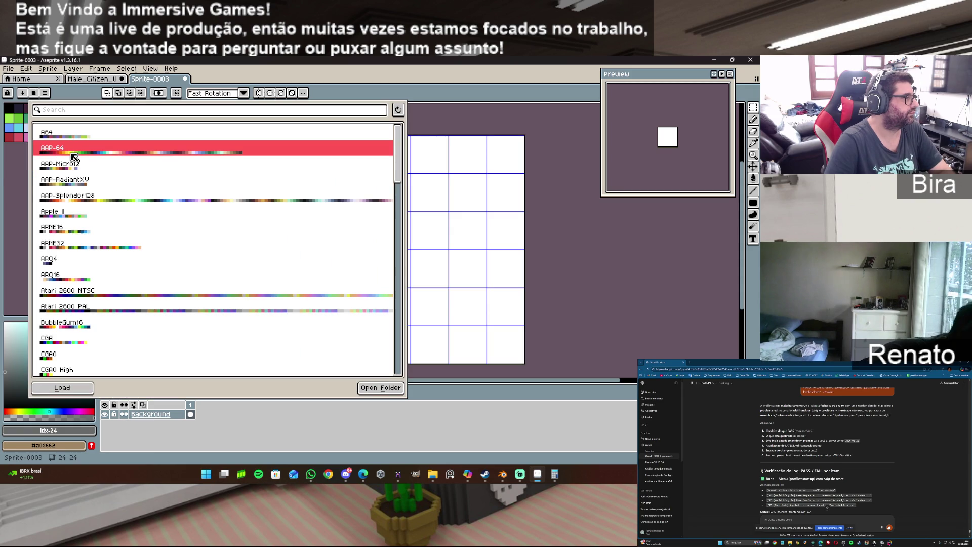
left_click(483, 111)
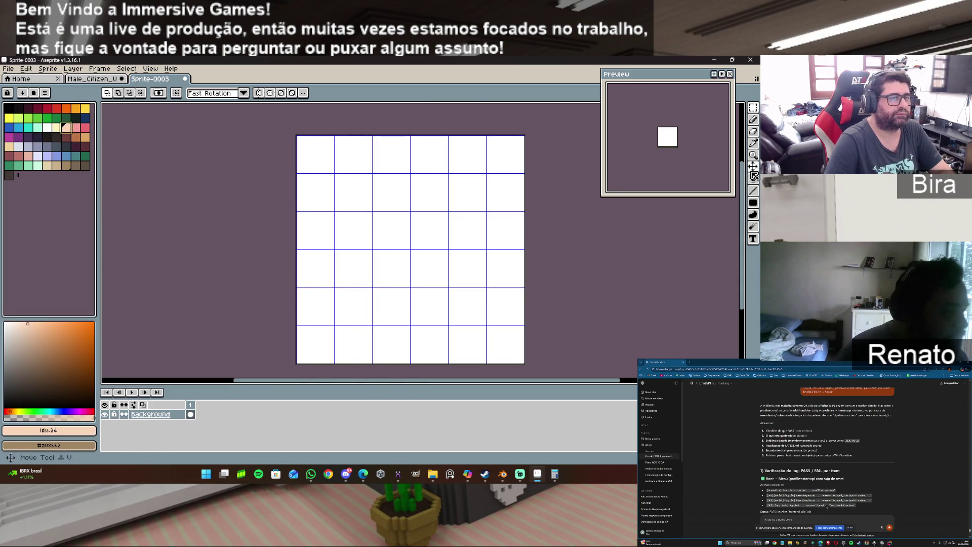
Bucket-fill the whole canvas with peach skin, pick blue, and bring MagicaVoxel forward.
left_click(752, 177)
left_click(457, 251)
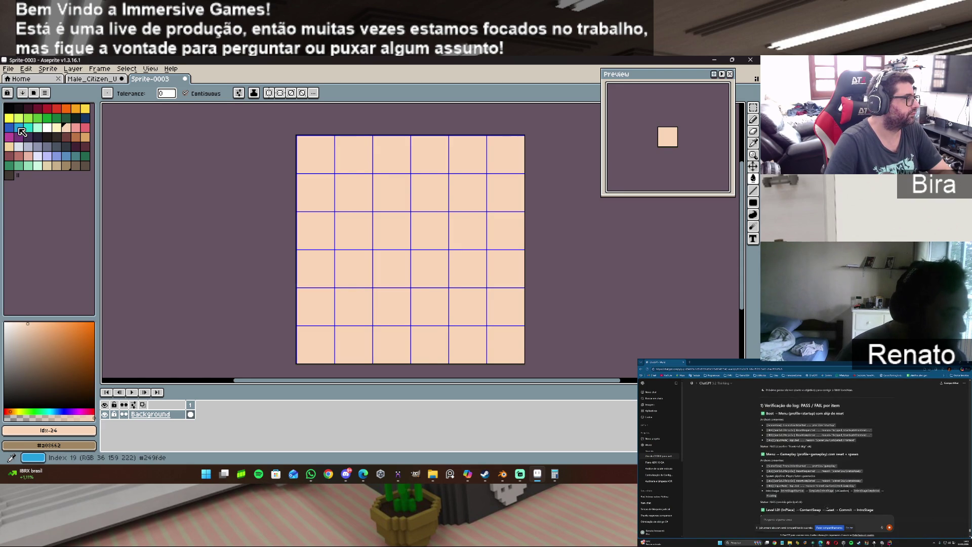
left_click(19, 129)
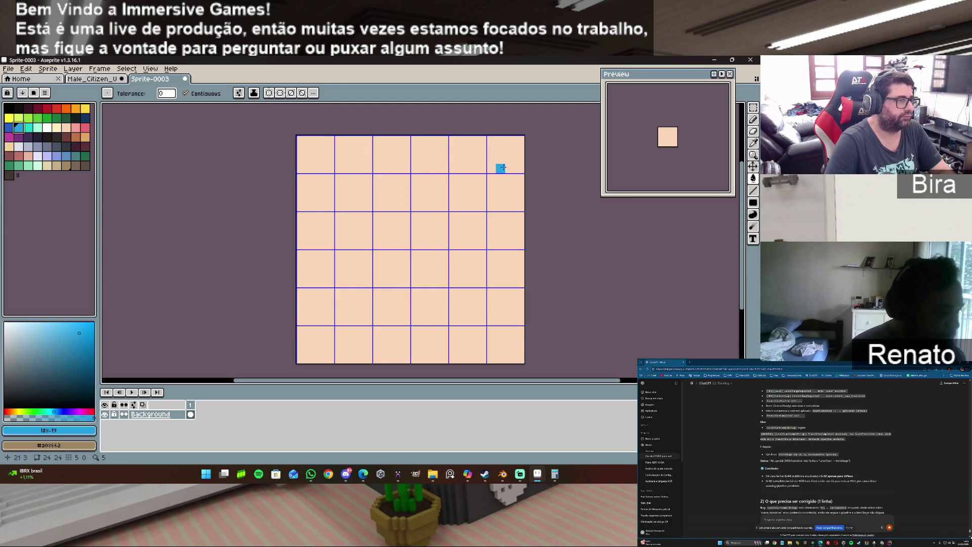
left_click(537, 473)
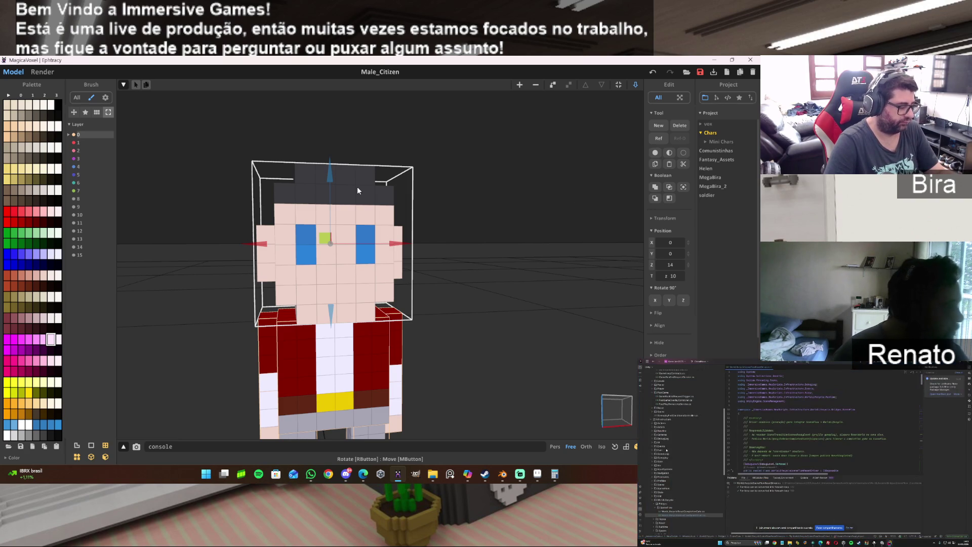
Undo the accidental cube move, open the head for voxel editing, and sample its grey.
left_click_drag(357, 190, 437, 195)
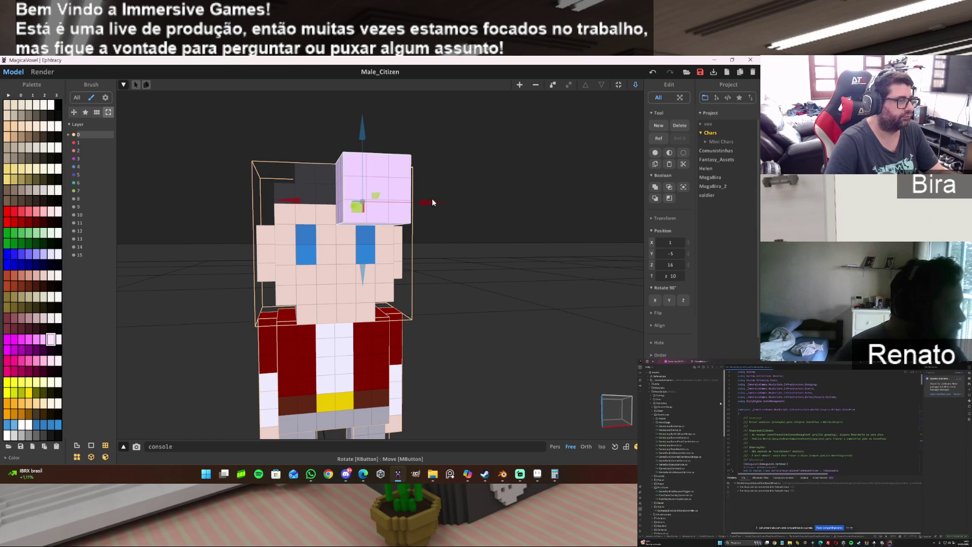
key("Delete")
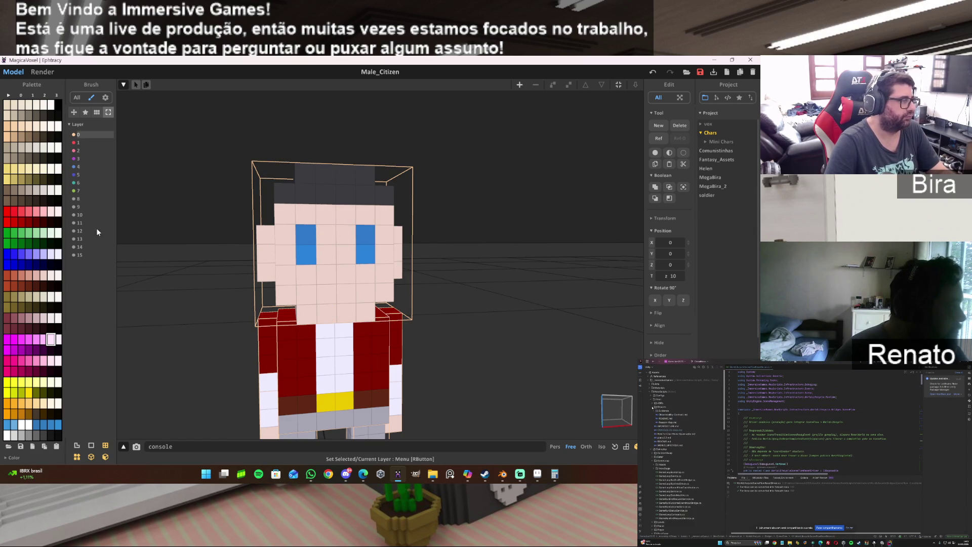
double_click(348, 186)
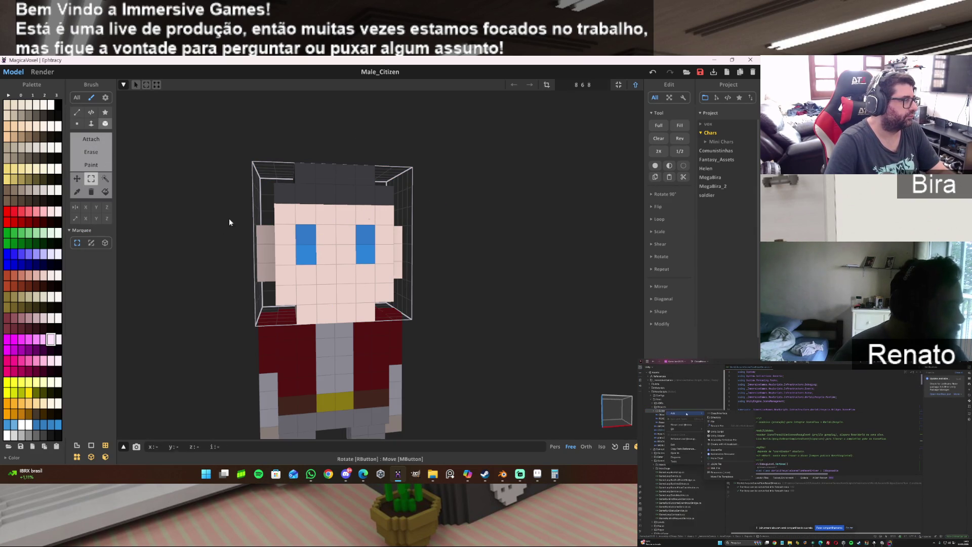
left_click(77, 192)
left_click(339, 183)
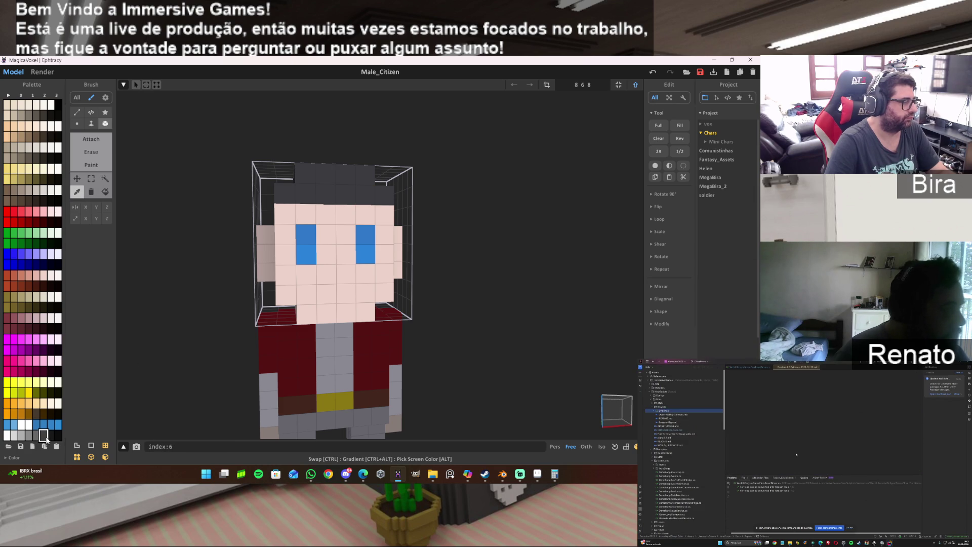
left_click(530, 474)
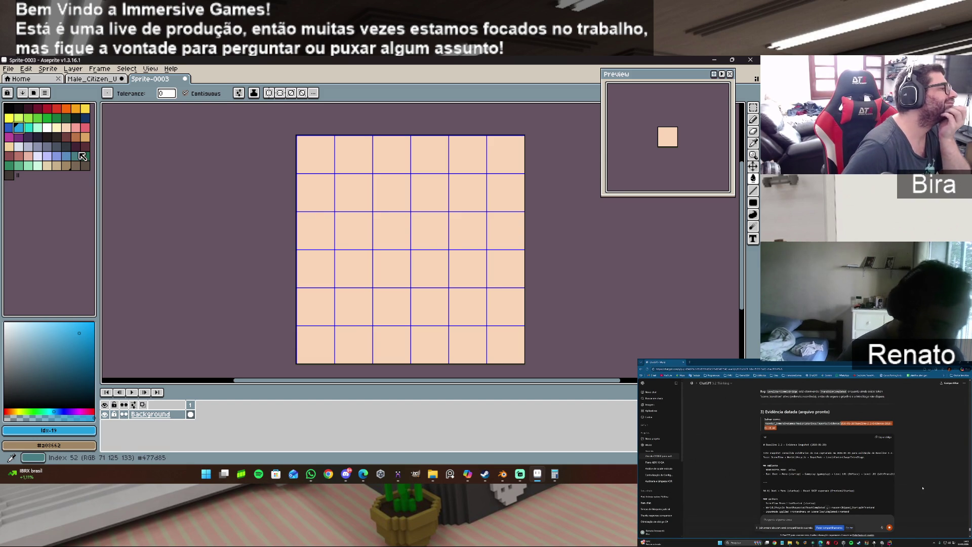
Draw a dark-red filled rectangle across the top 4-pixel row as hair, then pick white.
left_click(64, 136)
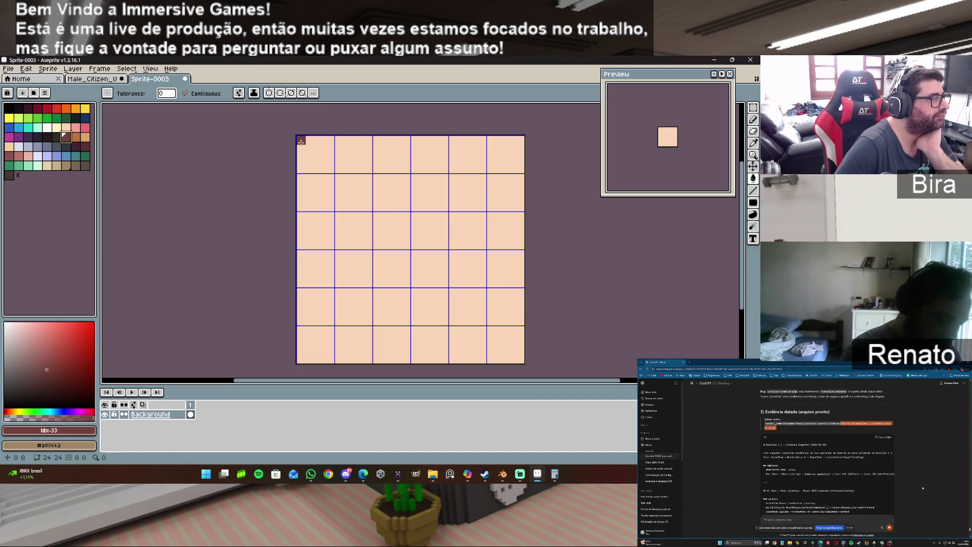
left_click(316, 155)
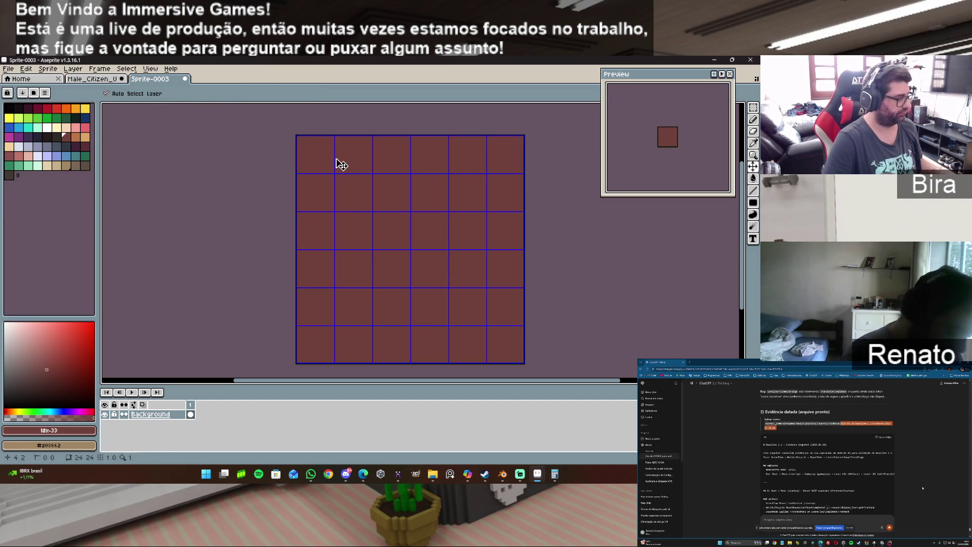
key("ctrl+z")
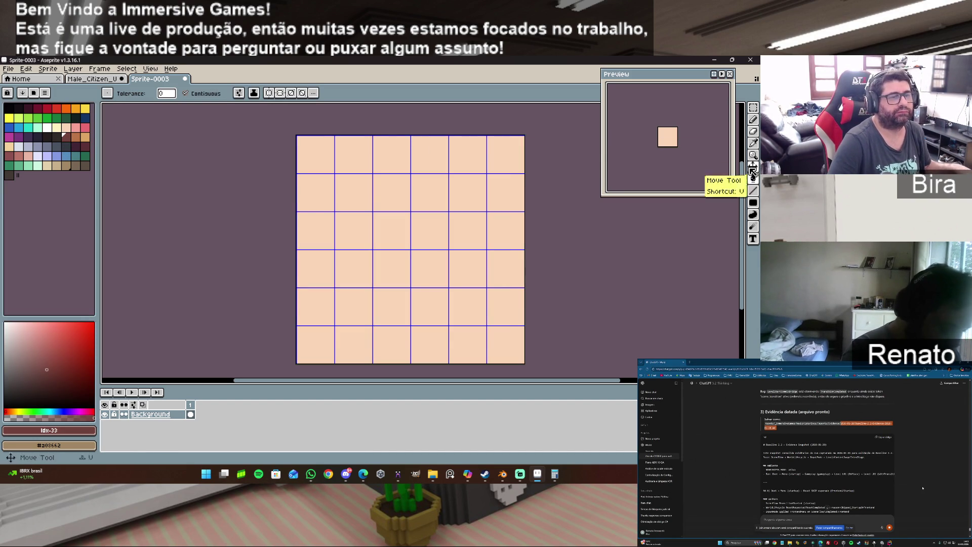
left_click(754, 202)
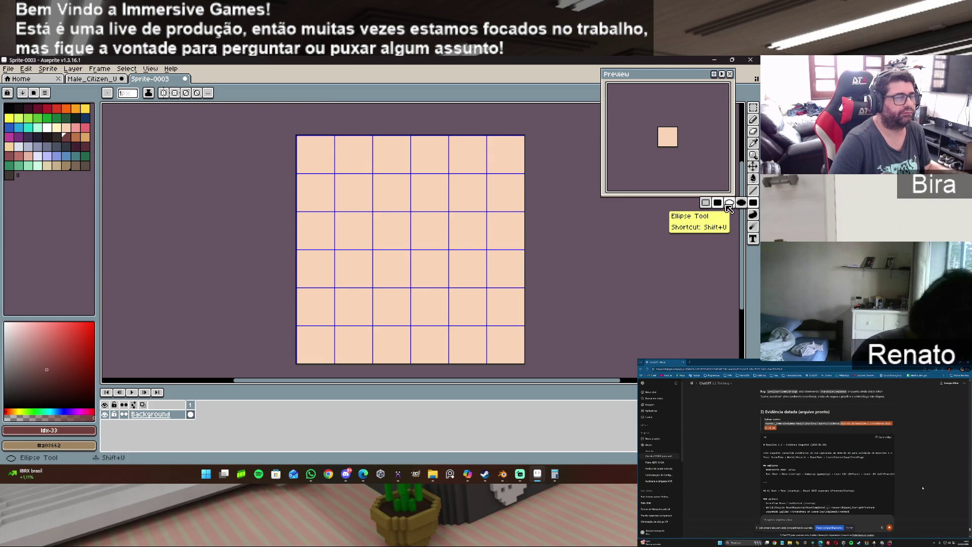
left_click_drag(302, 138, 520, 172)
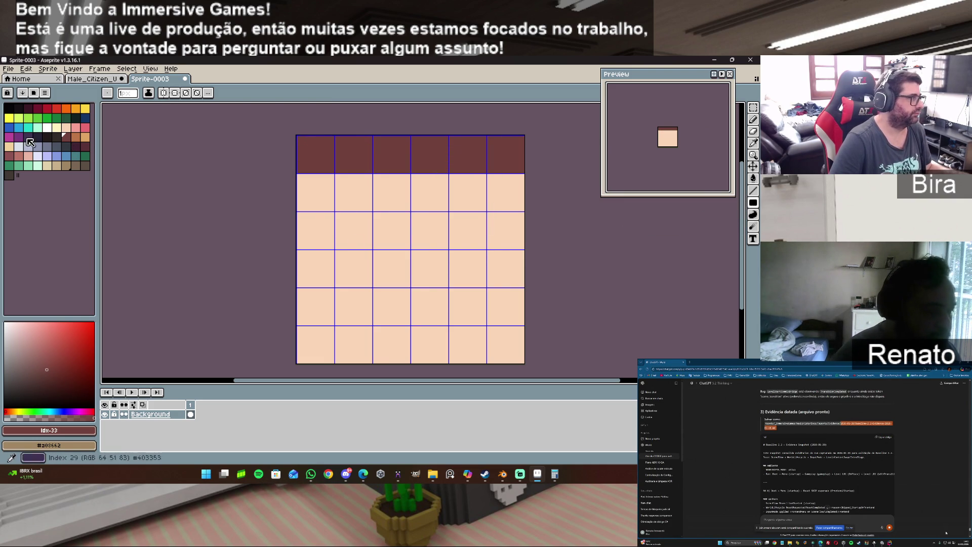
left_click(9, 127)
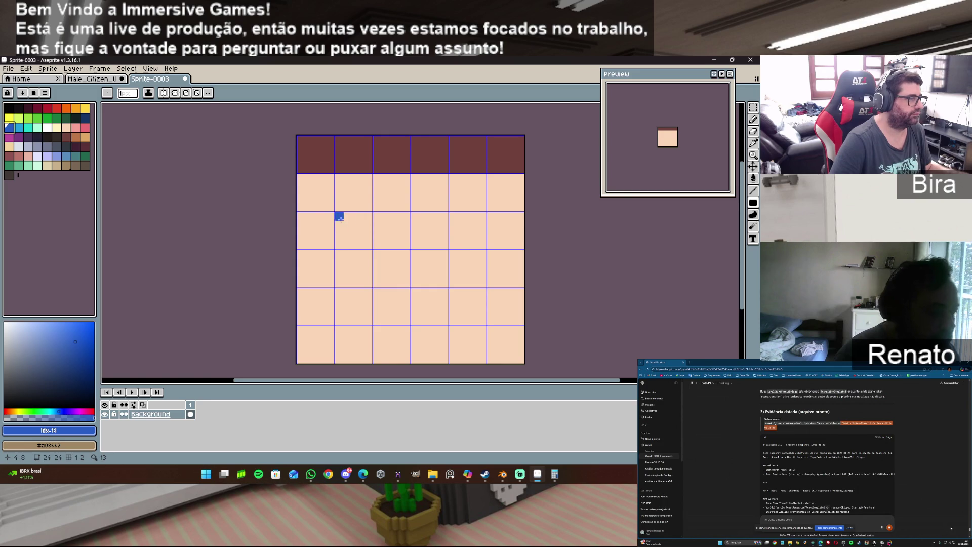
left_click(47, 127)
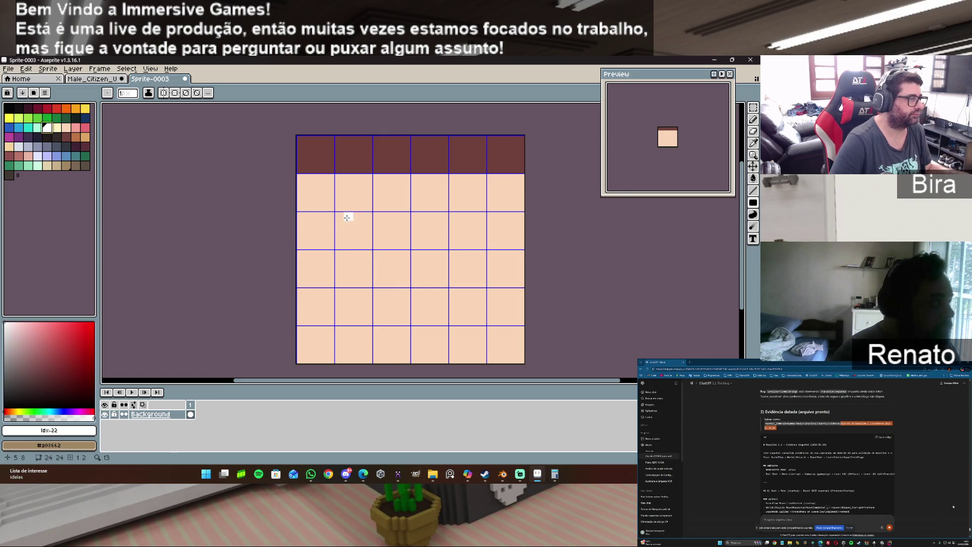
left_click(538, 476)
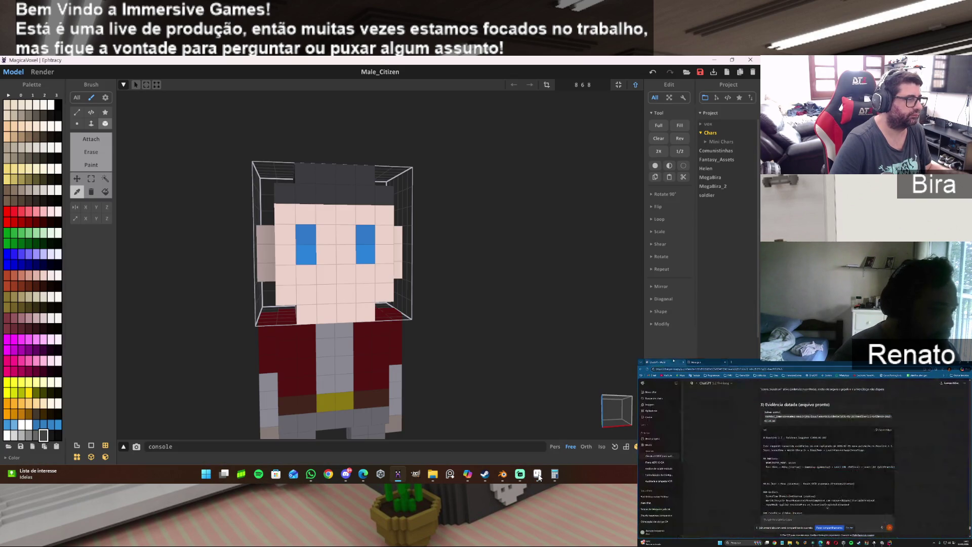
Paint two white eyes, each two cells tall, on either side of the face.
left_click(538, 475)
left_click_drag(342, 226, 354, 269)
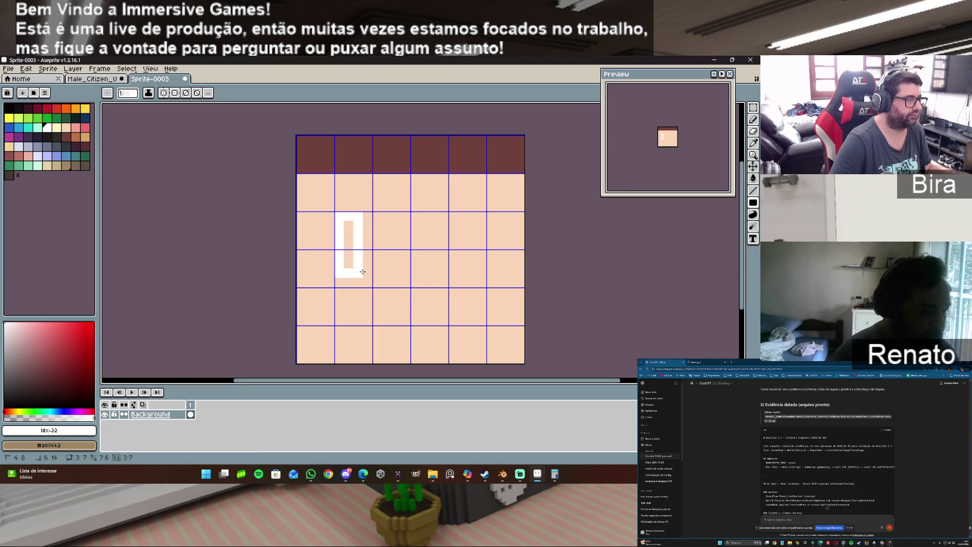
left_click_drag(452, 218, 473, 278)
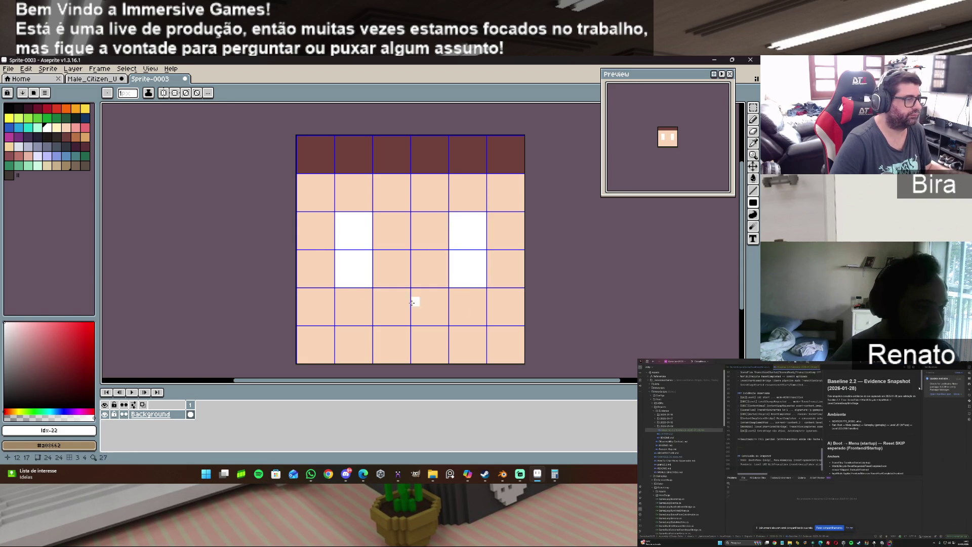
Fill each eye with a tall blue iris and turn on vertical symmetry.
left_click(11, 128)
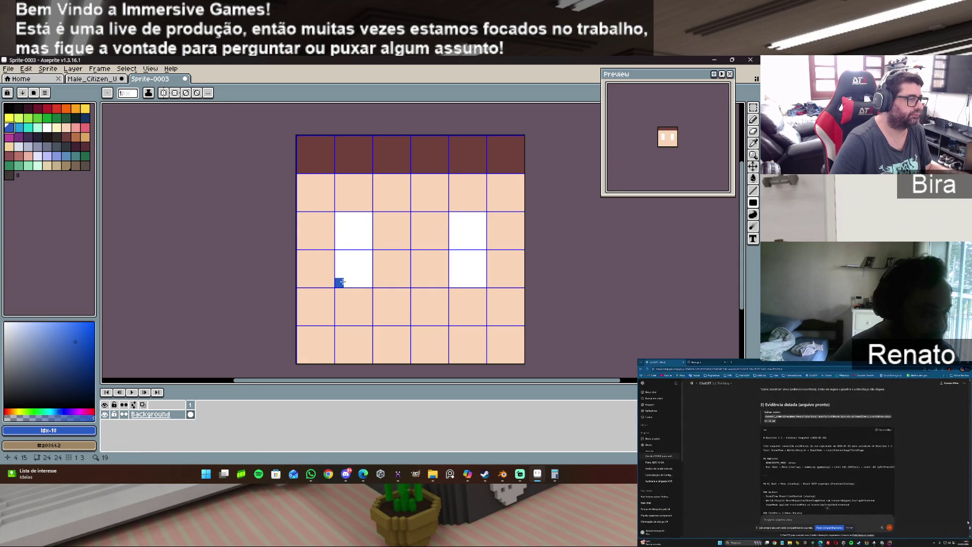
left_click(349, 226)
left_click_drag(348, 226, 366, 285)
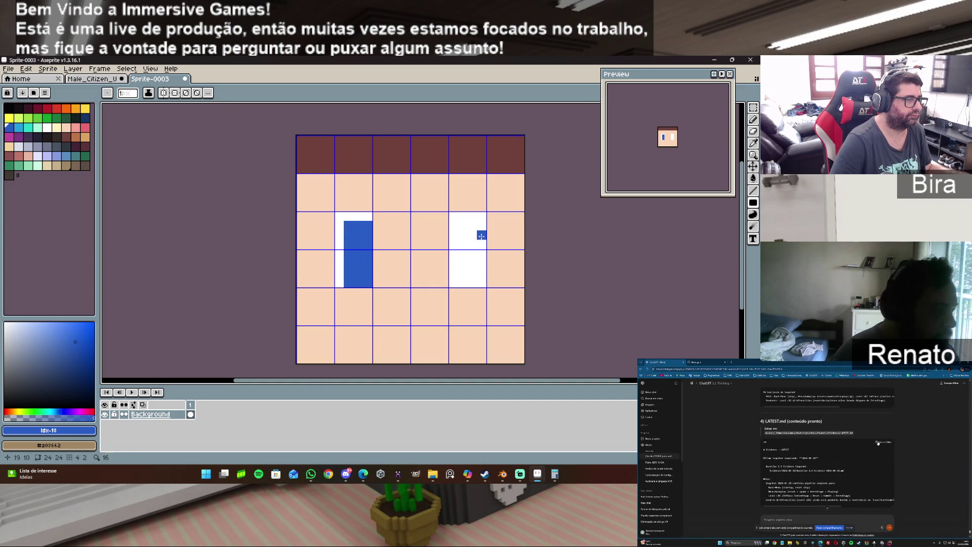
left_click_drag(449, 228, 474, 284)
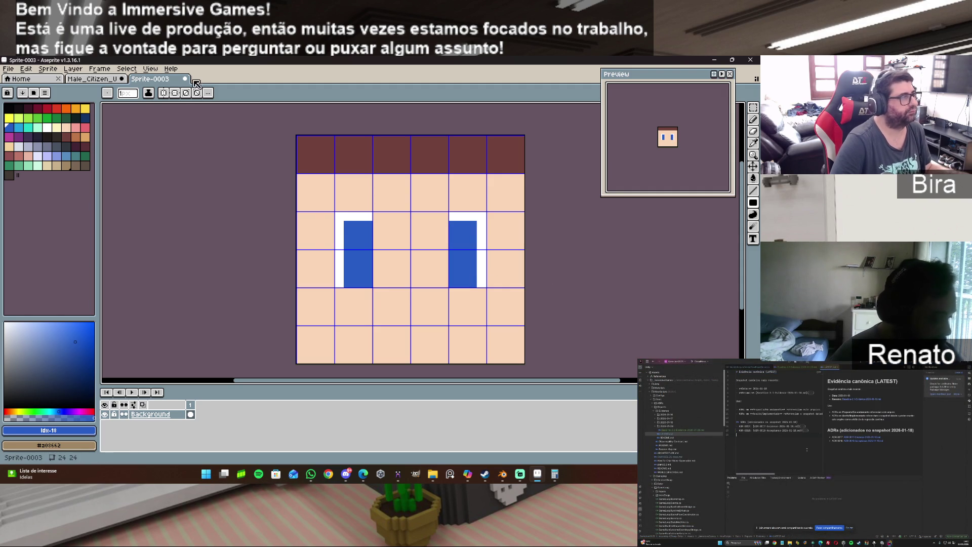
left_click(164, 93)
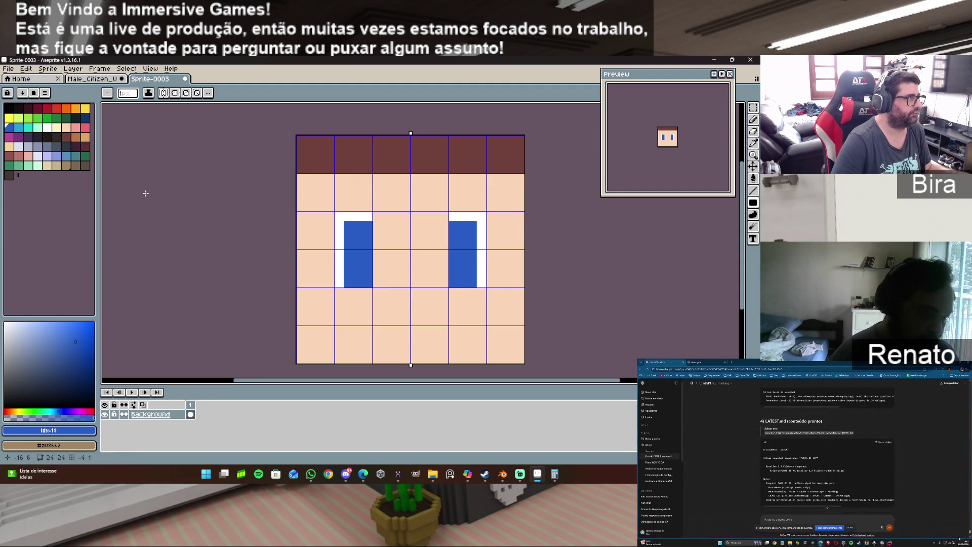
Paint black pupils with a white highlight in both eyes, then undo both.
left_click(51, 130)
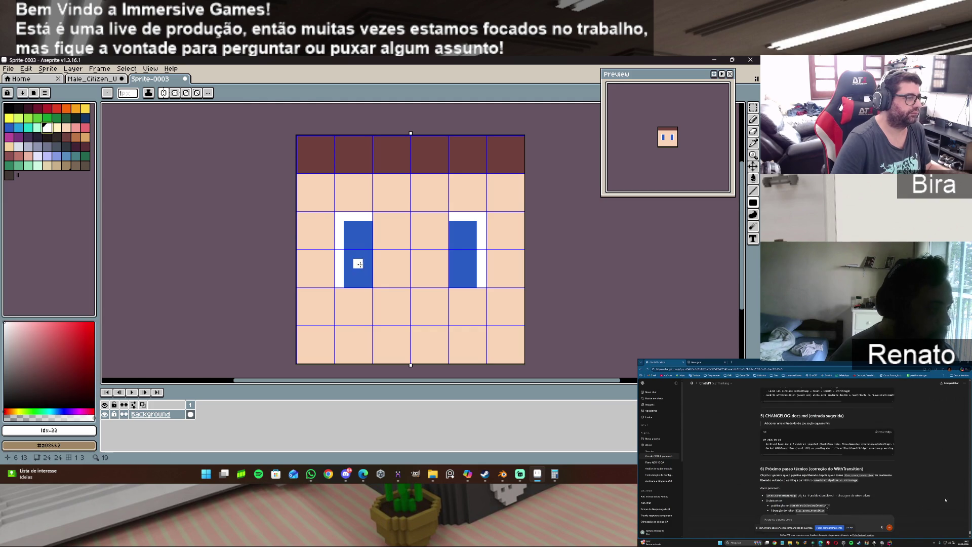
left_click(18, 108)
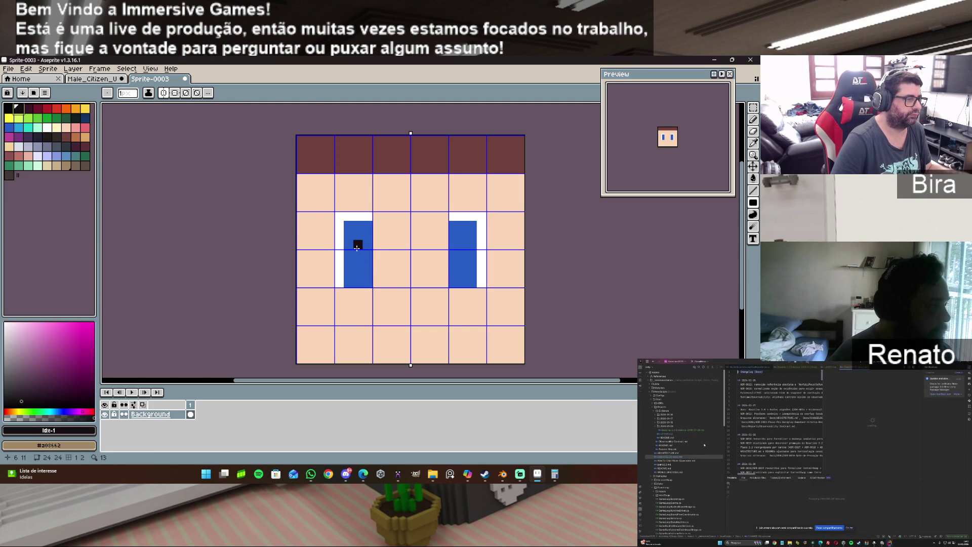
left_click_drag(357, 247, 365, 267)
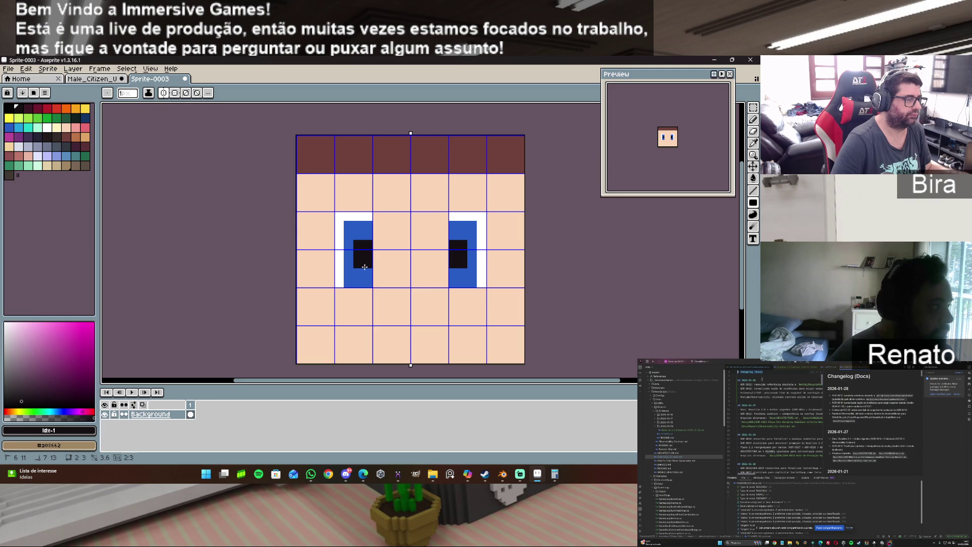
left_click(47, 128)
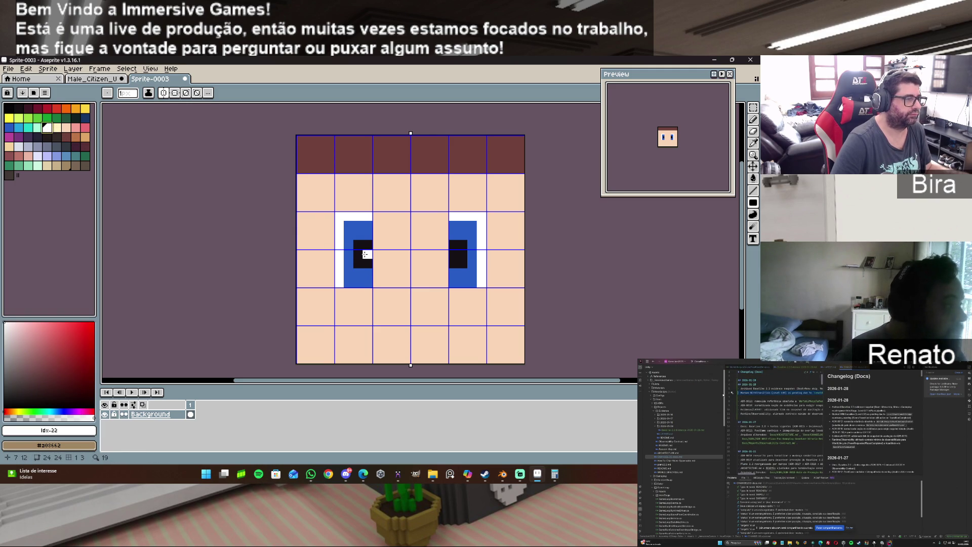
left_click(452, 254)
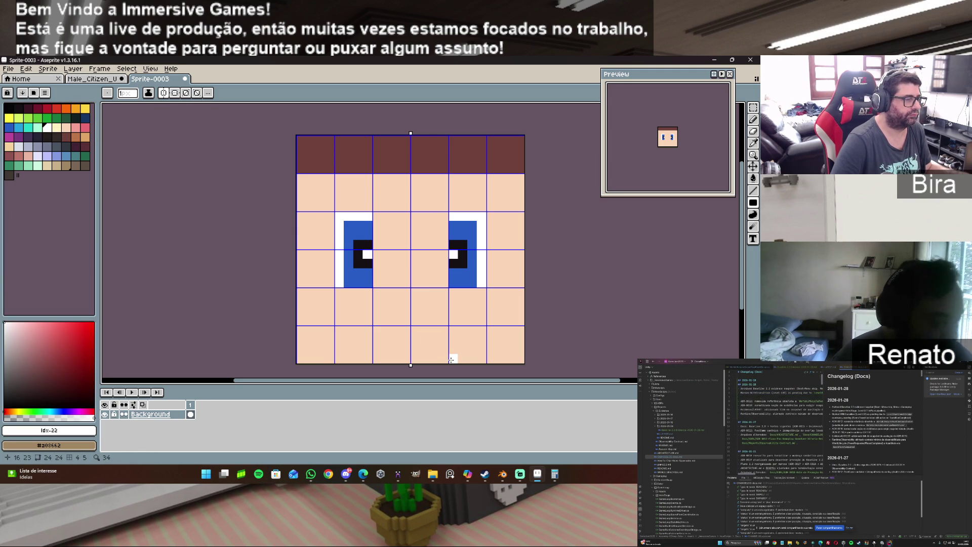
key("ctrl+z")
key("ctrl+z")
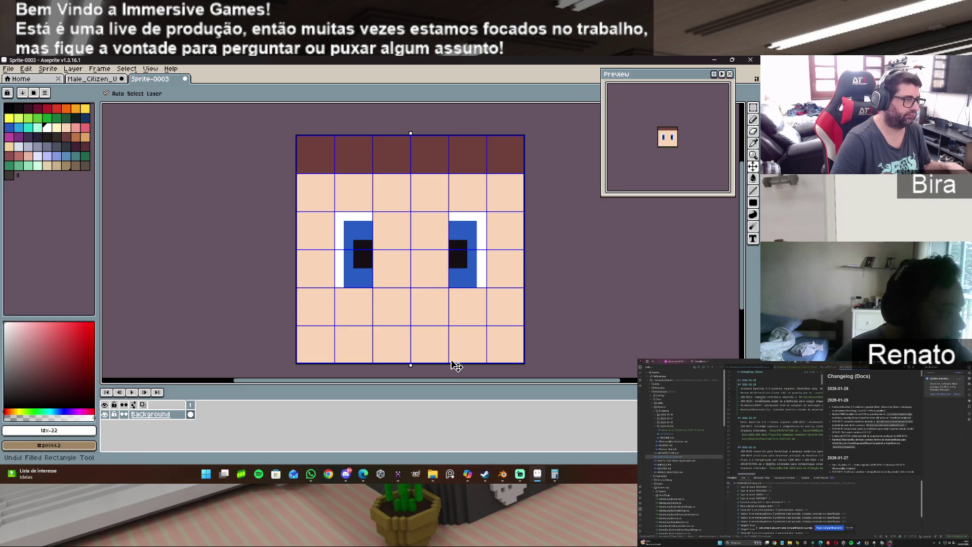
key("ctrl+z")
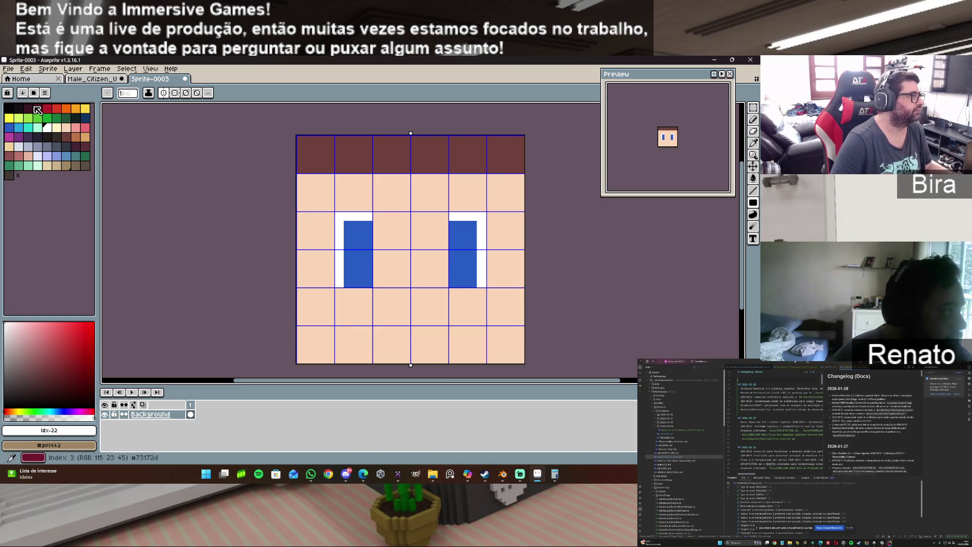
Redraw taller black pupils and place a white highlight pixel at their top-right.
left_click(18, 108)
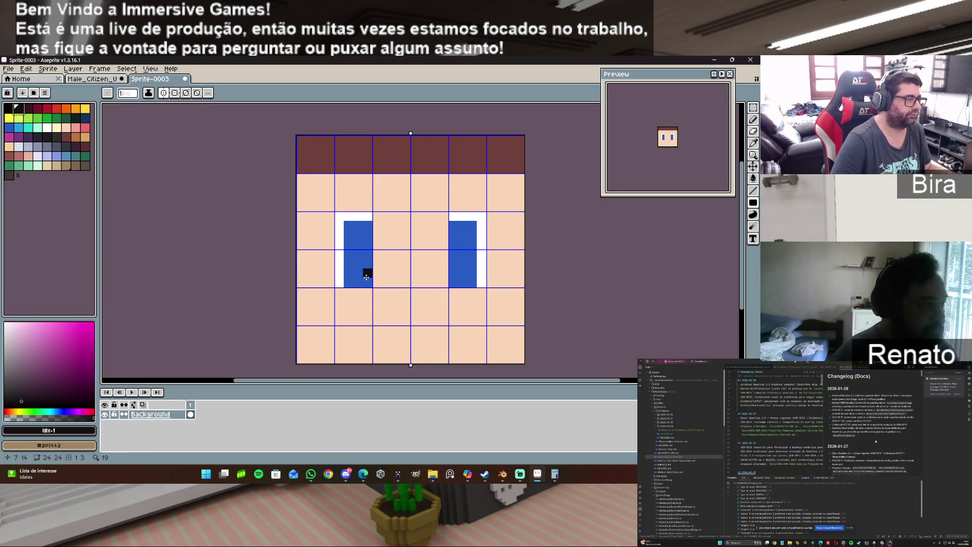
left_click_drag(366, 276, 361, 255)
left_click(47, 127)
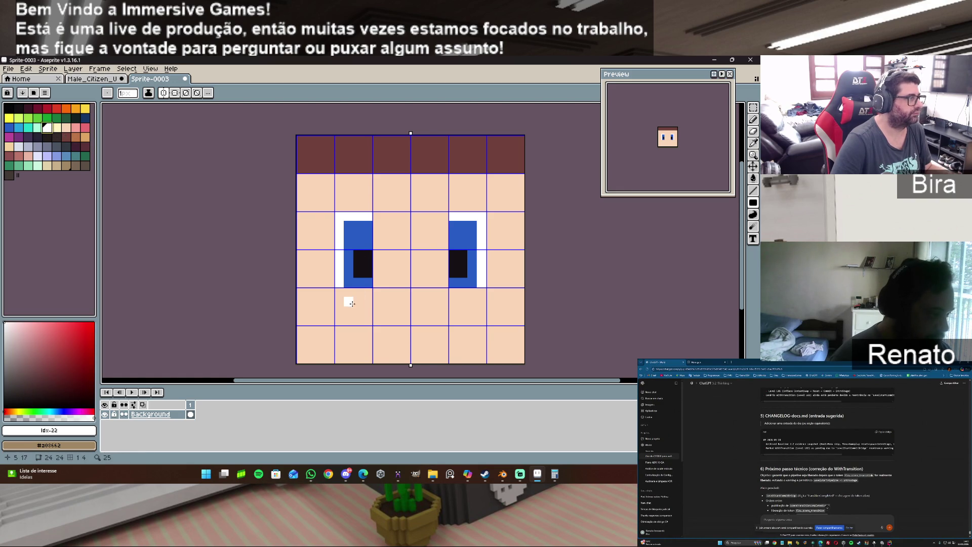
left_click(367, 273)
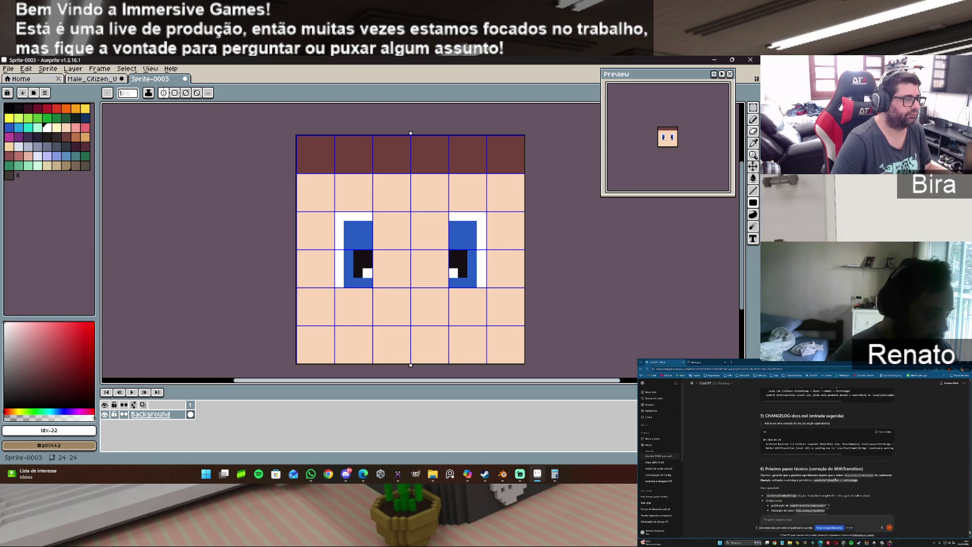
key("ctrl+z")
left_click(368, 254)
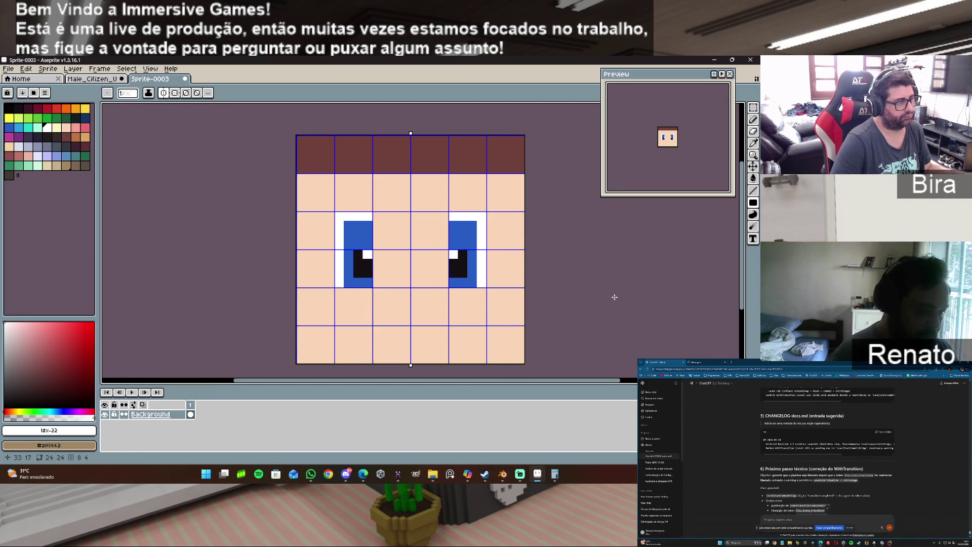
Stretch each eye highlight into two stacked white pixels, one pixel lower.
key("ctrl+z")
left_click(368, 263)
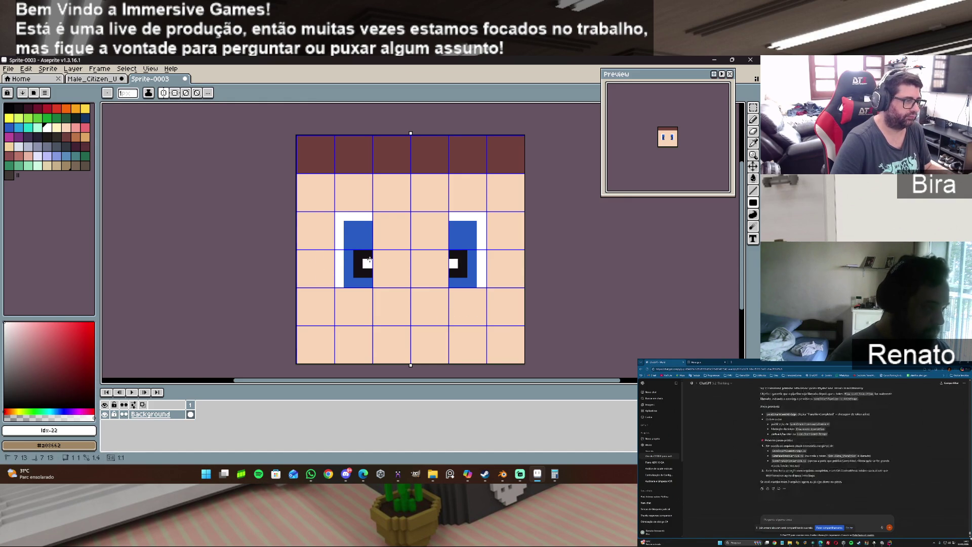
key("ctrl+z")
left_click_drag(369, 276, 366, 265)
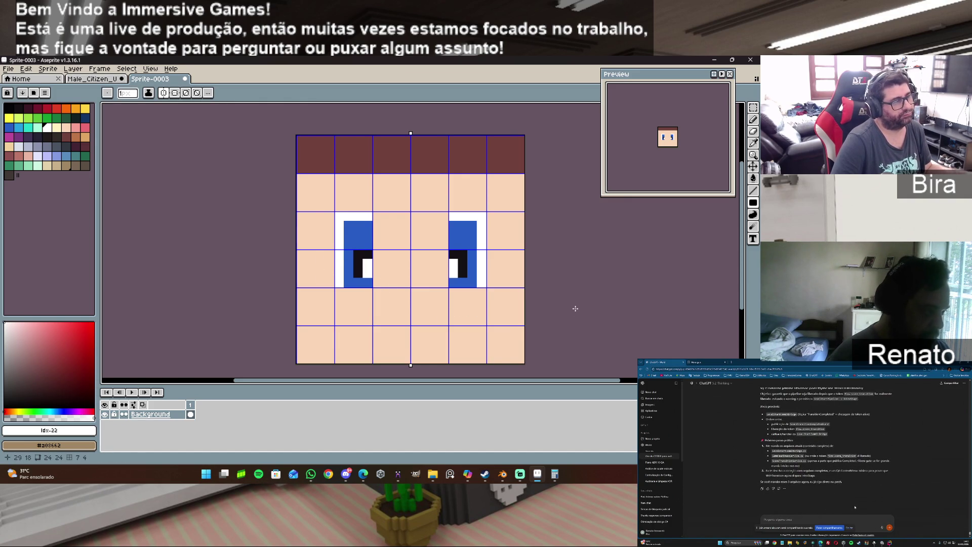
Draw a black mouth with dark corner pixels and a straight line between them.
left_click(18, 108)
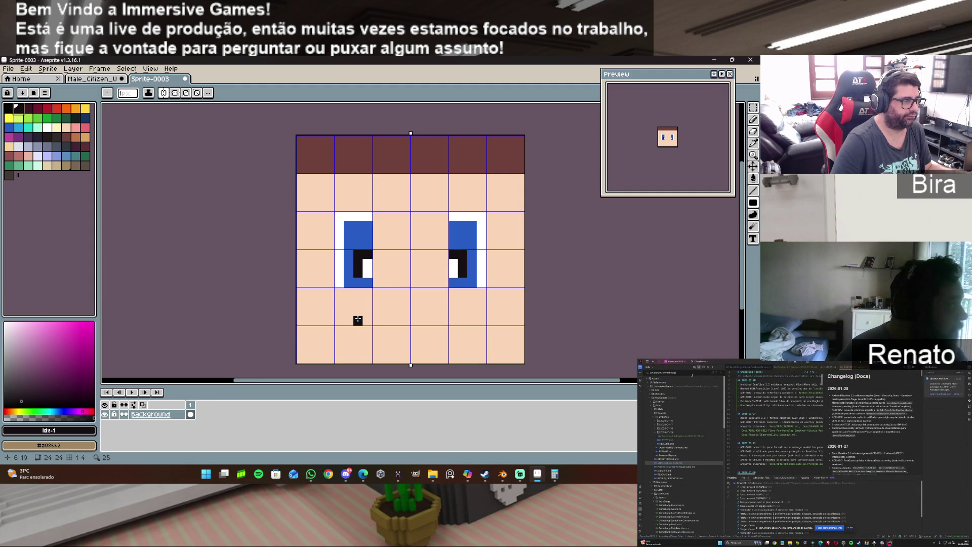
left_click(367, 320)
left_click(377, 330)
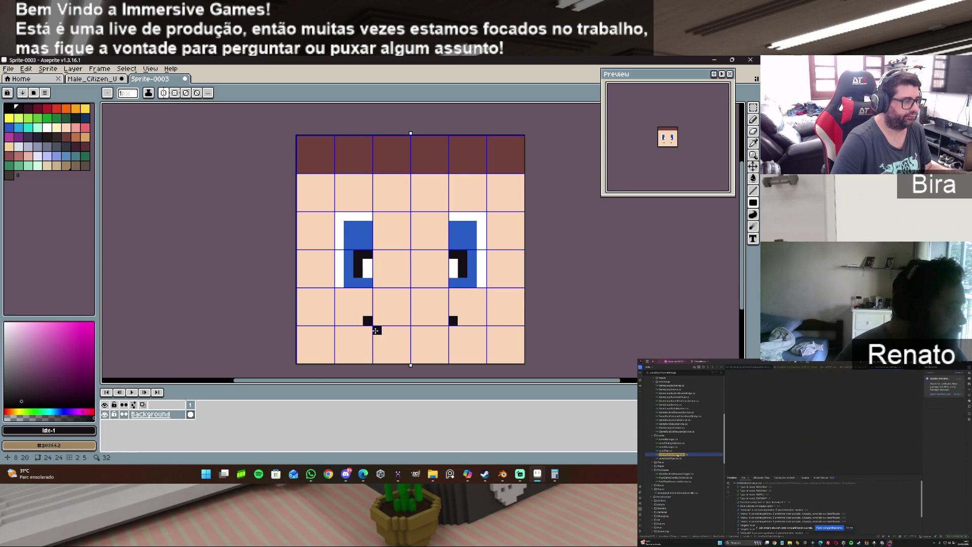
left_click(387, 330)
left_click_drag(396, 330, 405, 330)
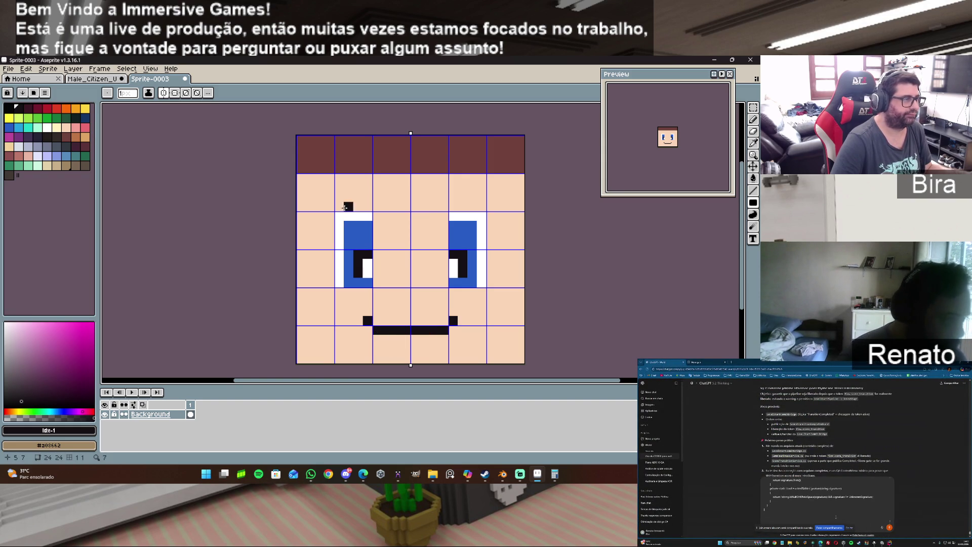
Paint brown eyebrows and a pink nose, then select the whole 24x24 face sprite.
left_click(363, 154, "alt")
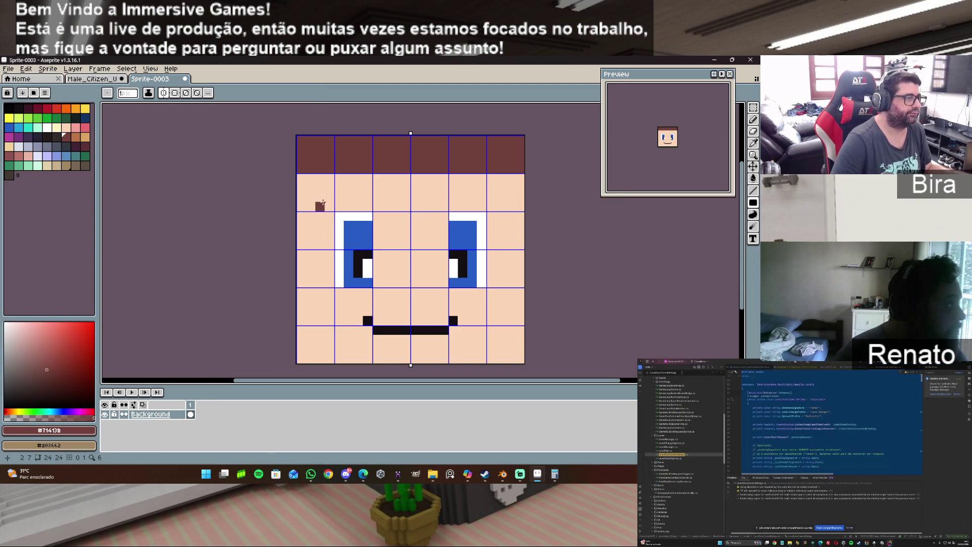
left_click_drag(320, 206, 368, 200)
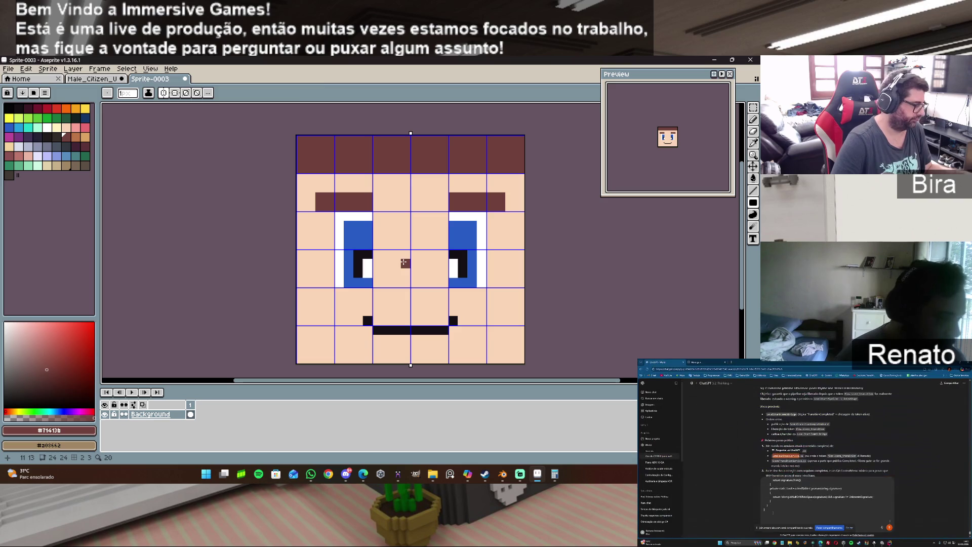
left_click(406, 263, "alt")
key("0")
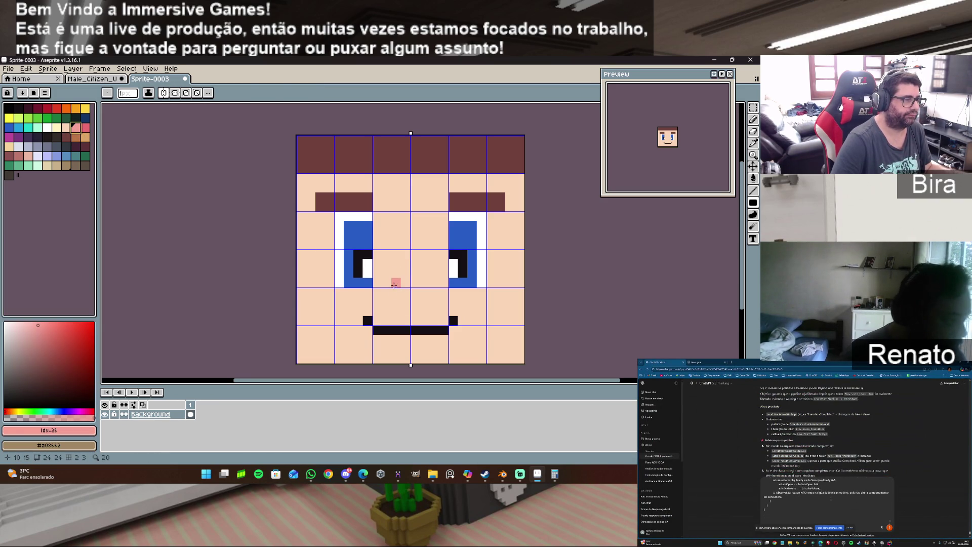
left_click_drag(395, 280, 408, 280)
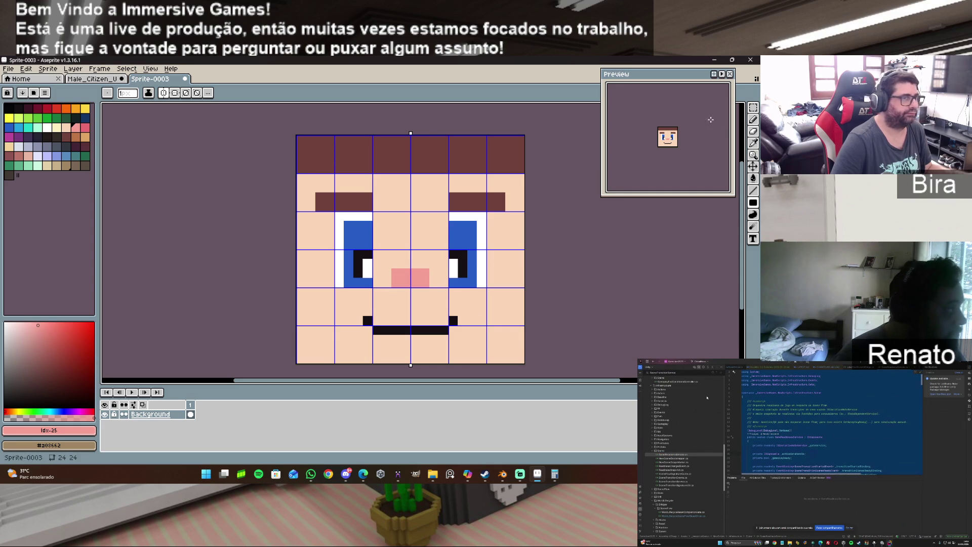
left_click(753, 108)
mouse_move(295, 135)
left_mouse_down()
mouse_move(524, 317)
mouse_move(522, 357)
left_mouse_up()
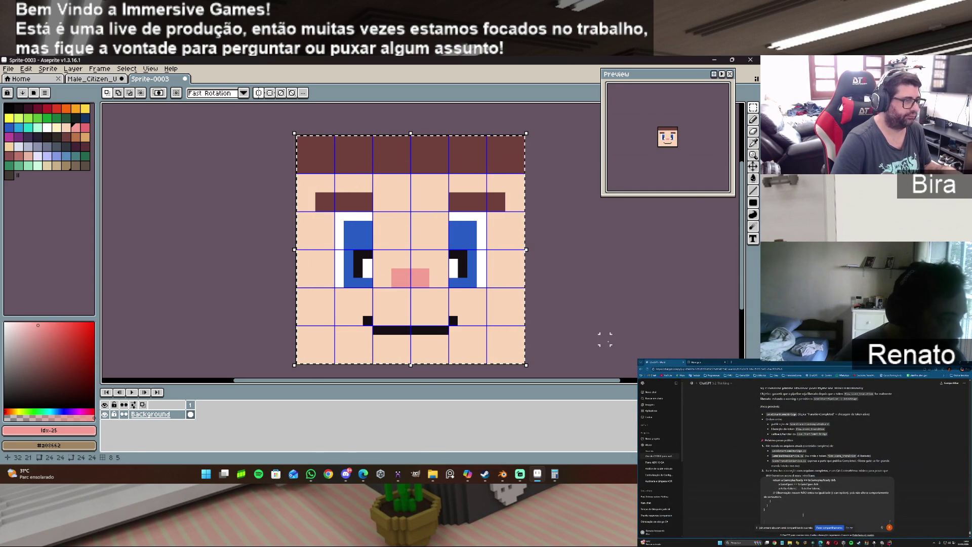
Paste the face onto Male_Citizen_UV_Layout.png, reposition it, then delete it again.
left_click(97, 79)
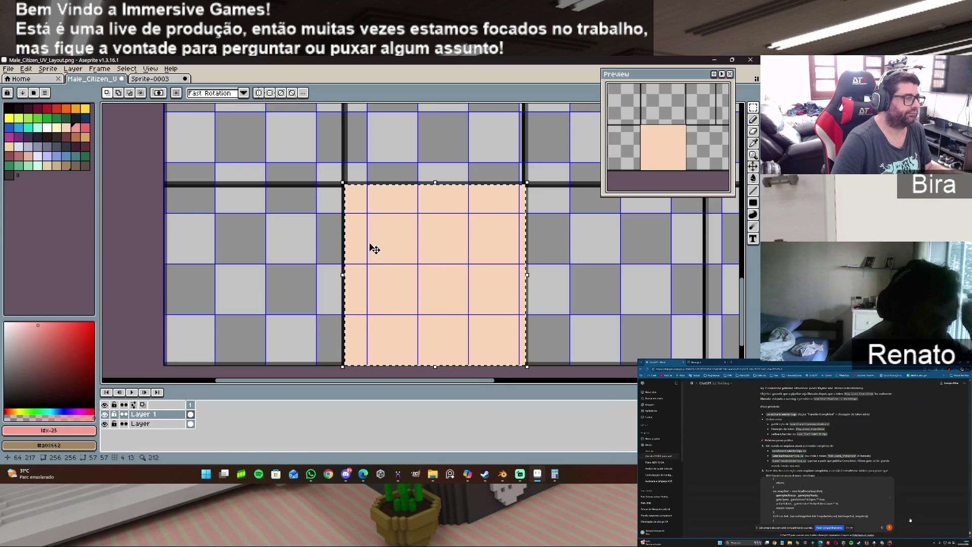
key("ctrl+v")
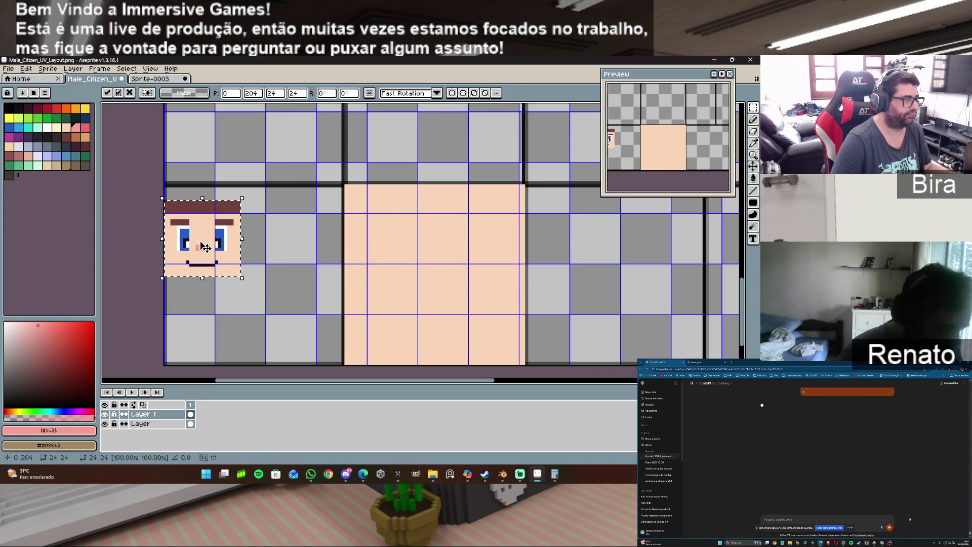
mouse_move(205, 247)
left_mouse_down()
mouse_move(364, 297)
mouse_move(412, 279)
mouse_move(385, 224)
mouse_move(389, 328)
mouse_move(386, 229)
mouse_move(389, 254)
mouse_move(418, 284)
mouse_move(263, 287)
mouse_move(269, 277)
left_mouse_up()
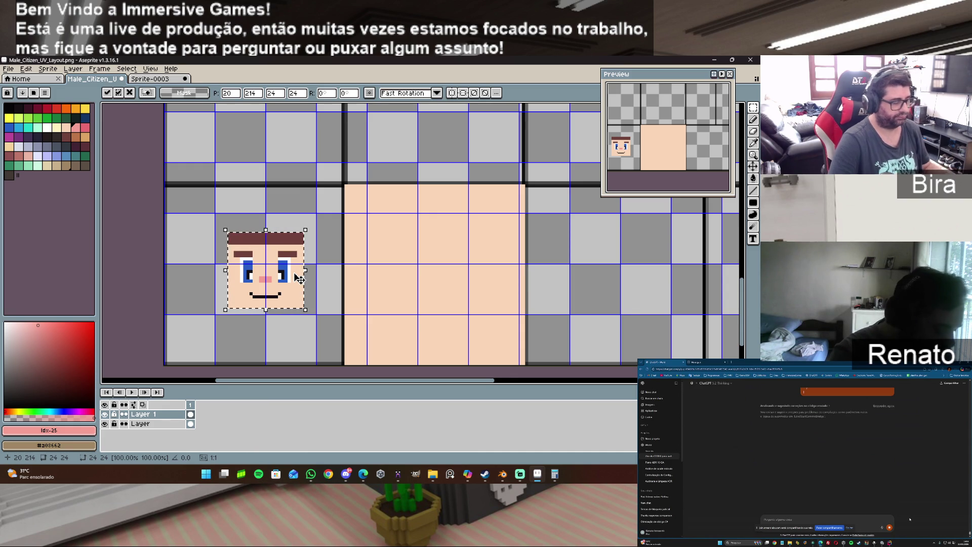
key("Delete")
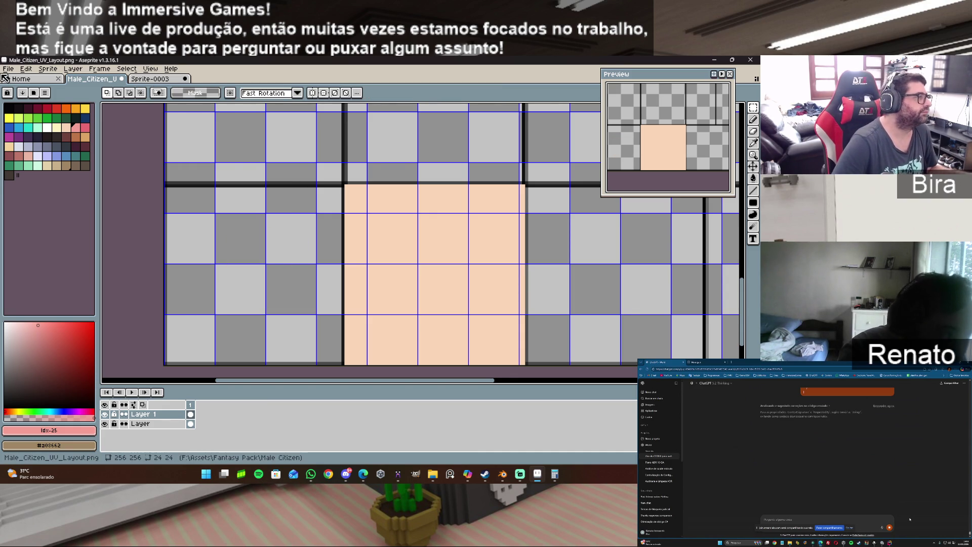
left_click(9, 68)
Create a new 256×256 sprite.
left_click(23, 77)
type("256")
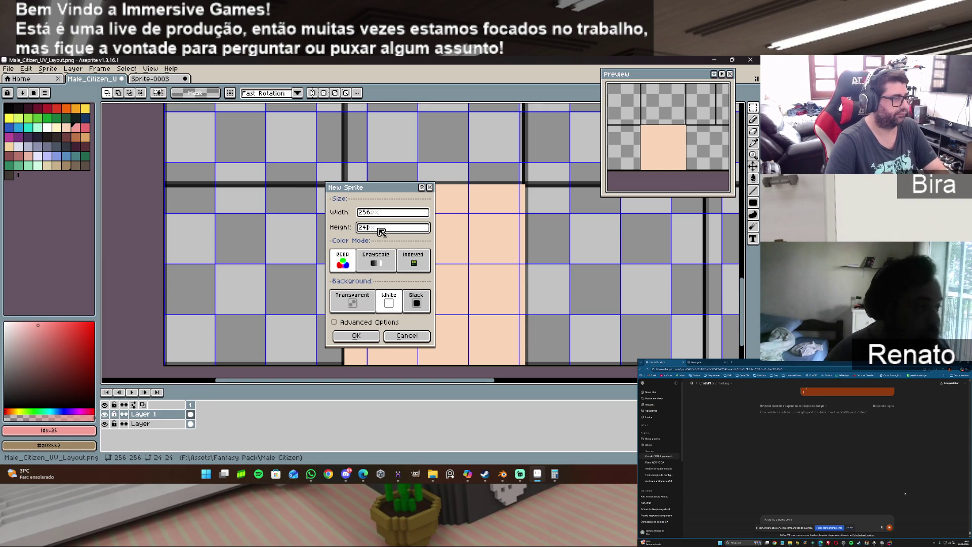
left_click(381, 231)
key("BackSpace")
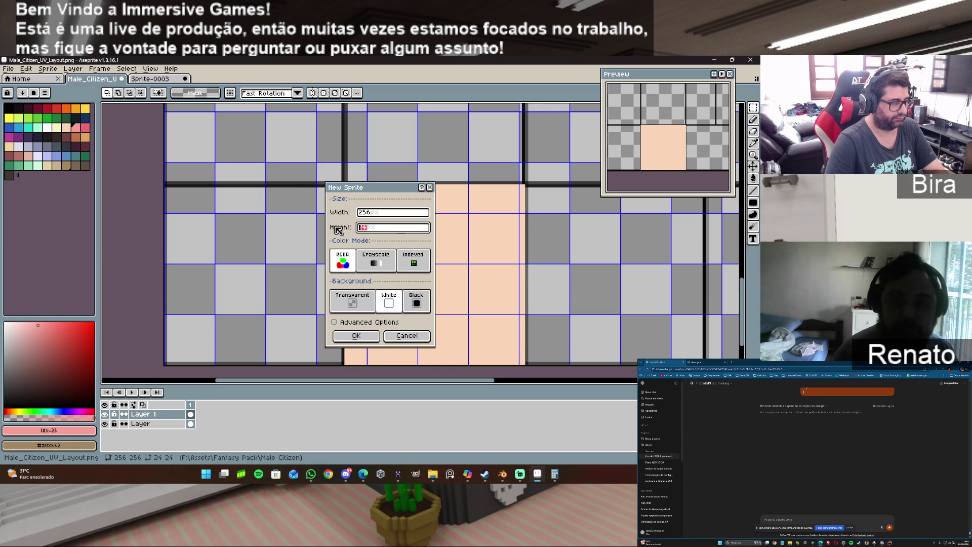
type("56")
key("Return")
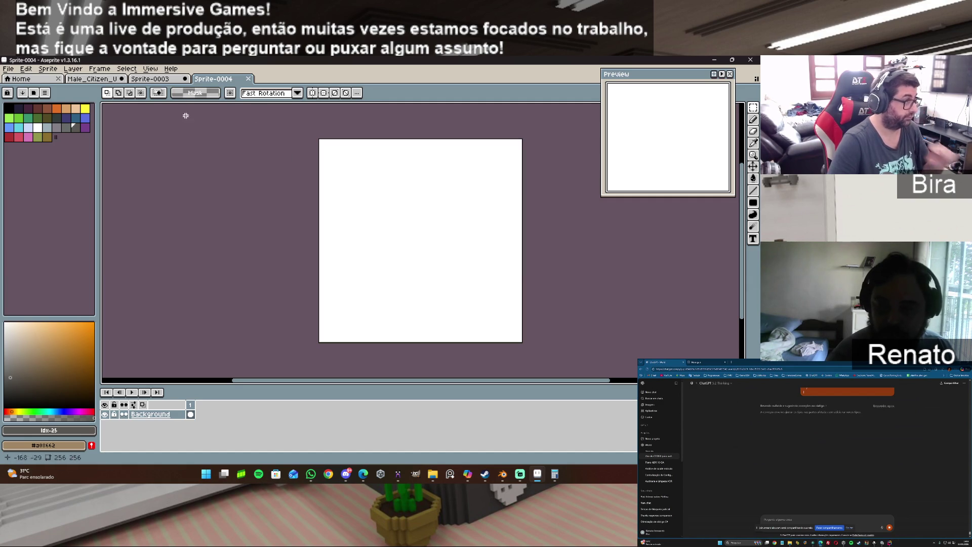
Show the grid over the new sprite's canvas.
left_click(150, 69)
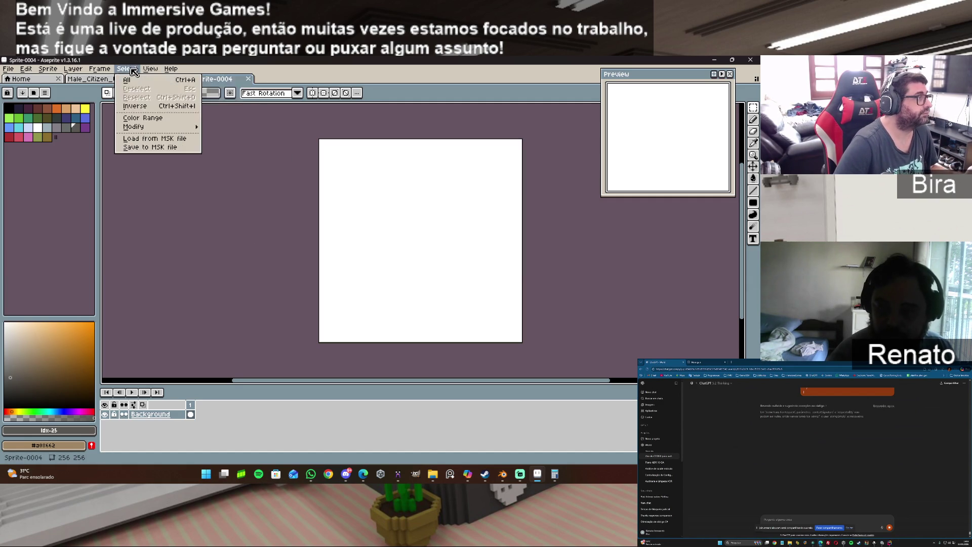
mouse_move(162, 119)
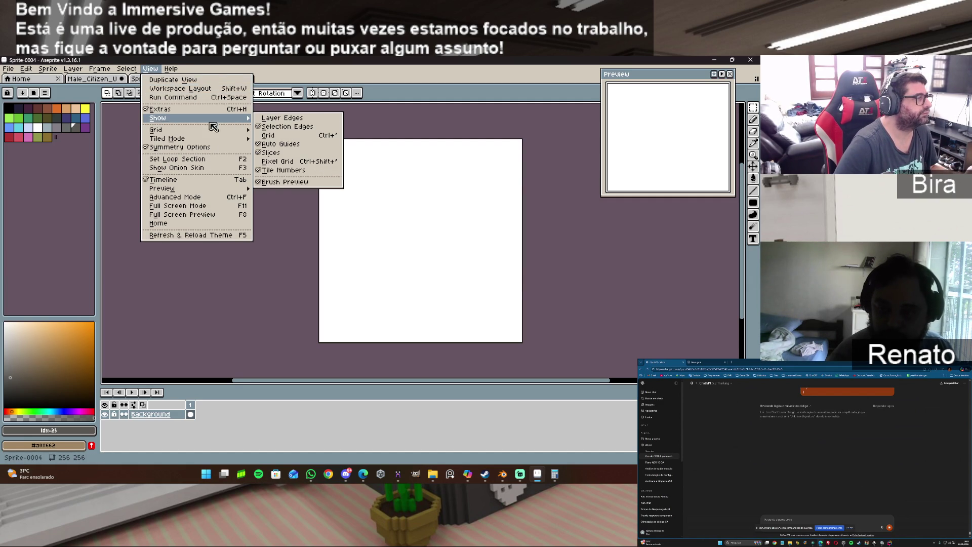
left_click(269, 136)
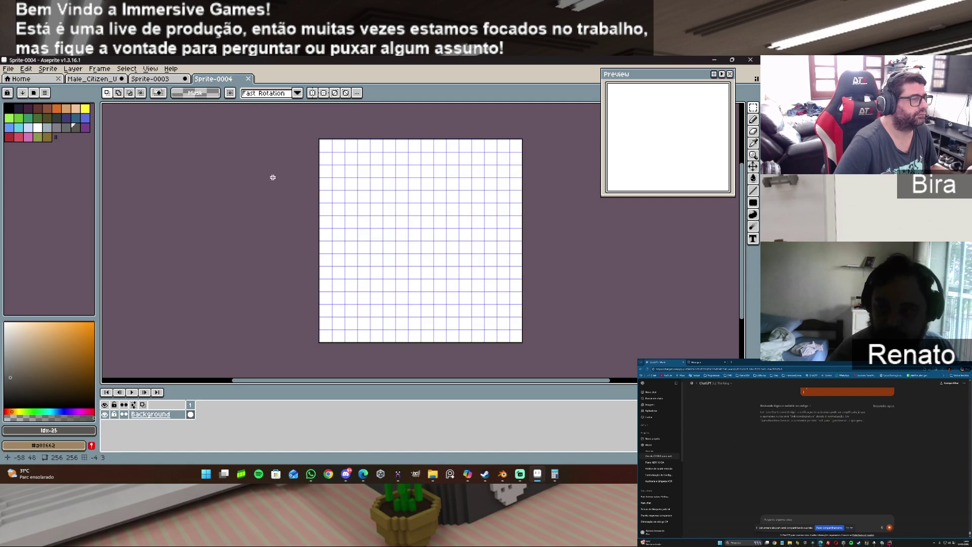
scroll(250, 141, "up", 1)
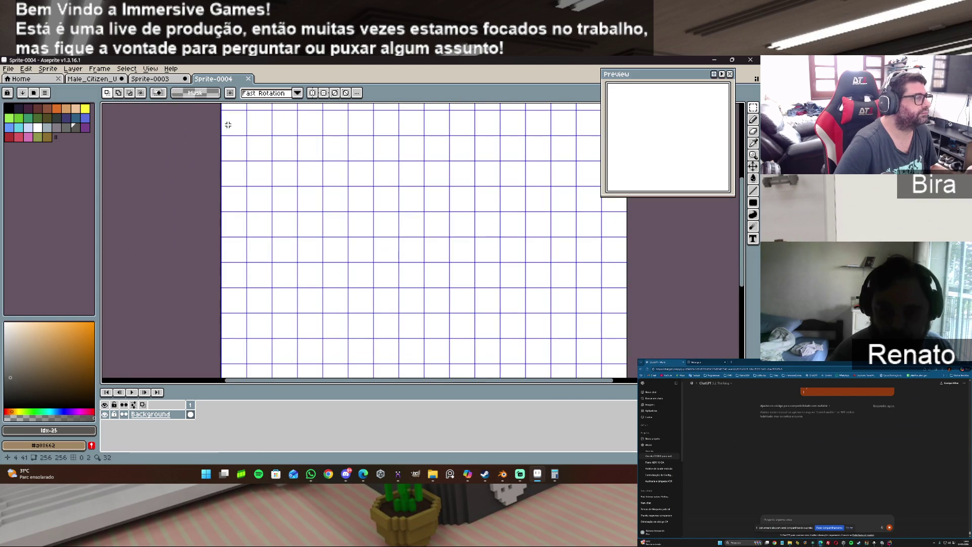
Set the grid cell size to 4 by 4 pixels.
left_click(150, 68)
mouse_move(190, 130)
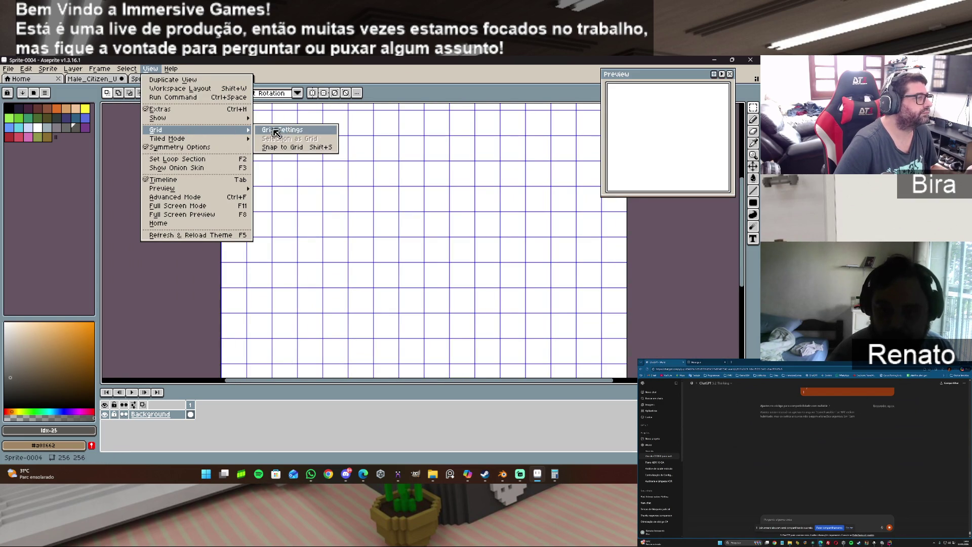
left_click(291, 132)
left_click(358, 265)
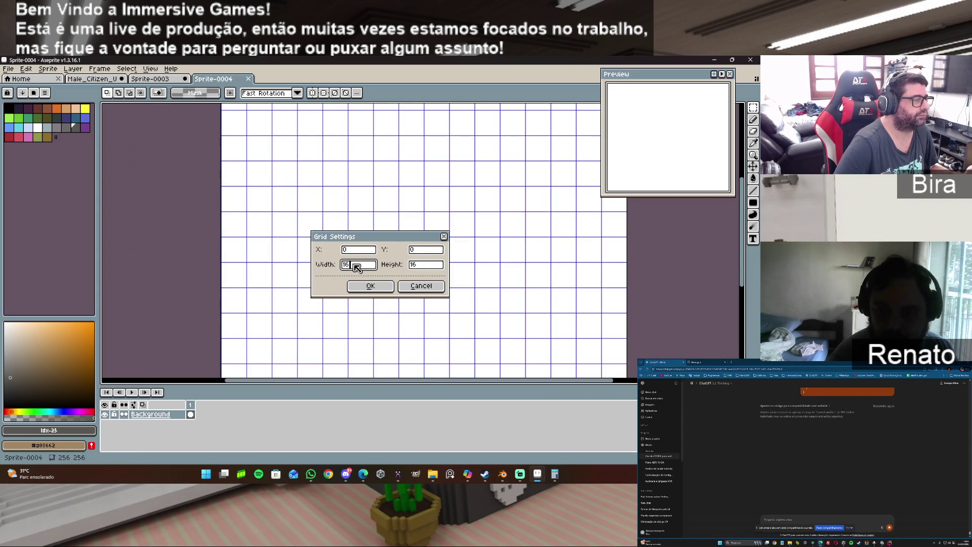
type("4")
left_click(415, 265)
type("4")
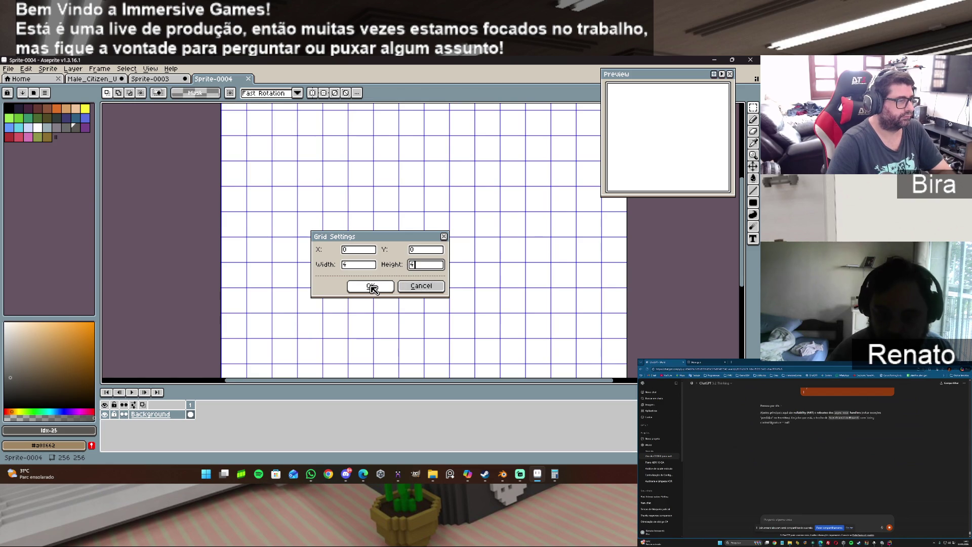
left_click(372, 288)
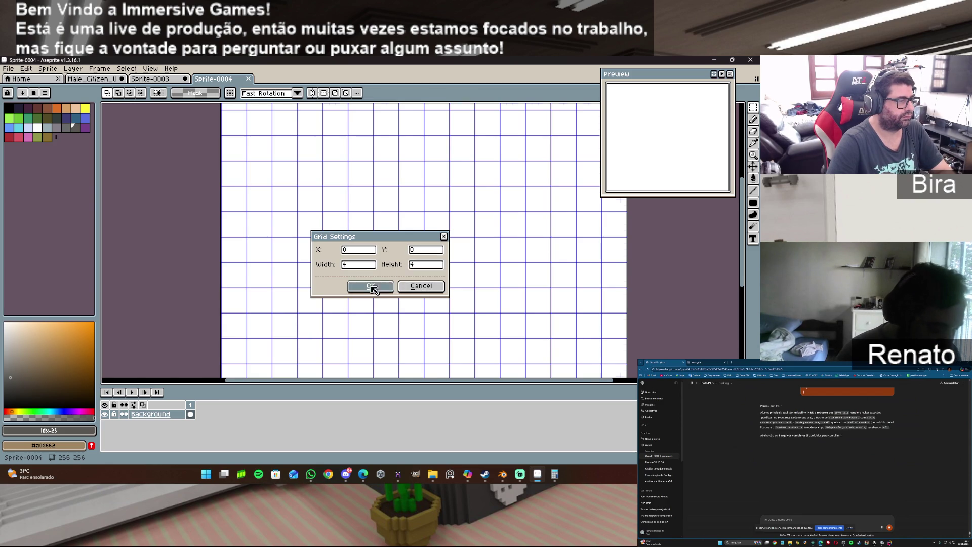
left_click(167, 81)
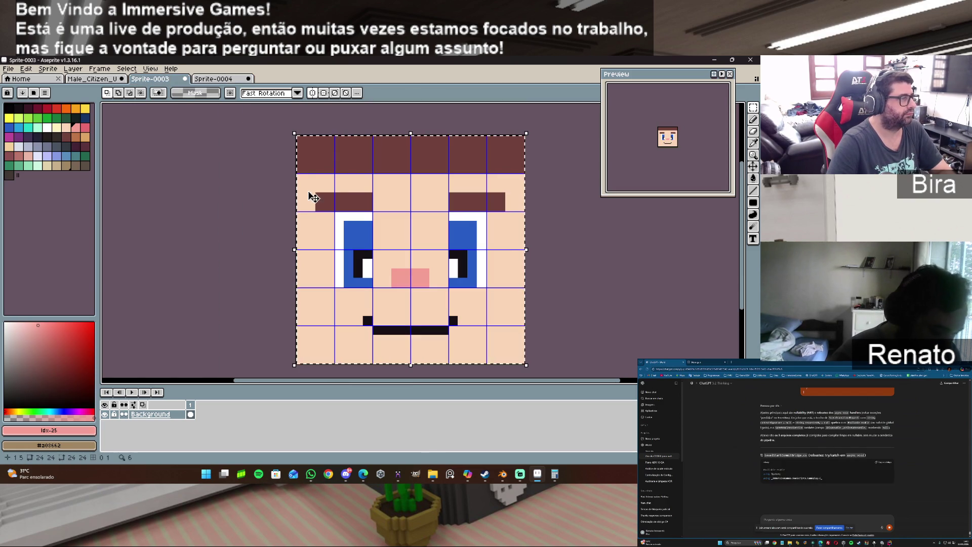
Paste the face from Sprite-0003 into Sprite-0004 and move it to the top-left corner.
left_click(334, 170)
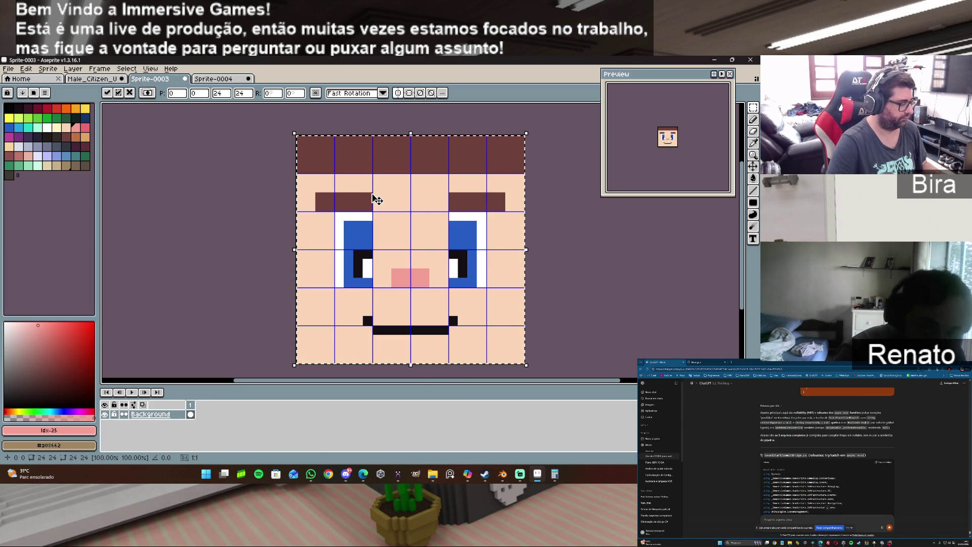
left_click(228, 81)
key("ctrl+v")
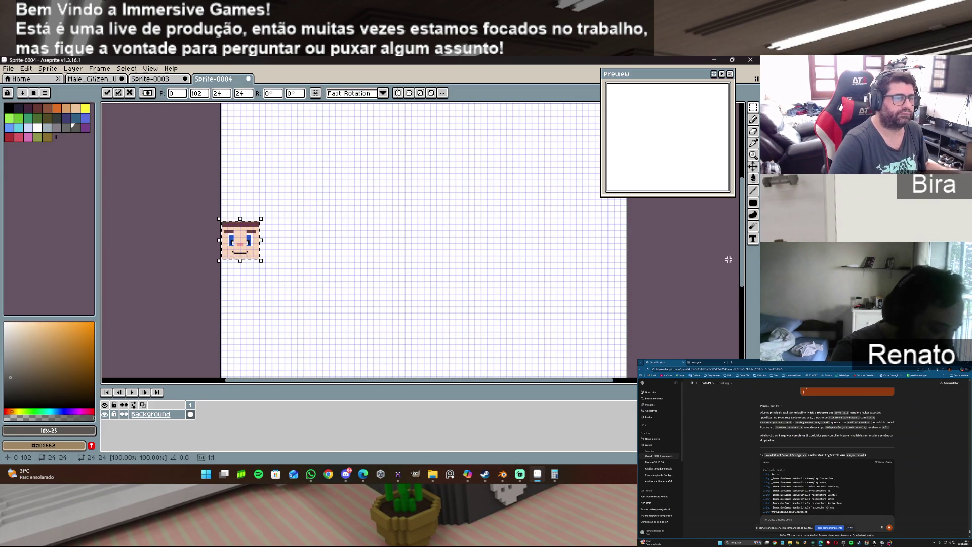
scroll(745, 256, "up", 3)
scroll(746, 256, "up", 1)
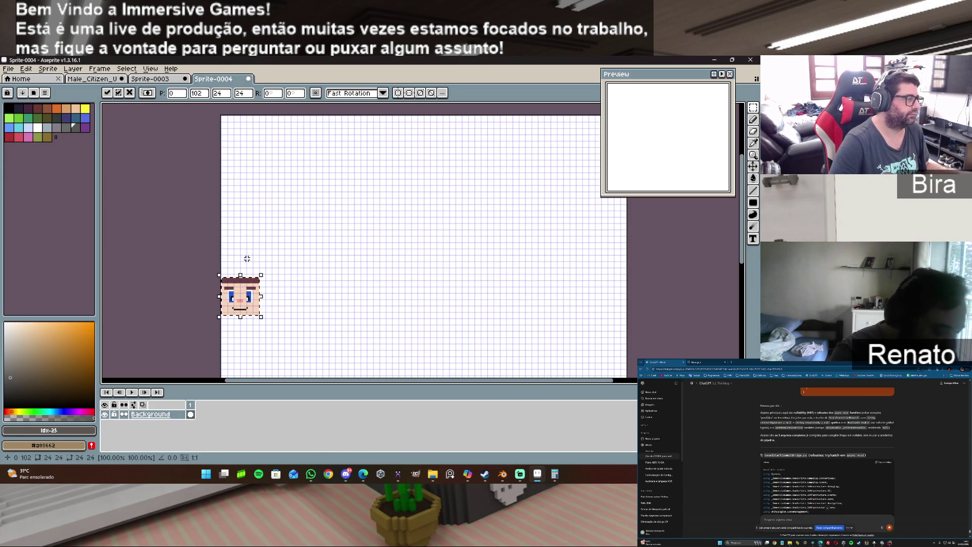
scroll(231, 264, "up", 2)
left_click_drag(243, 324, 248, 147)
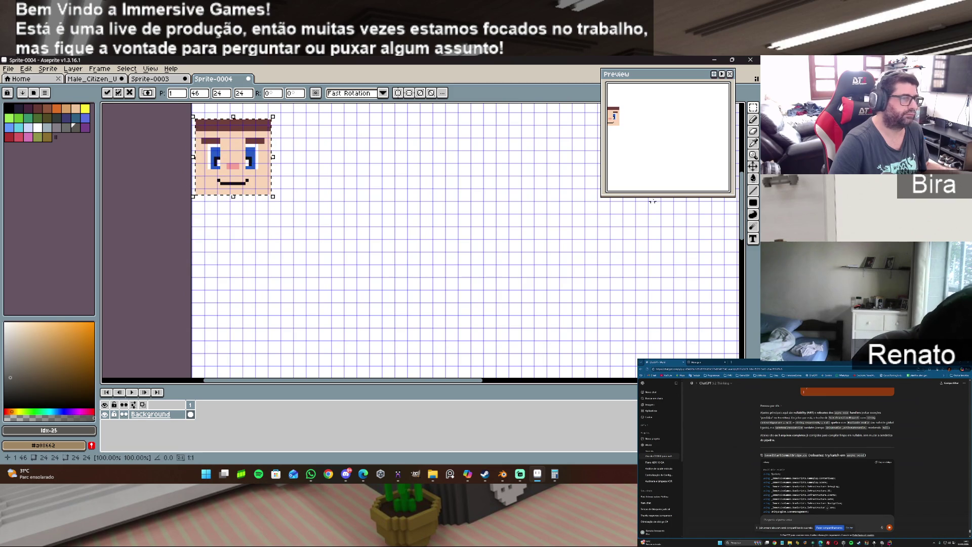
scroll(743, 174, "up", 5)
scroll(743, 174, "down", 1)
left_click_drag(234, 347, 234, 243)
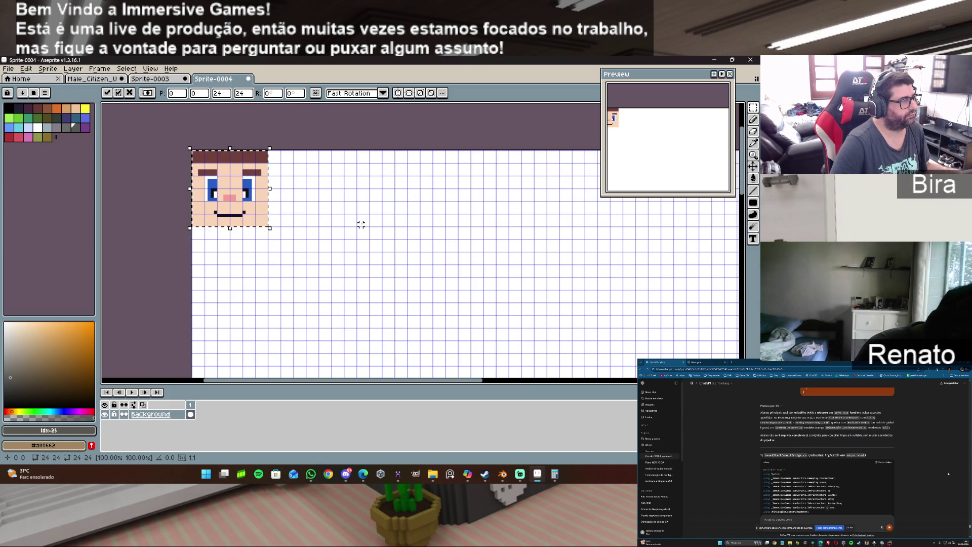
scroll(538, 224, "down", 1)
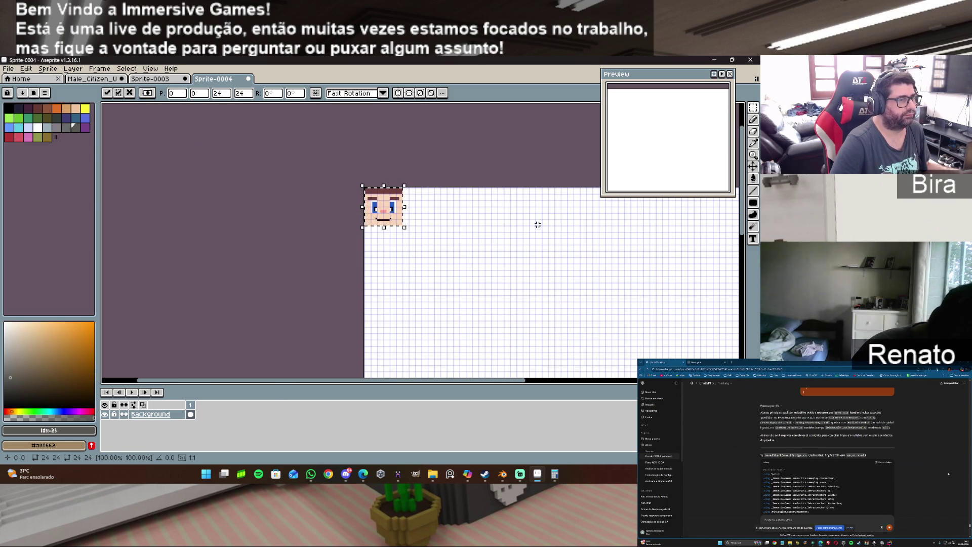
scroll(537, 224, "up", 2)
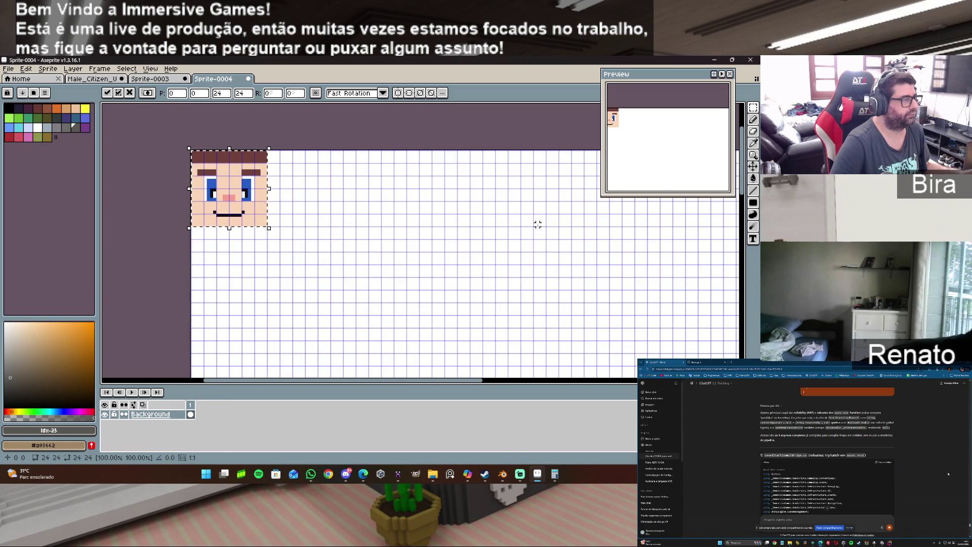
left_click(9, 69)
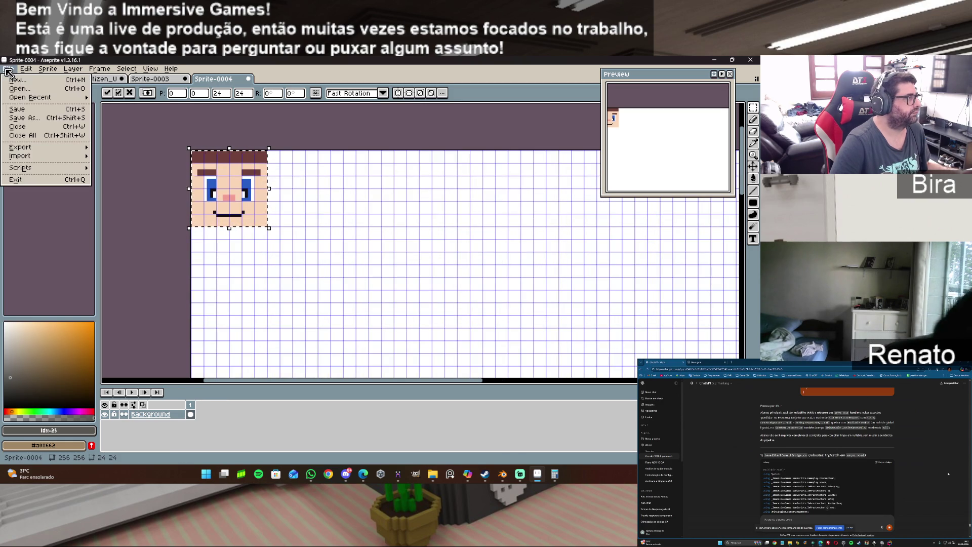
Abandon saving as an Aseprite file and set up an Export As with a new location.
left_click(32, 117)
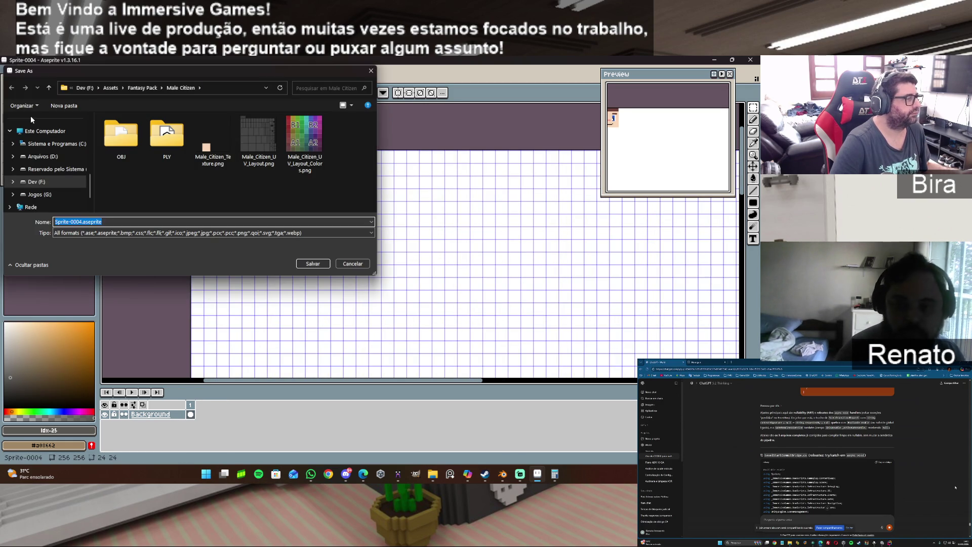
left_click(352, 264)
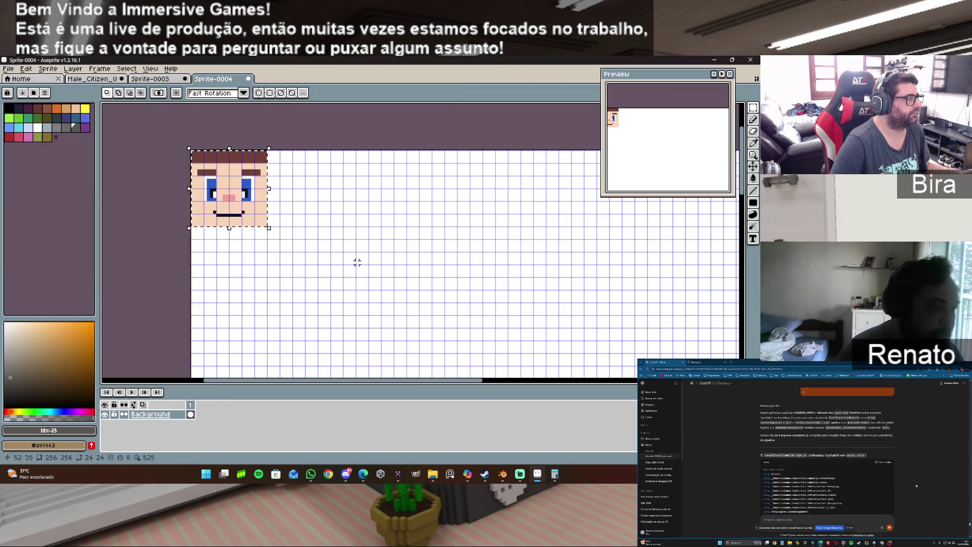
left_click(9, 68)
mouse_move(54, 150)
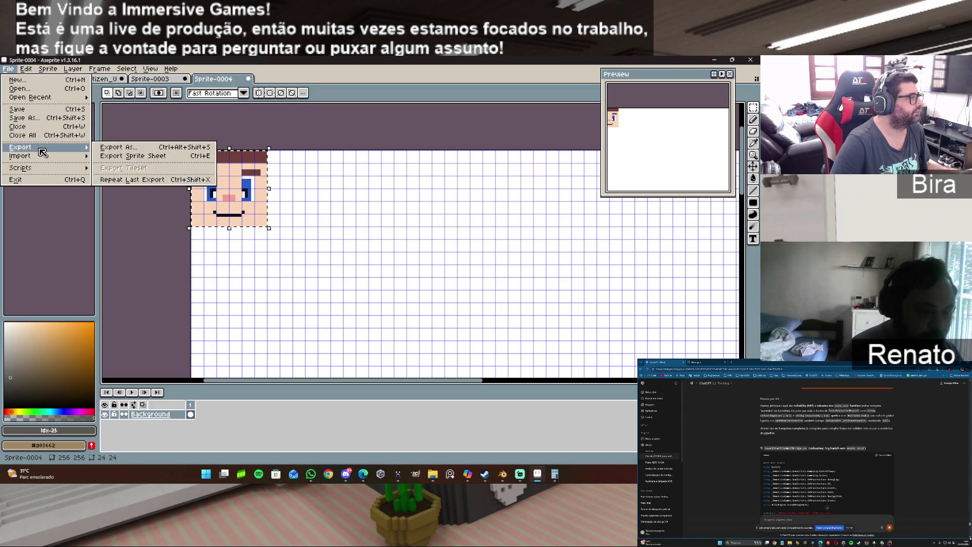
left_click(118, 147)
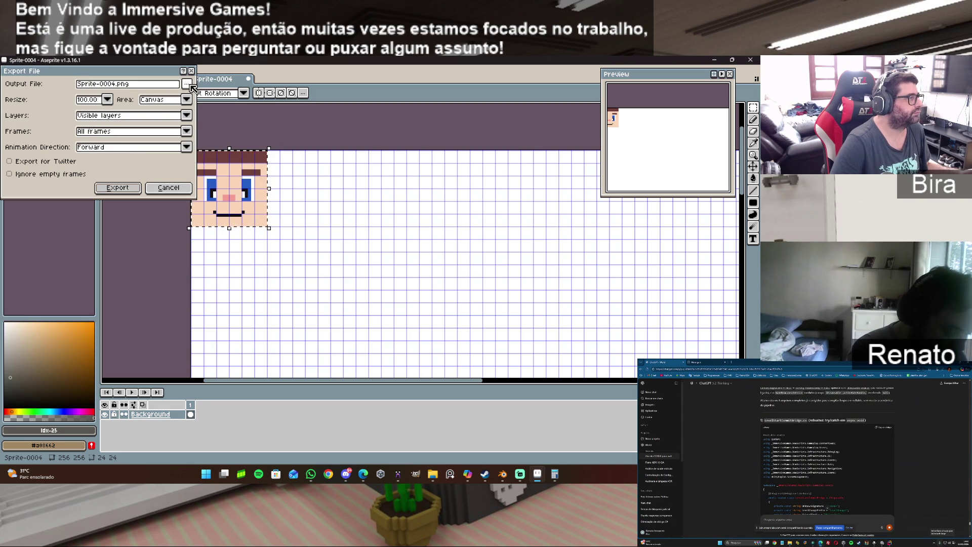
left_click(190, 85)
left_click(236, 98)
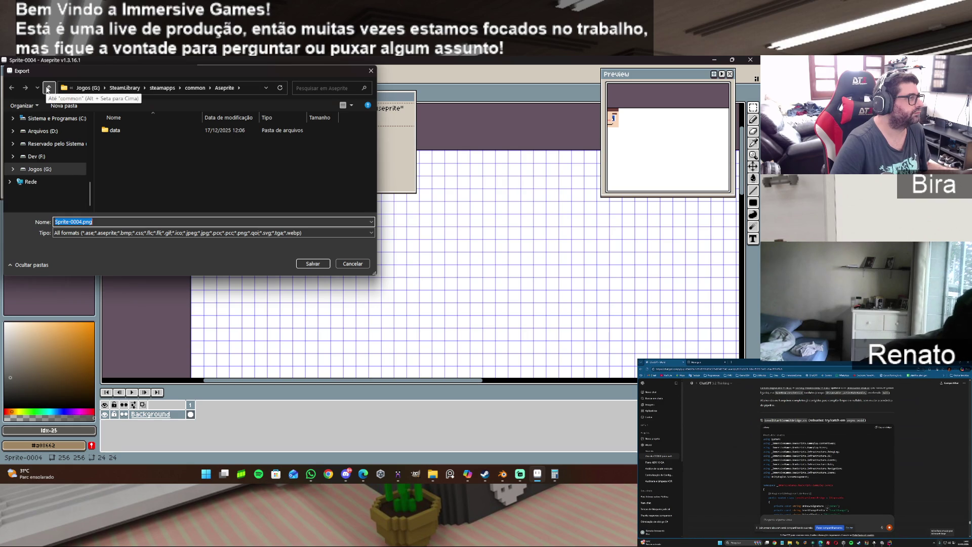
Export the sprite as Face_Text_Teste.png into Dev (F:)\Assets\Fantasy Pack\Male Citizen.
left_click(36, 155)
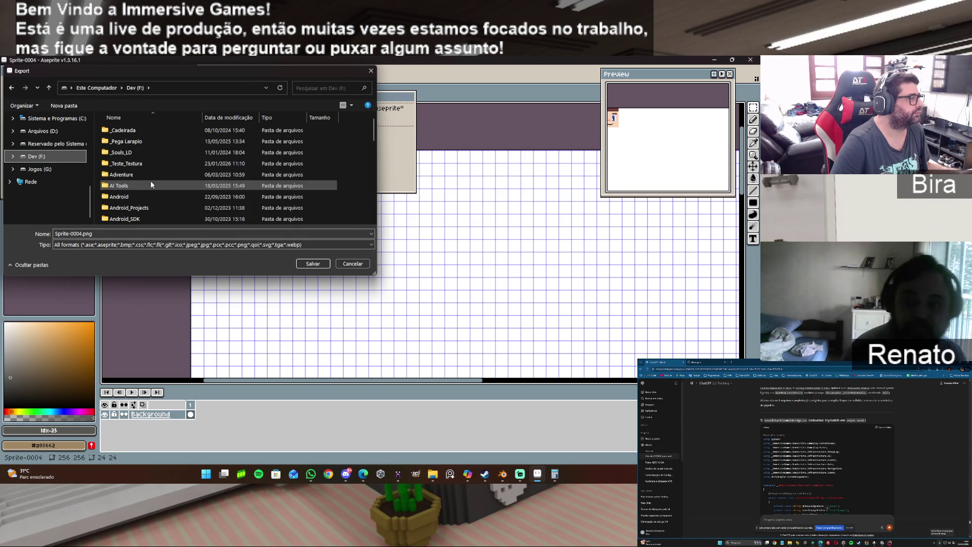
scroll(141, 190, "down", 2)
double_click(137, 176)
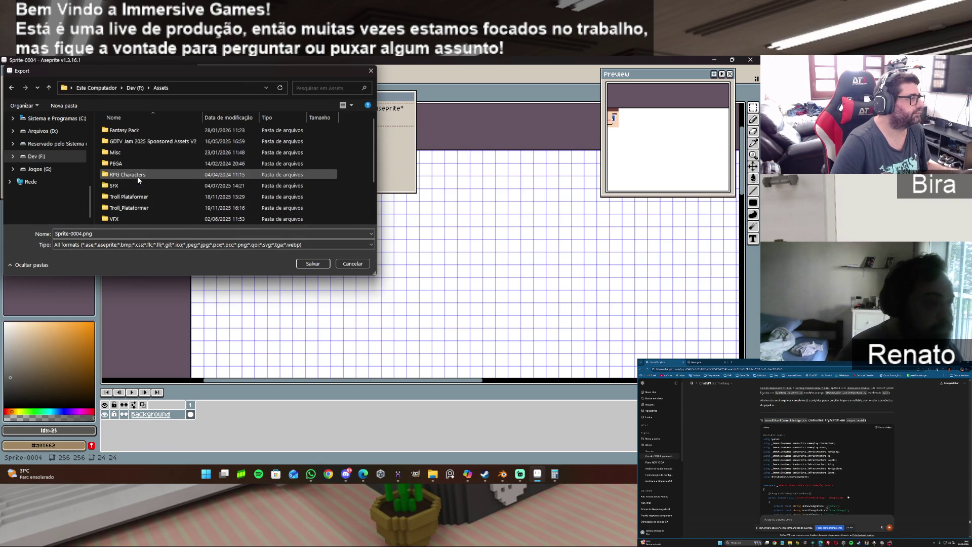
double_click(136, 131)
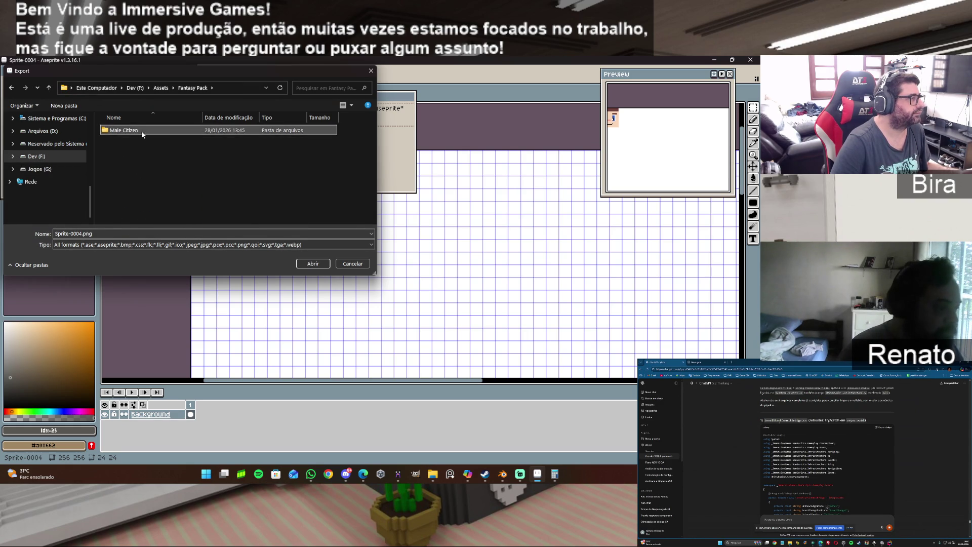
double_click(141, 130)
left_click(82, 221)
double_click(82, 222)
type("Face_Text_Teste")
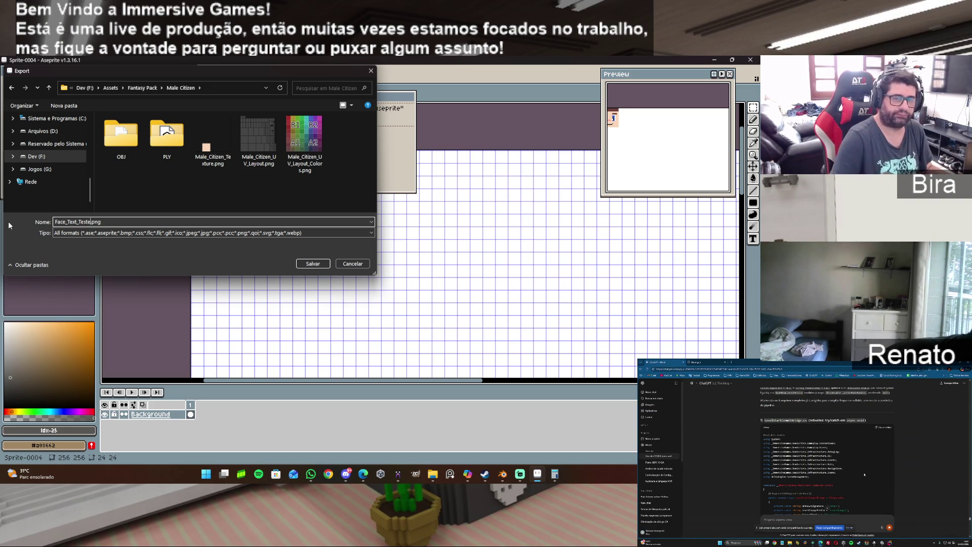
left_click(311, 263)
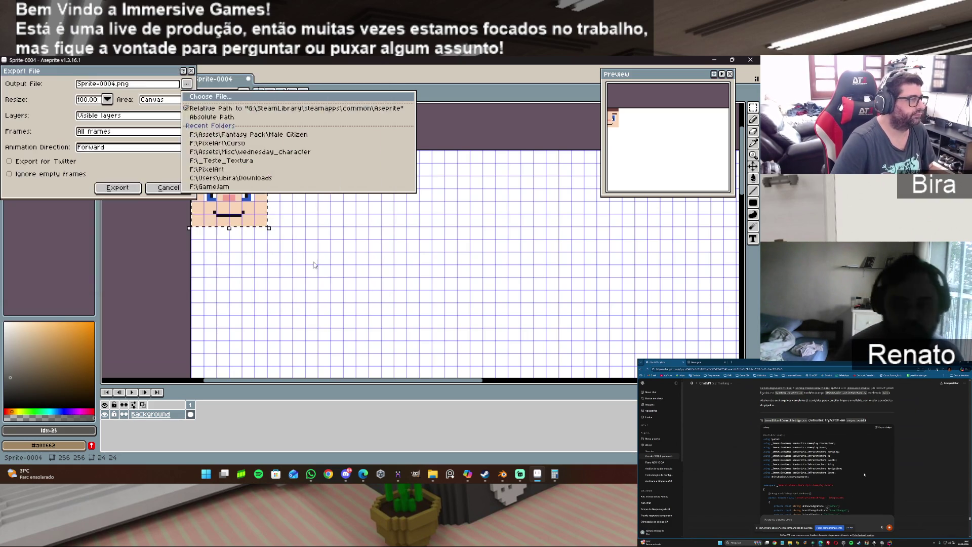
left_click(117, 187)
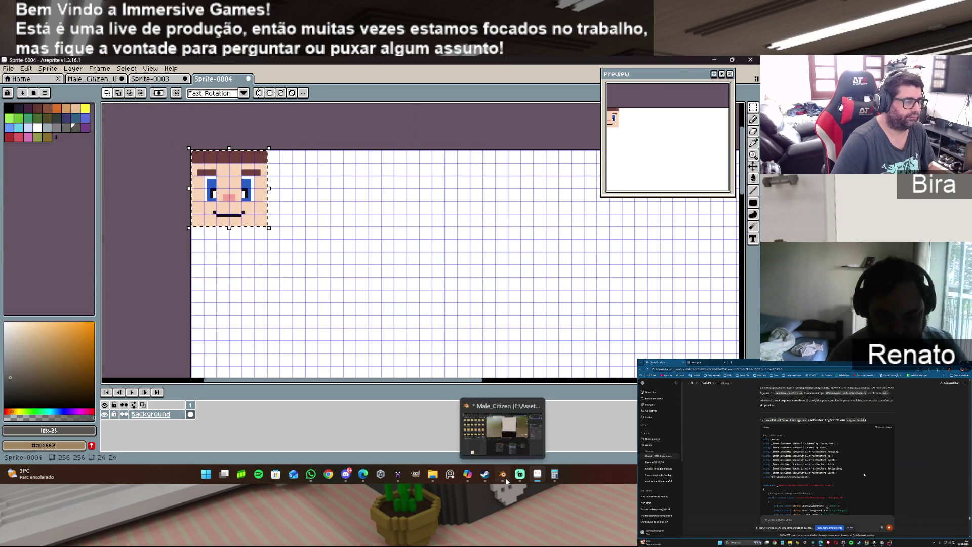
left_click(501, 475)
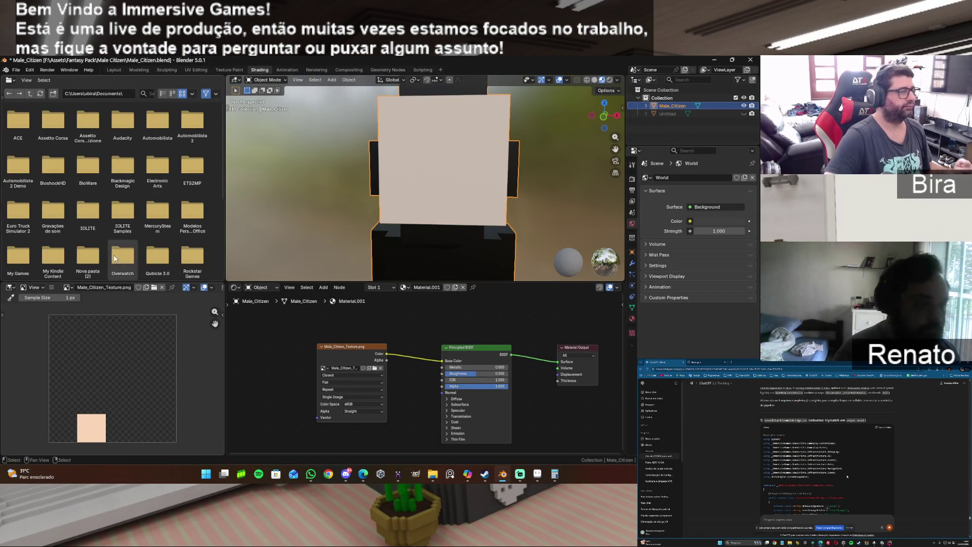
left_click(146, 288)
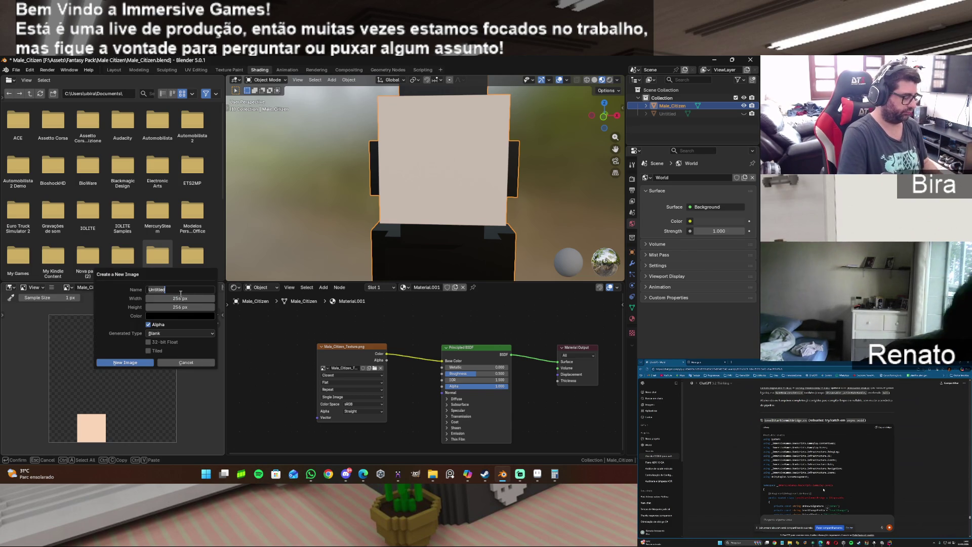
key("Return")
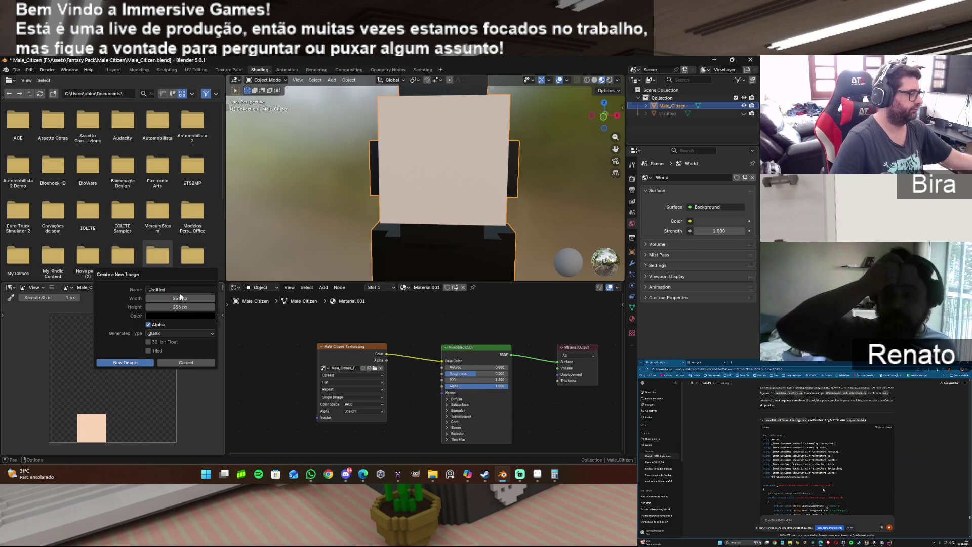
left_click(203, 361)
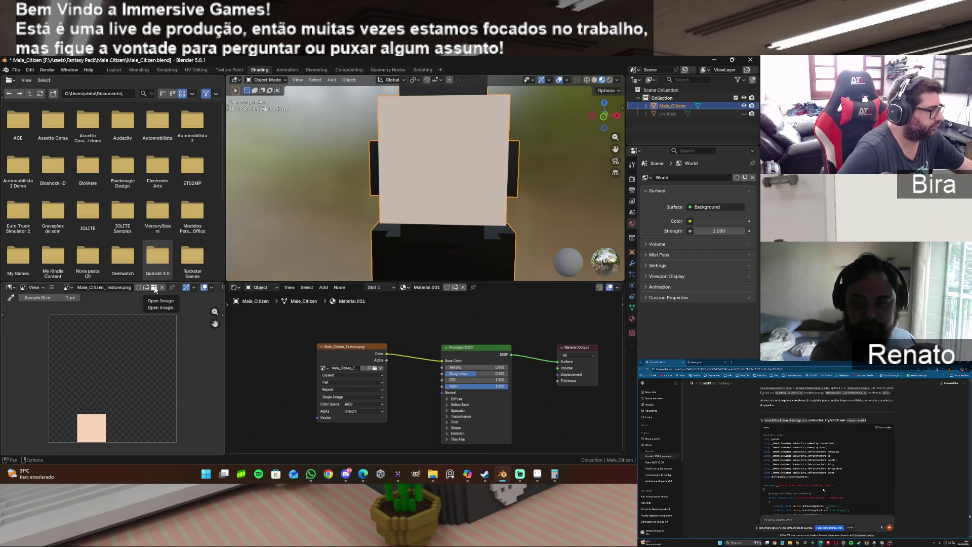
Load Face_Text_Teste.png and assign it to Material.001's Image Texture node, then go to UV Editing.
left_click(154, 288)
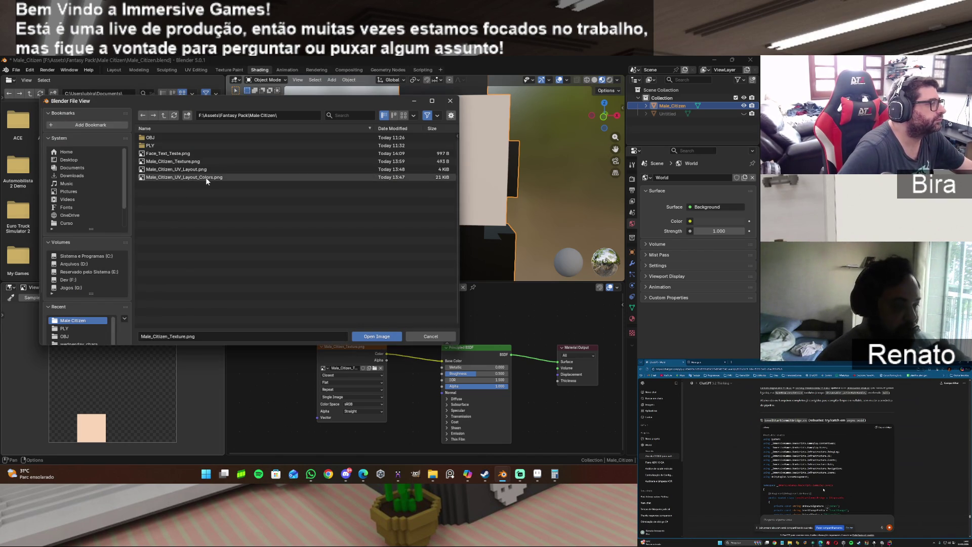
double_click(175, 153)
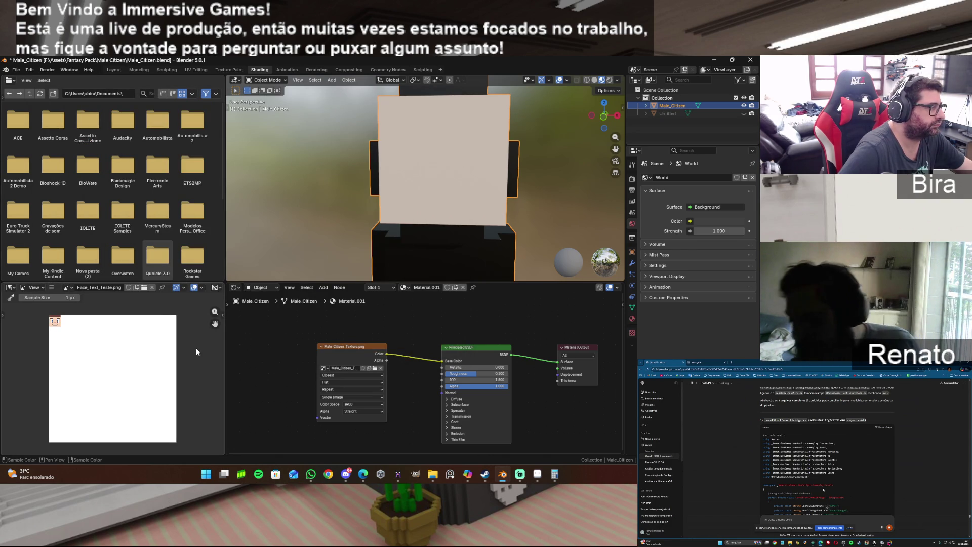
left_click(324, 368)
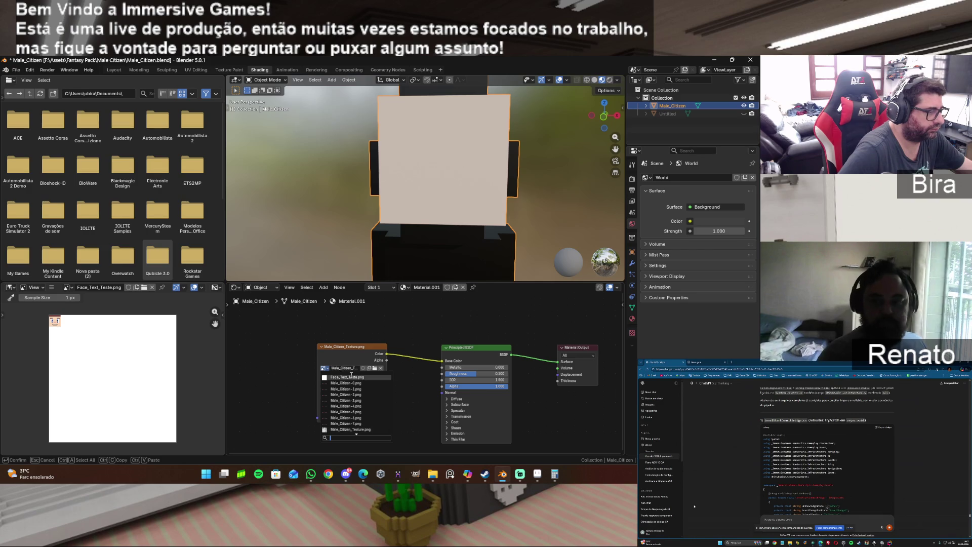
left_click(349, 376)
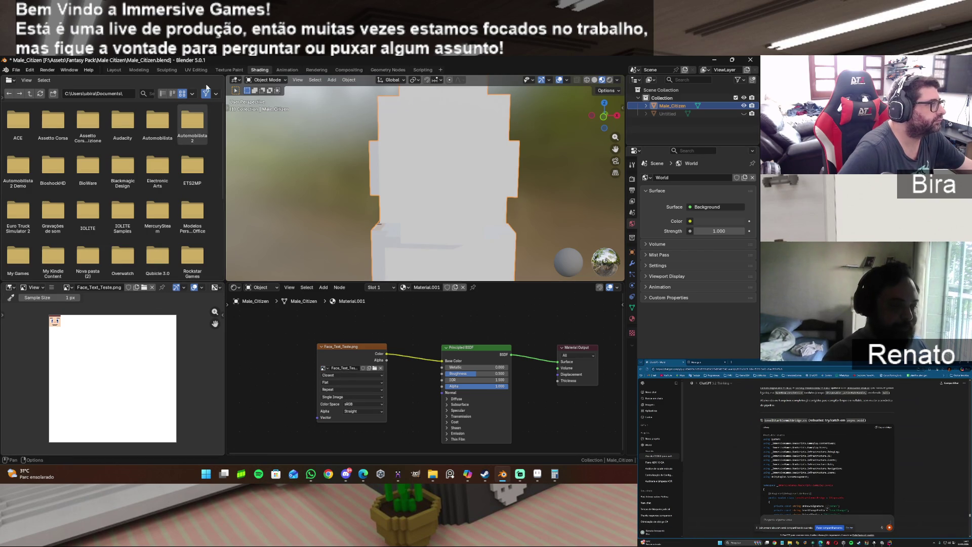
left_click(199, 71)
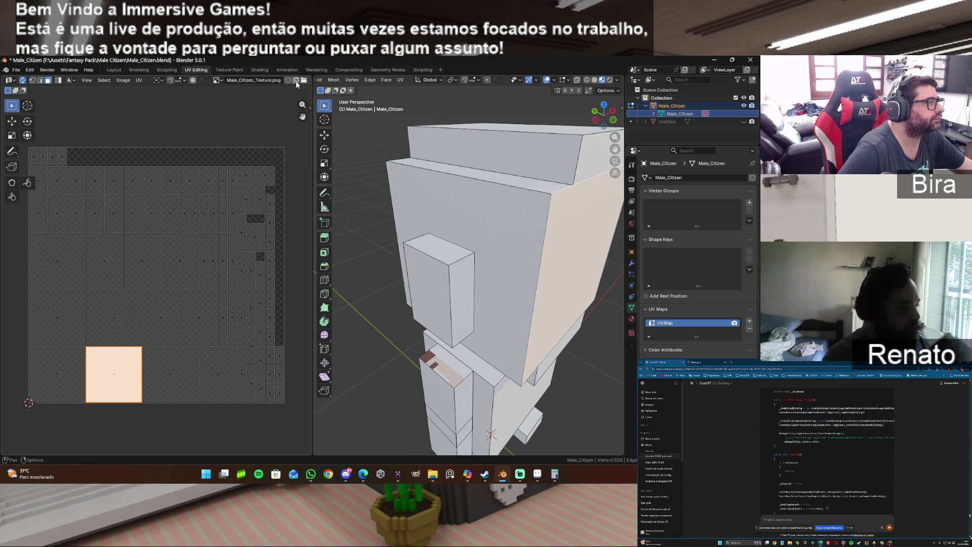
Display Face_Text_Teste.png in the UV editor.
left_click(217, 80)
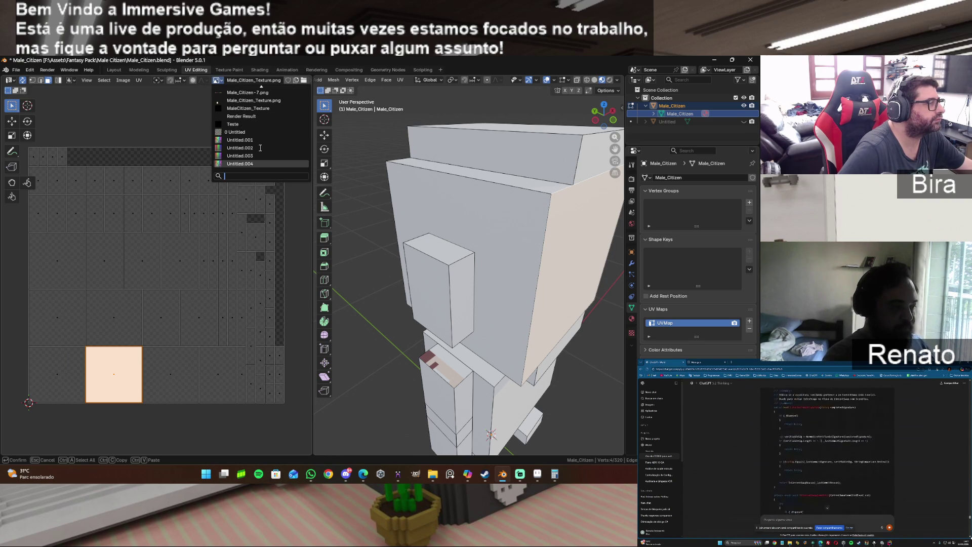
scroll(260, 147, "up", 5)
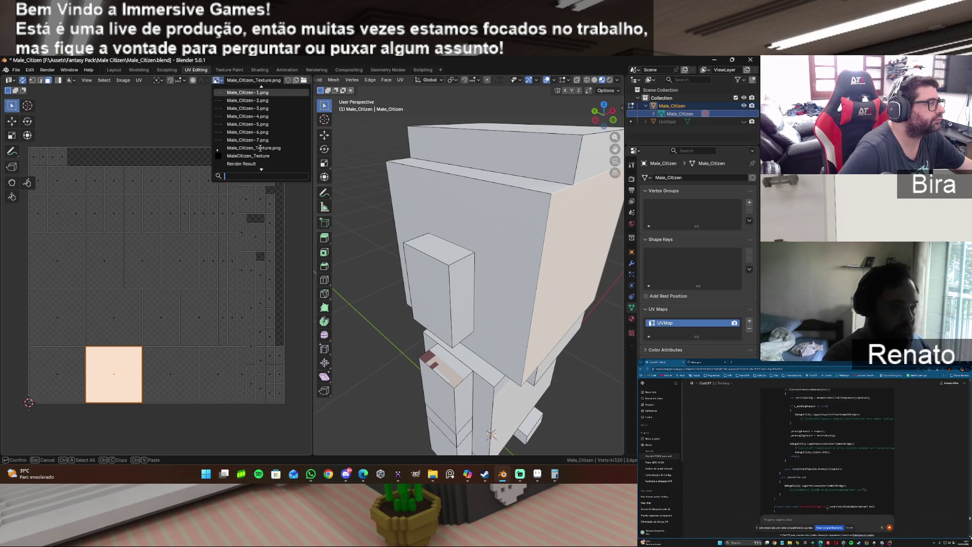
left_click(261, 92)
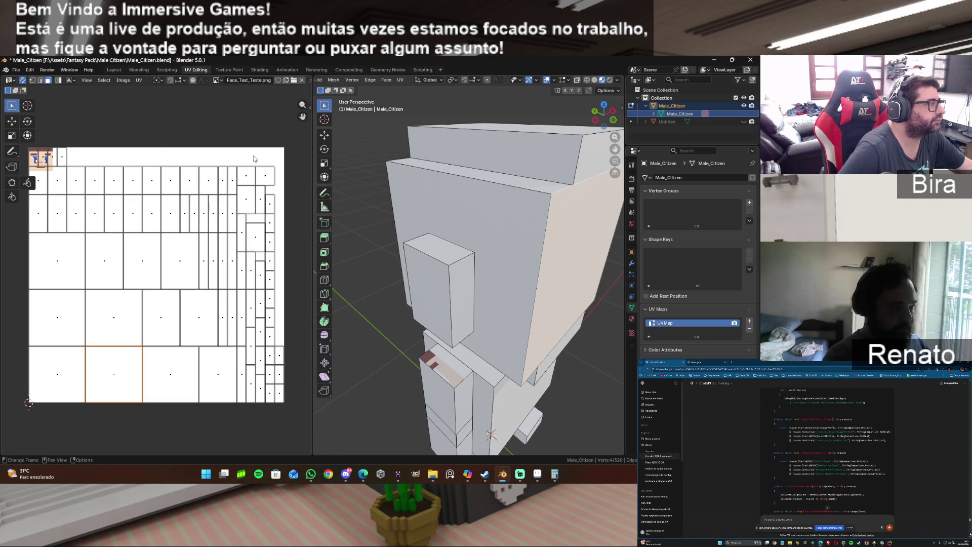
Remove the head's old UVMap and select the head's large front face.
left_click(749, 329)
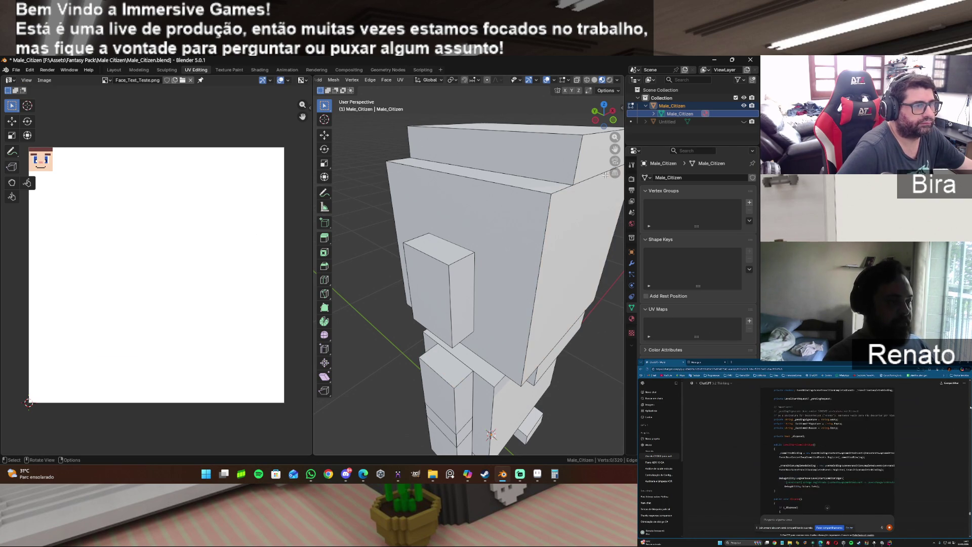
left_click_drag(607, 129, 590, 139)
left_click(497, 211)
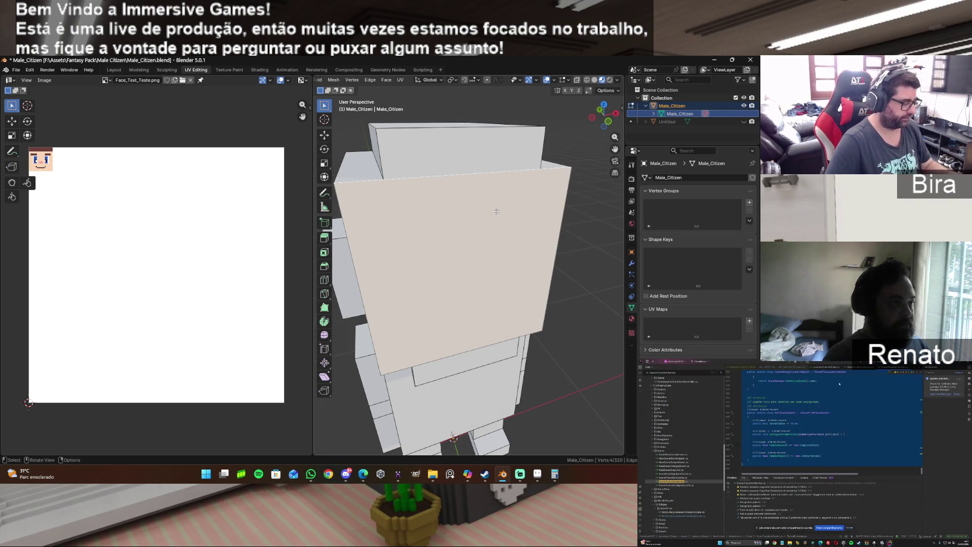
Unwrap the head's front face with Smart UV Project.
key("u")
left_click(496, 211)
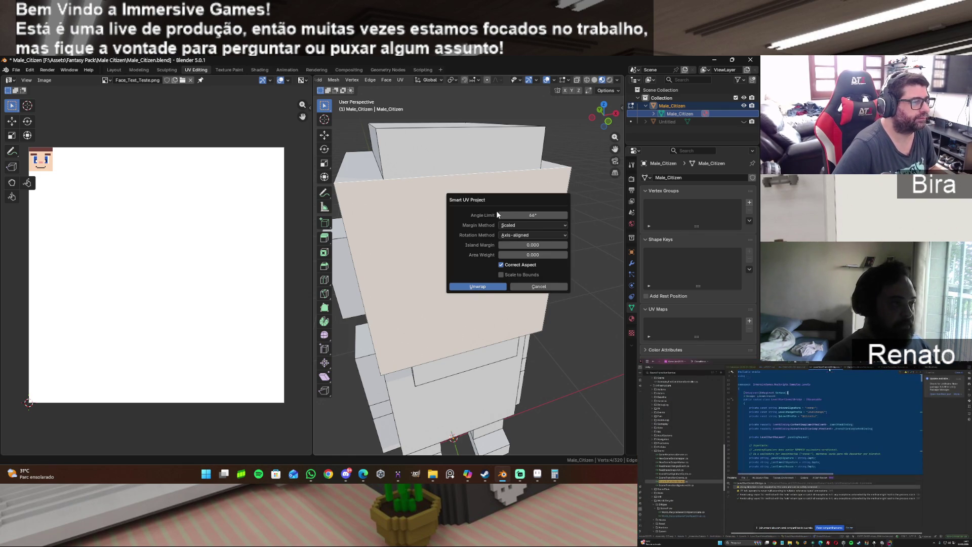
left_click(486, 287)
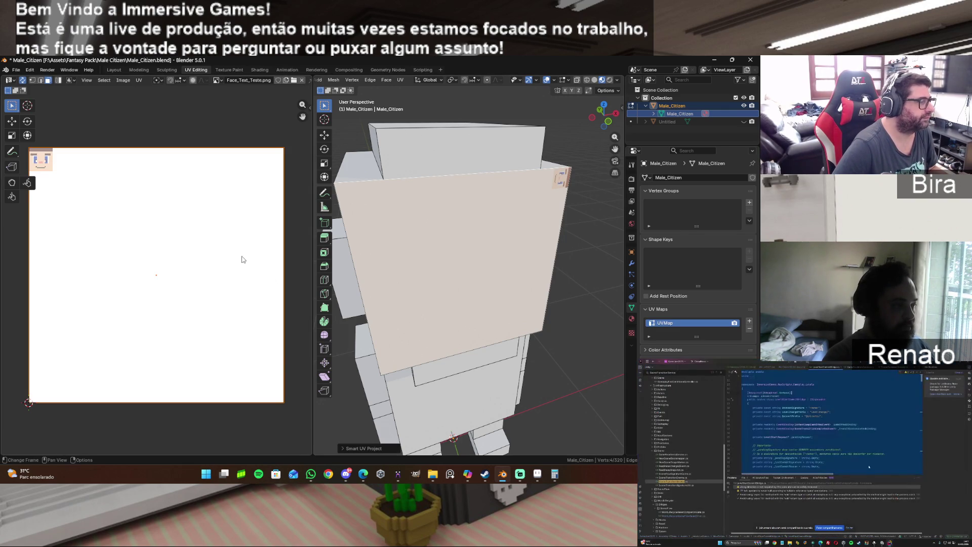
Scale the UV square down and move it over the pixel face drawing.
key("s")
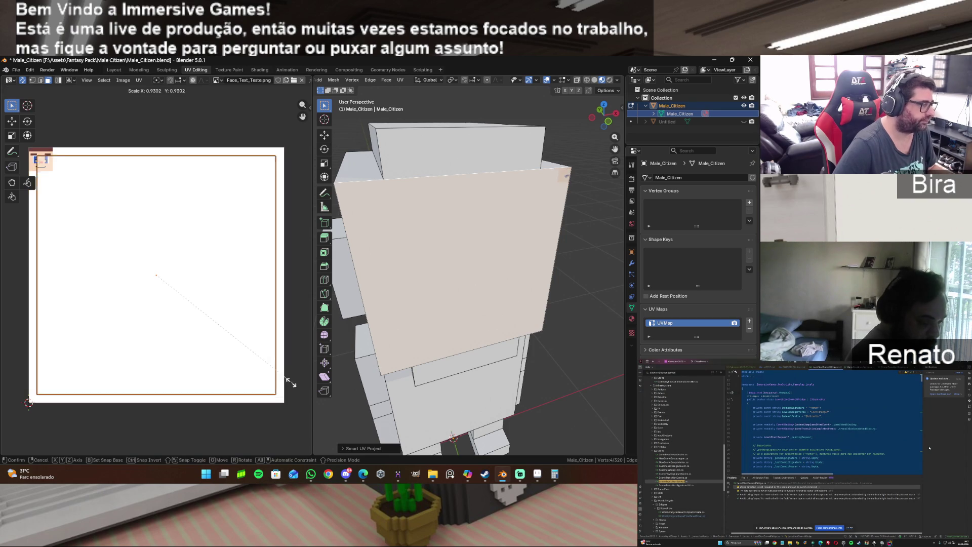
left_click(183, 296)
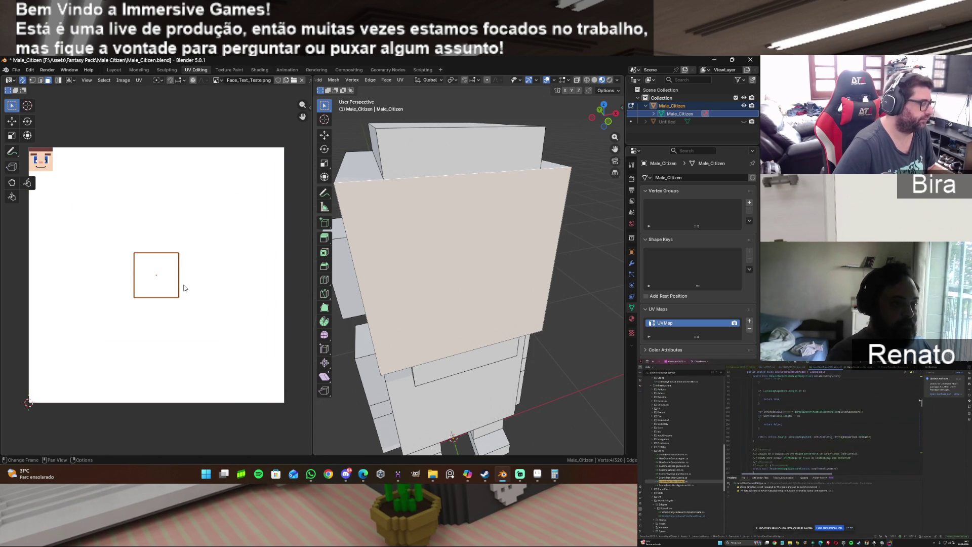
key("g")
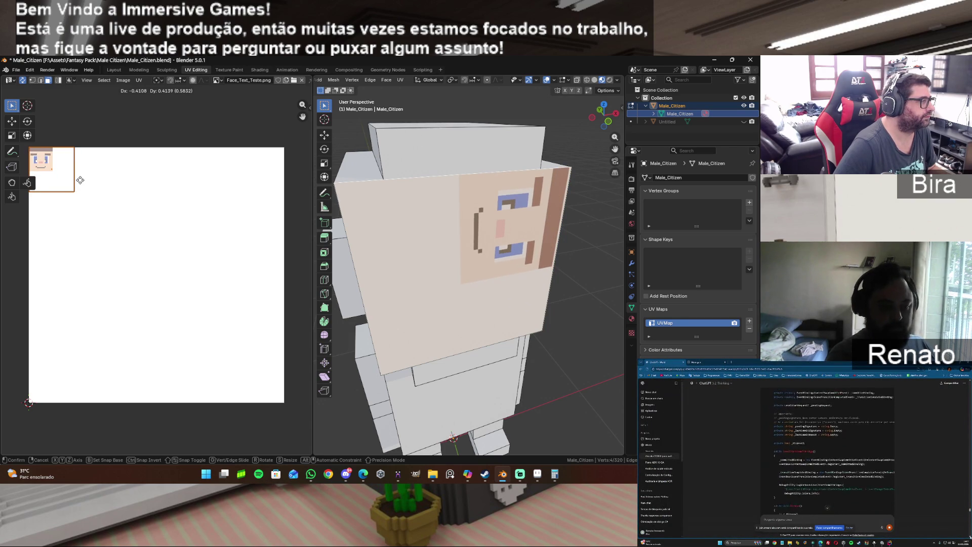
left_click(80, 180)
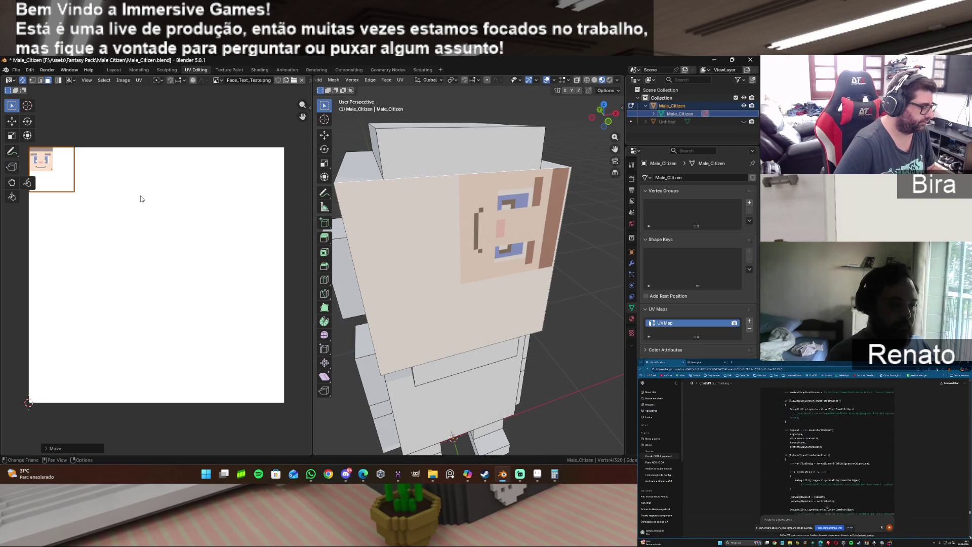
Rotate the face's UV square by -90° so the face stands upright.
type("r")
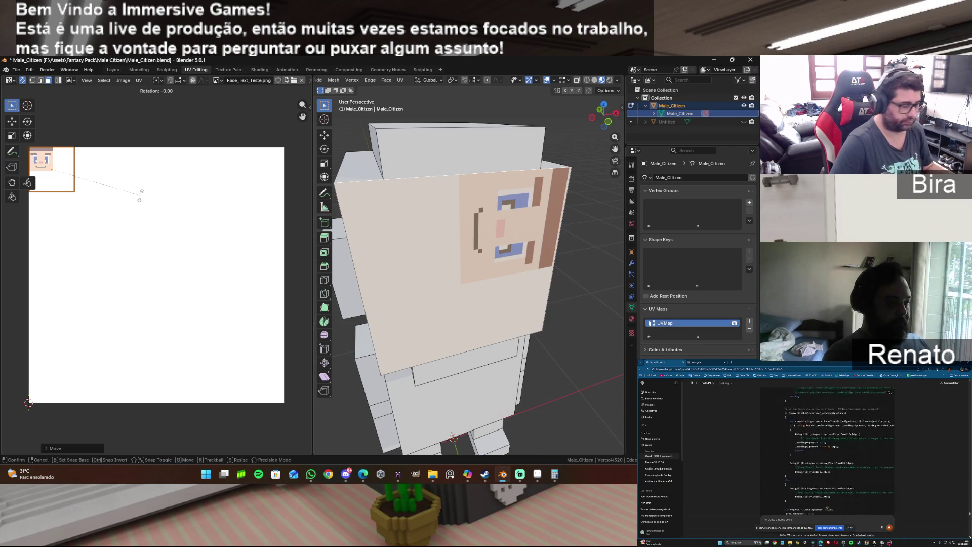
type("90")
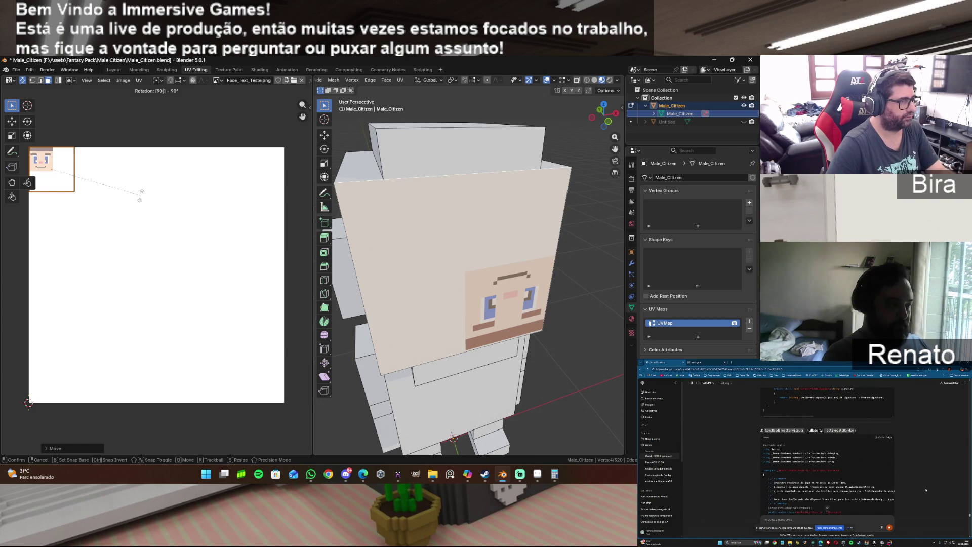
key("BackSpace")
key("BackSpace")
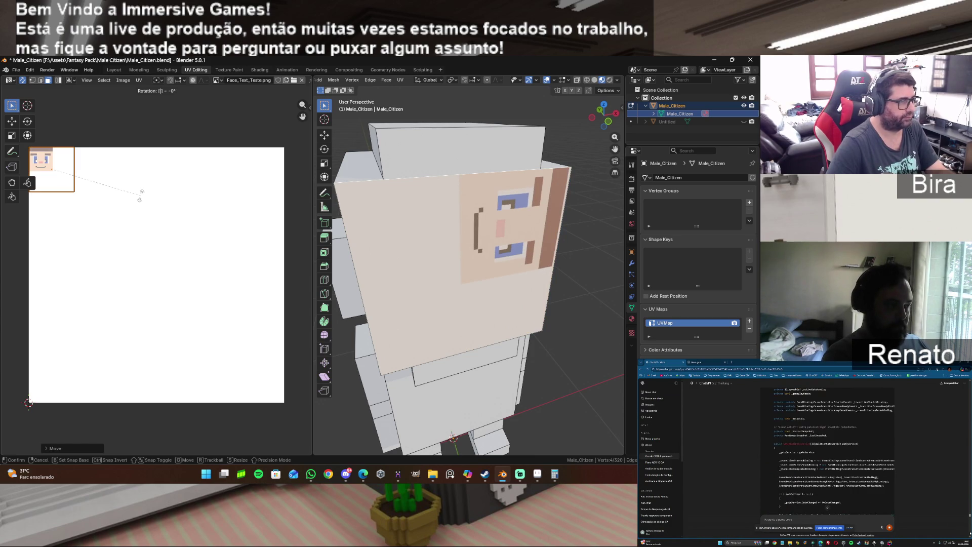
type("180")
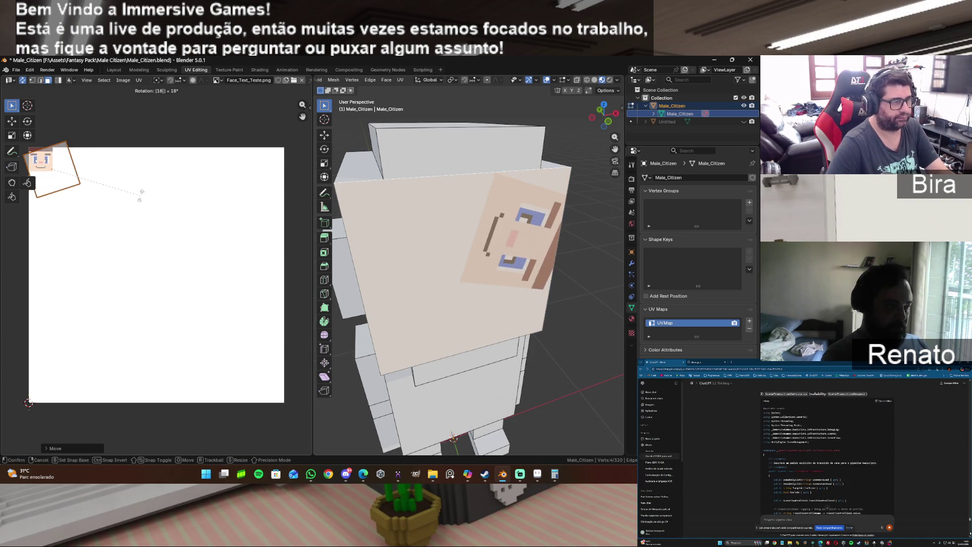
key("BackSpace")
key("BackSpace")
key("BackSpace")
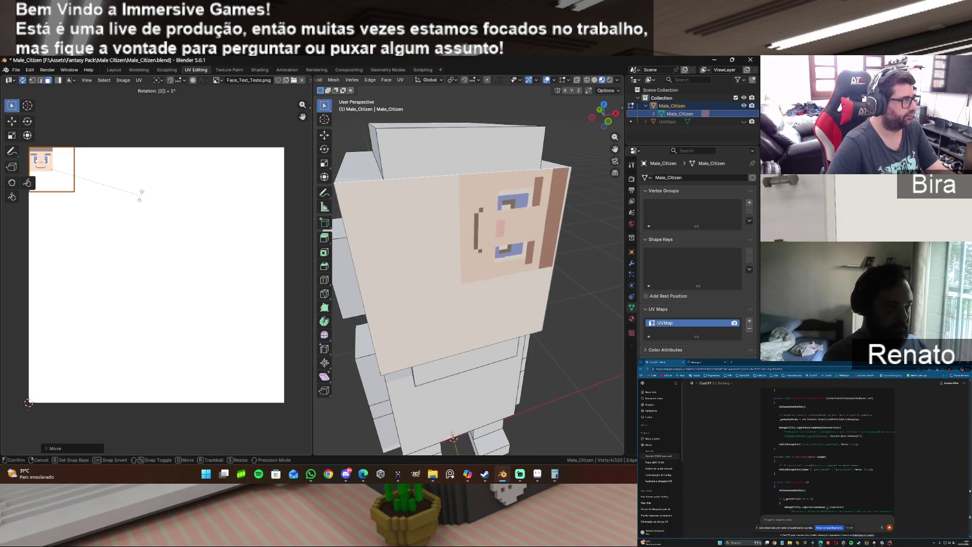
type("-90")
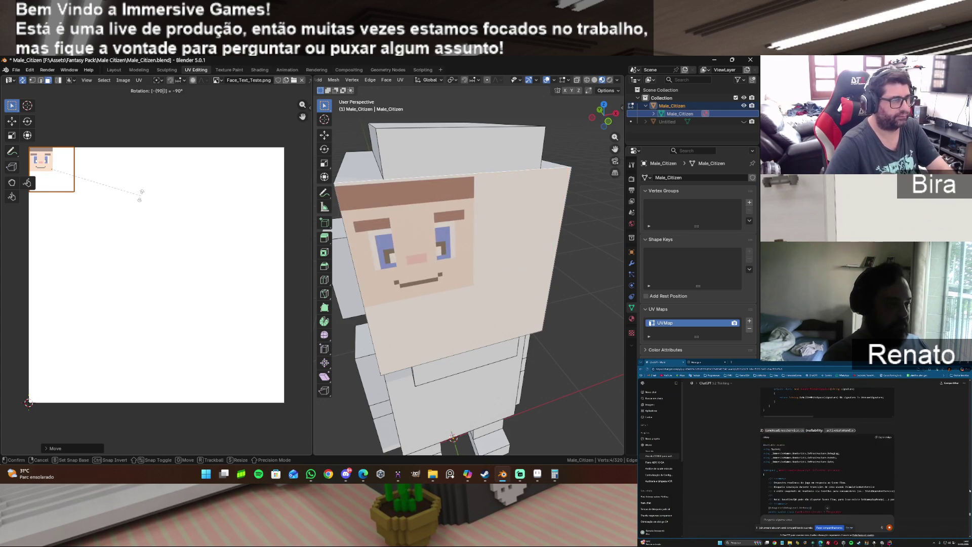
key("Return")
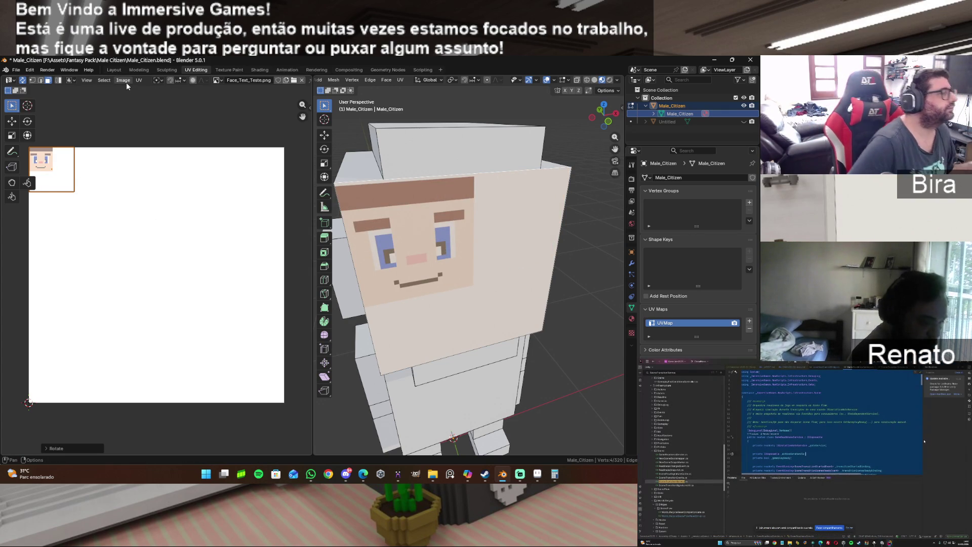
left_click(138, 80)
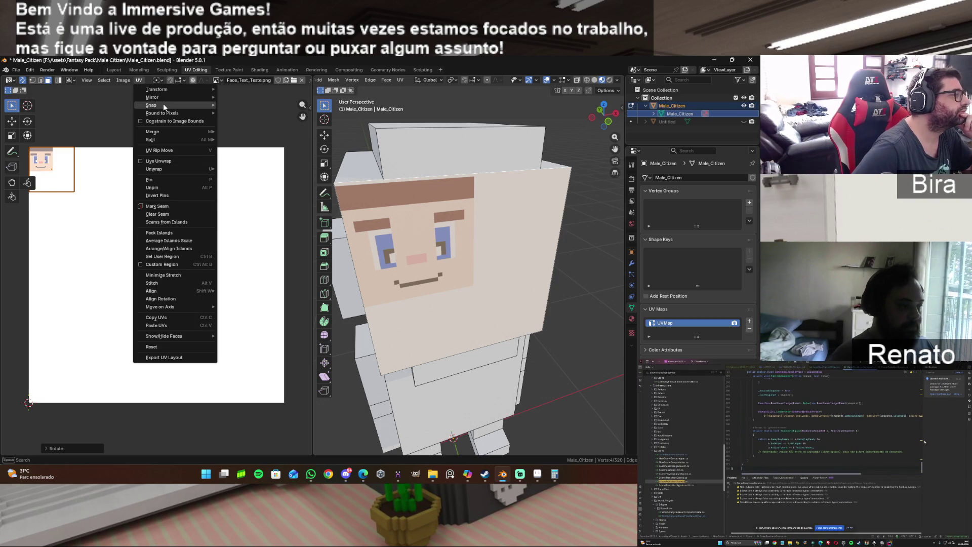
Snap the face UV square to whole pixels and widen the UV Editor area.
mouse_move(162, 107)
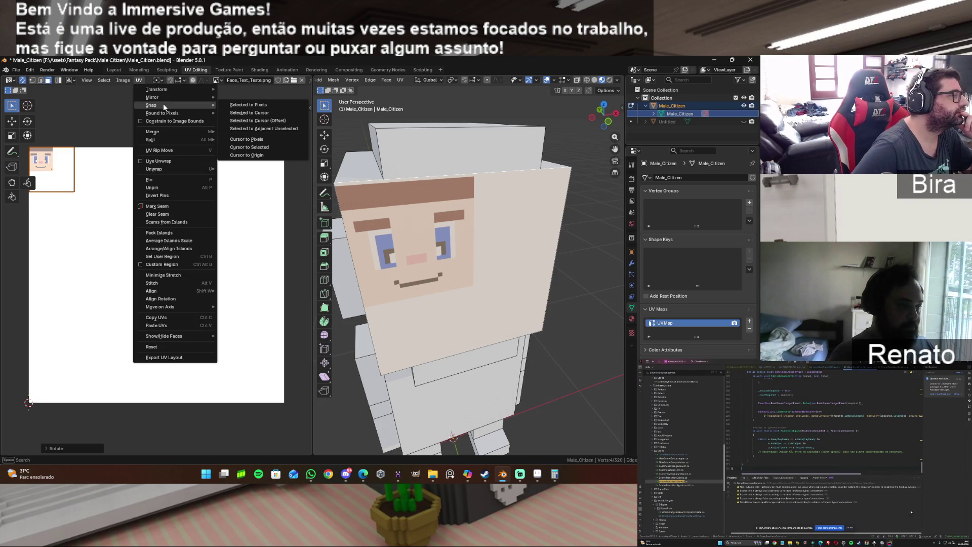
left_click(256, 105)
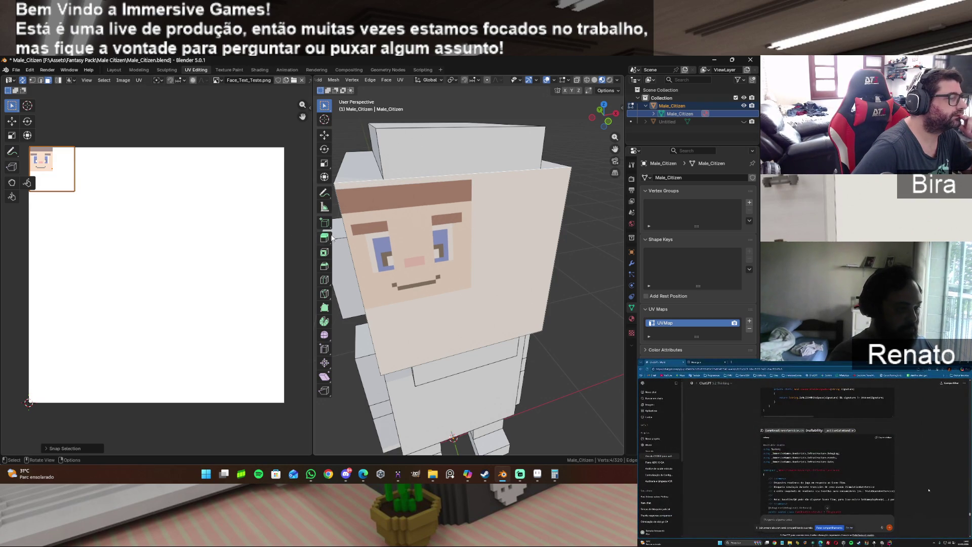
left_click_drag(312, 227, 398, 227)
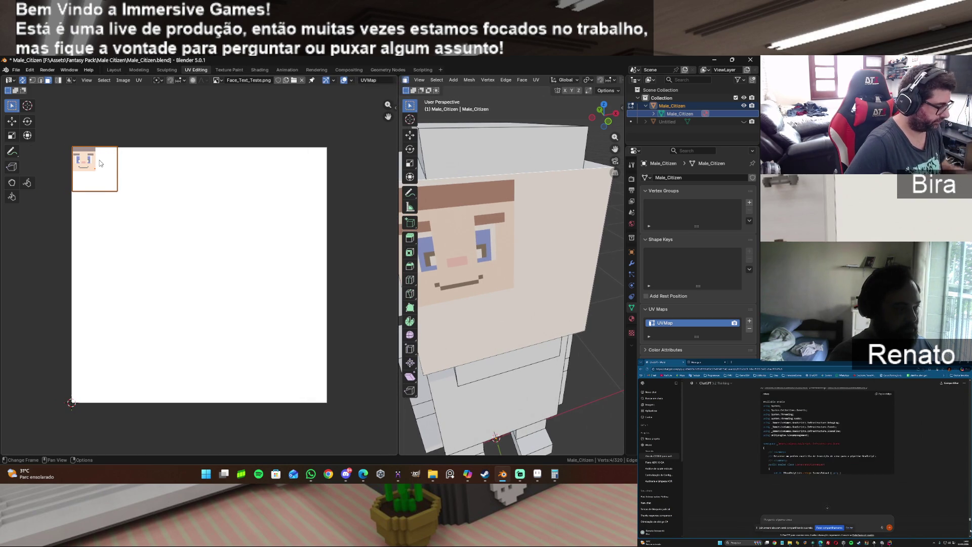
Shrink the head-front UV square and line it up with the face drawing.
key("s")
left_click(105, 167)
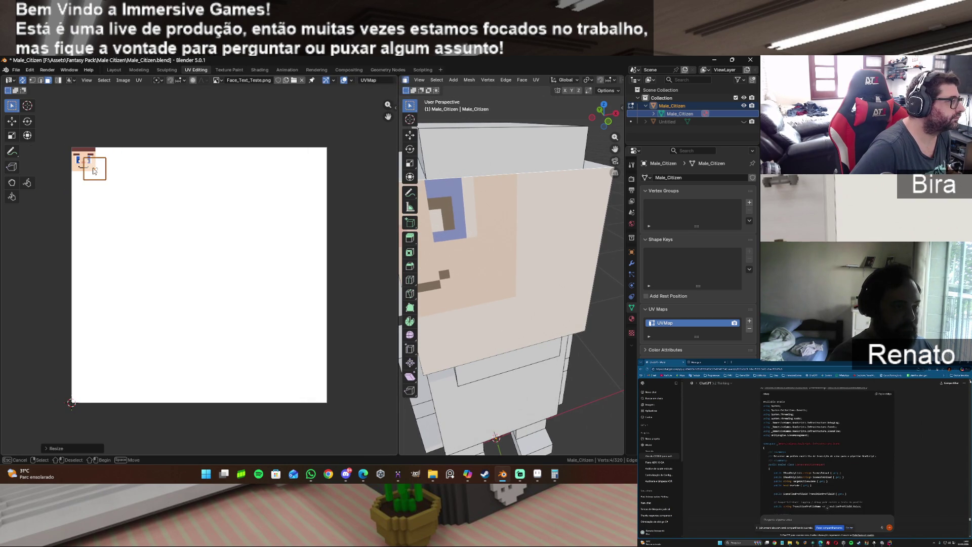
key("g")
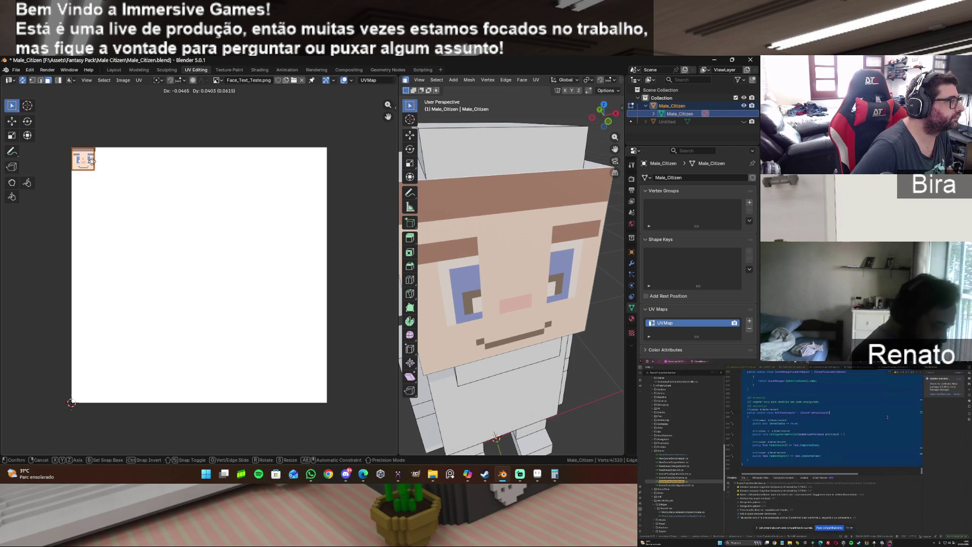
left_click(92, 161)
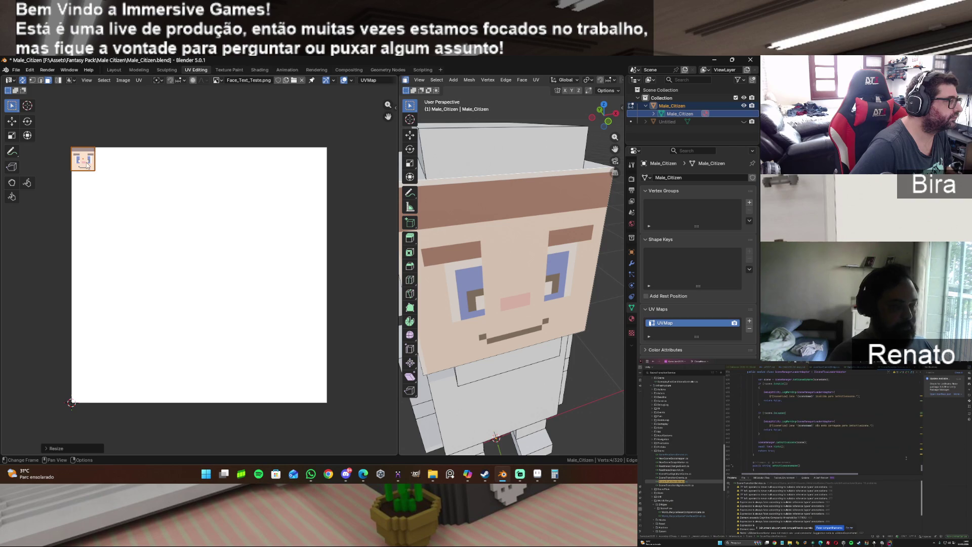
Select the UV square and slide it horizontally onto blank texture.
left_click(103, 175)
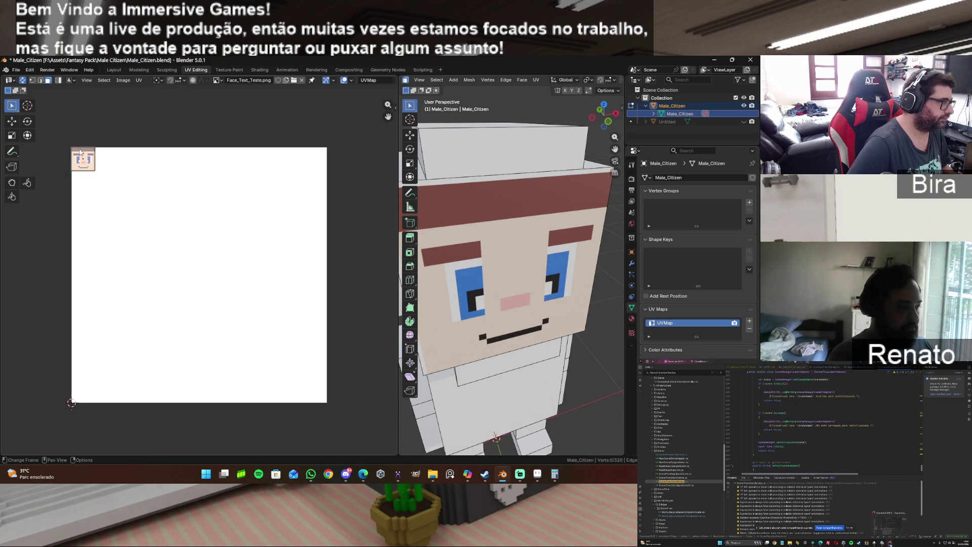
key("a")
key("g")
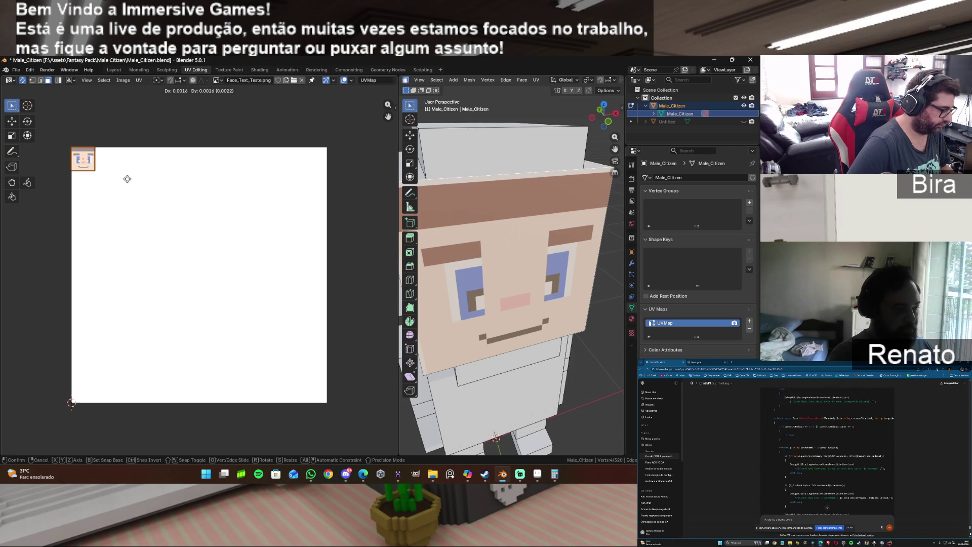
key("x")
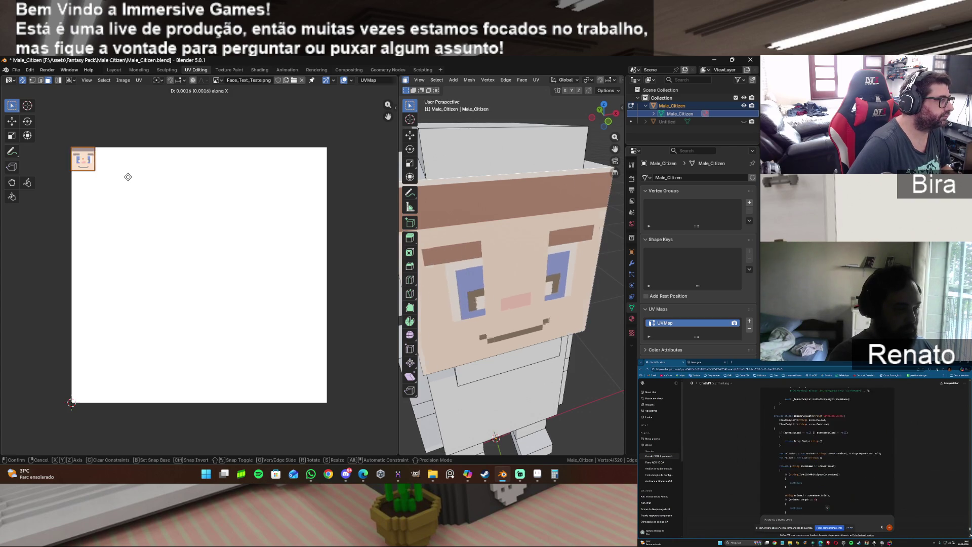
left_click(168, 180)
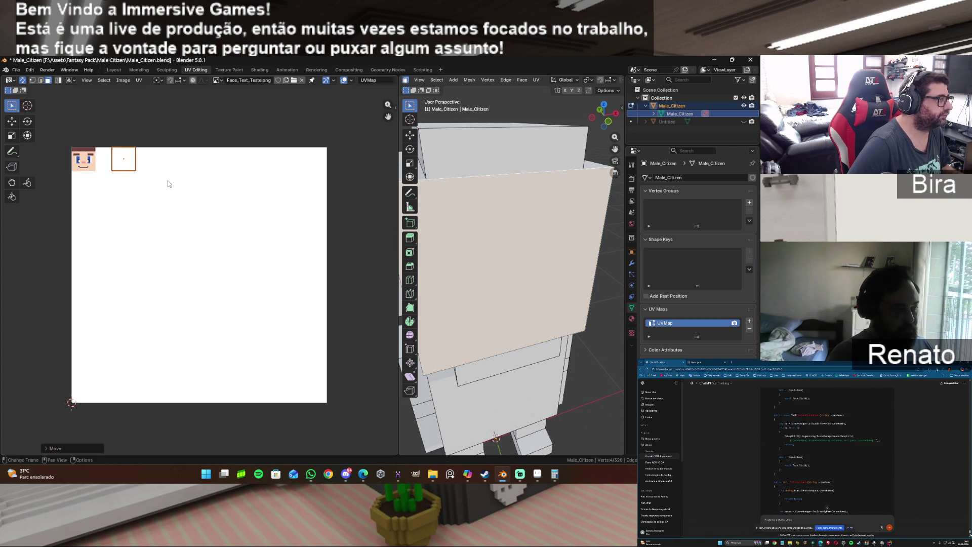
Frame the whole texture and try the 2D cursor tool while moving the UVs.
scroll(91, 185, "up", 5)
key("Home")
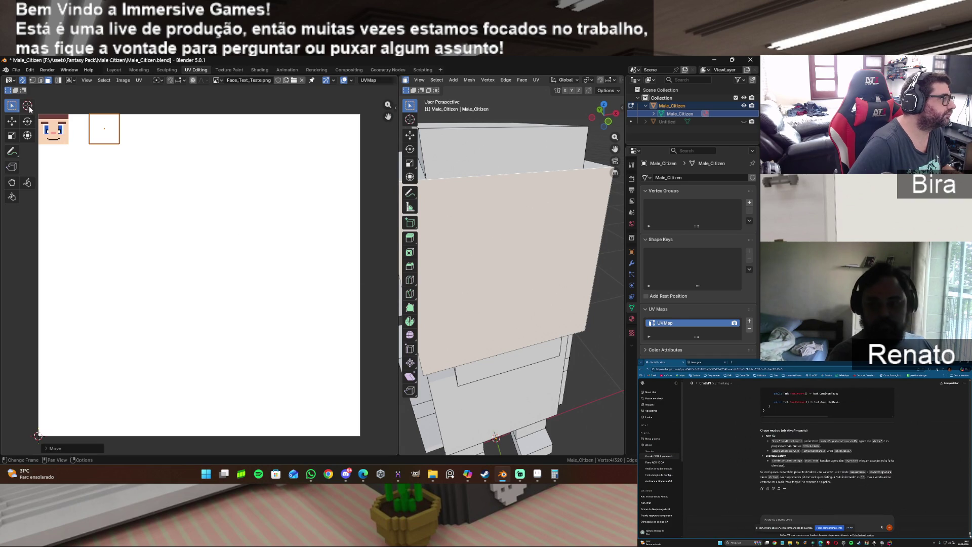
left_click(27, 105)
left_click(55, 131)
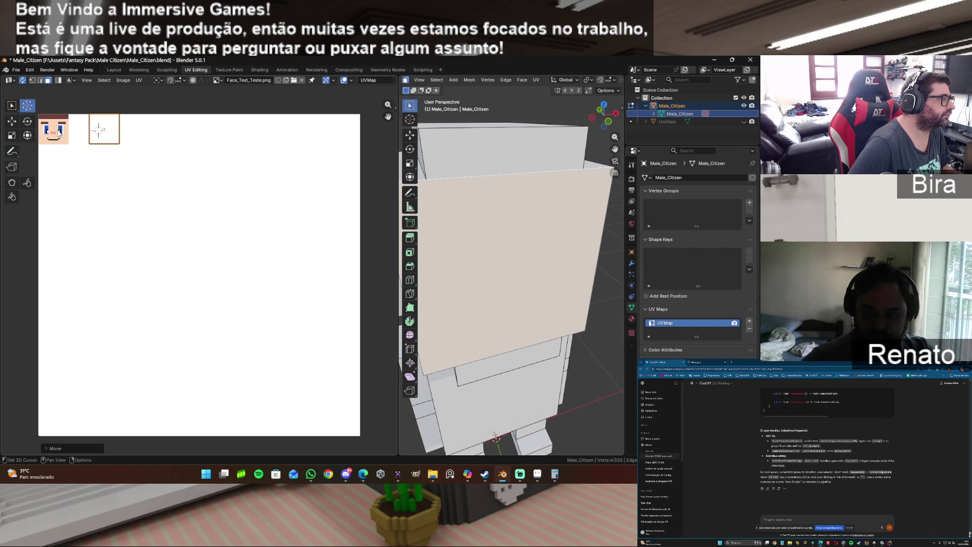
key("g")
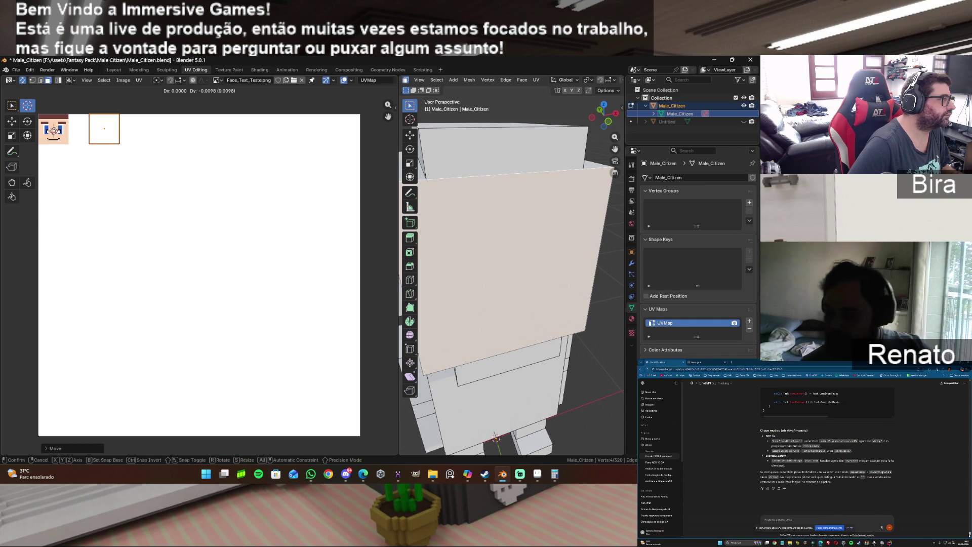
left_click(53, 129)
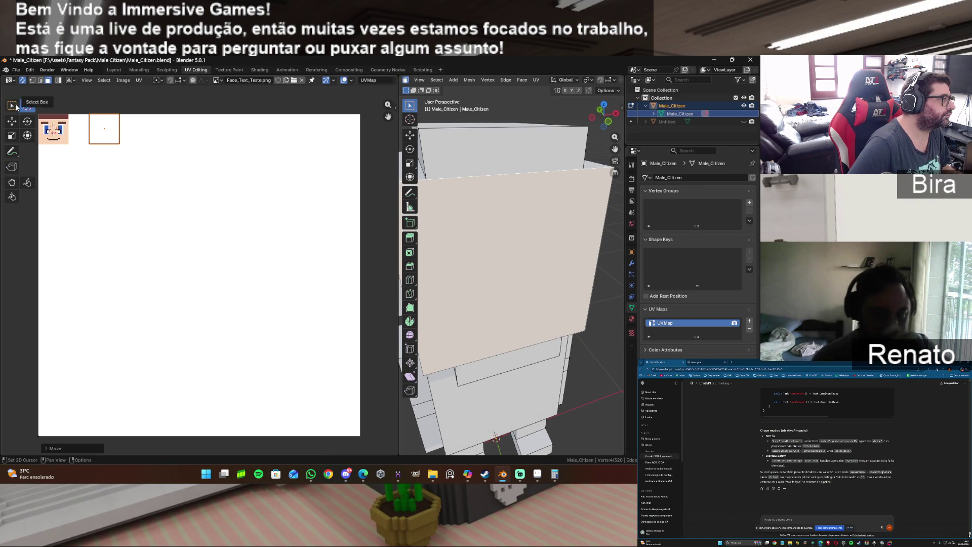
Return to box selection, bring the face drawing into view, and start moving the reselected empty UV square.
key("w")
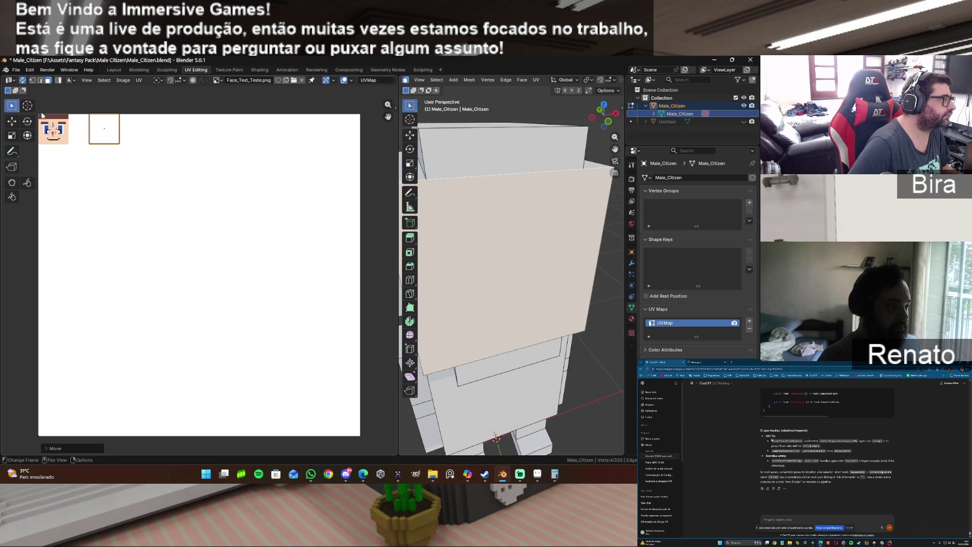
left_click_drag(71, 148, 72, 148)
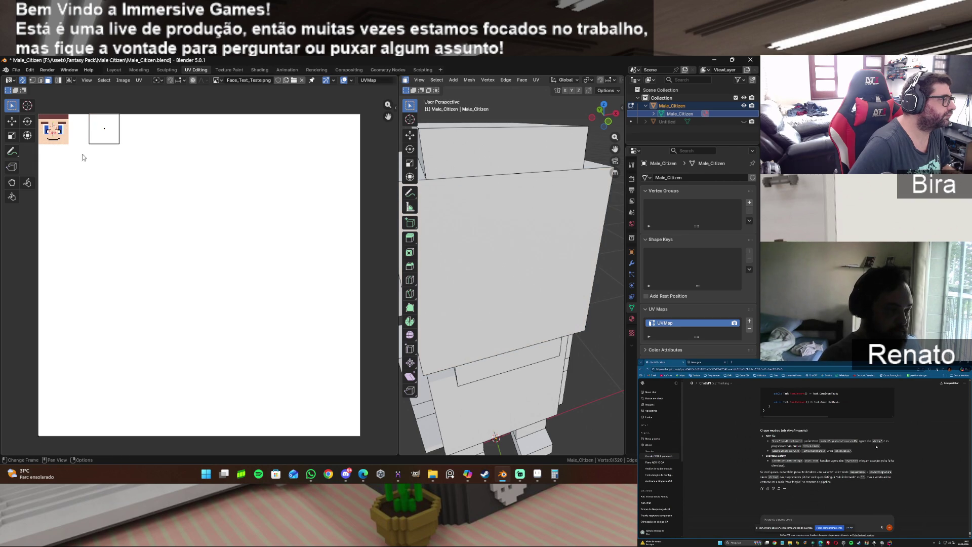
scroll(257, 255, "up", 3)
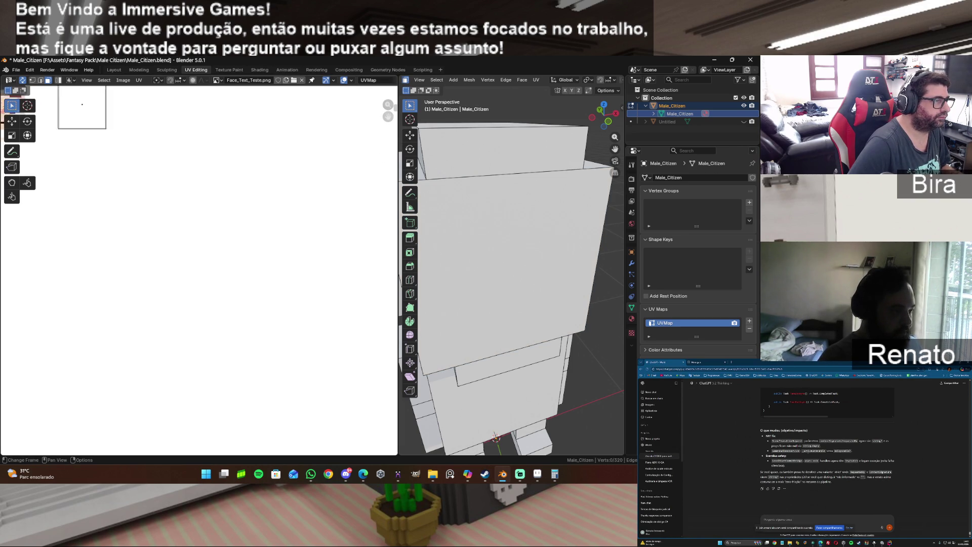
scroll(131, 166, "down", 3)
mouse_move(131, 167)
middle_mouse_down()
mouse_move(271, 182)
mouse_move(240, 138)
mouse_move(245, 152)
middle_mouse_up()
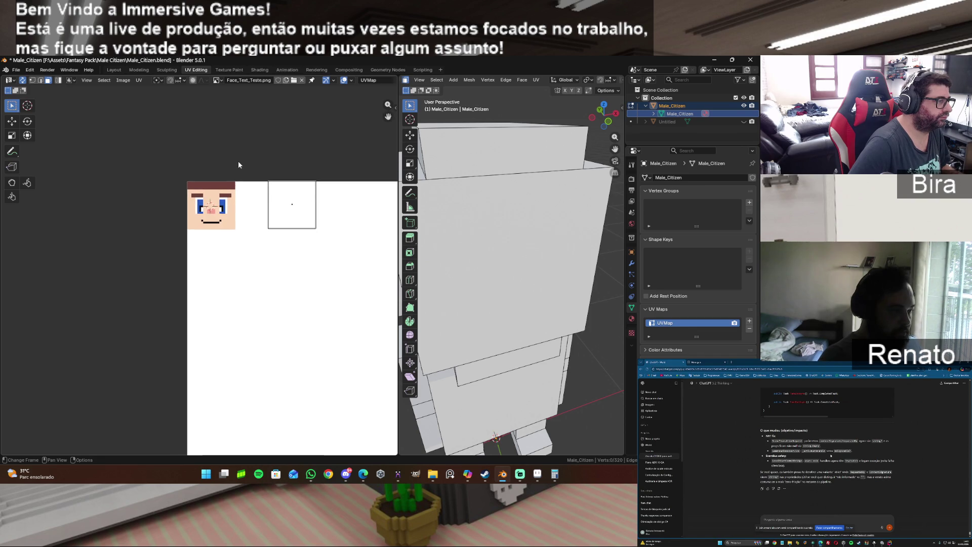
scroll(227, 206, "up", 3)
left_click_drag(389, 115, 372, 204)
left_click(355, 199)
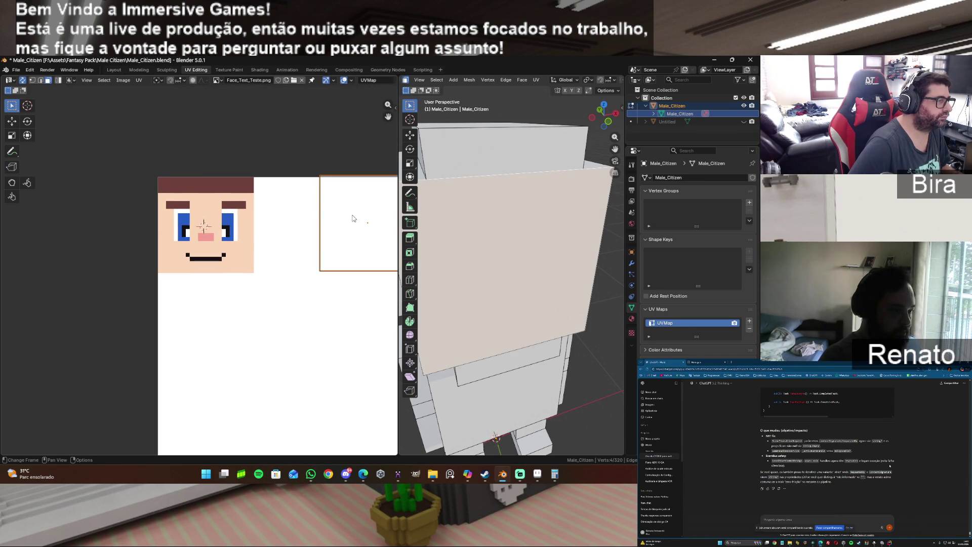
left_click_drag(282, 234, 282, 235)
left_click(330, 232)
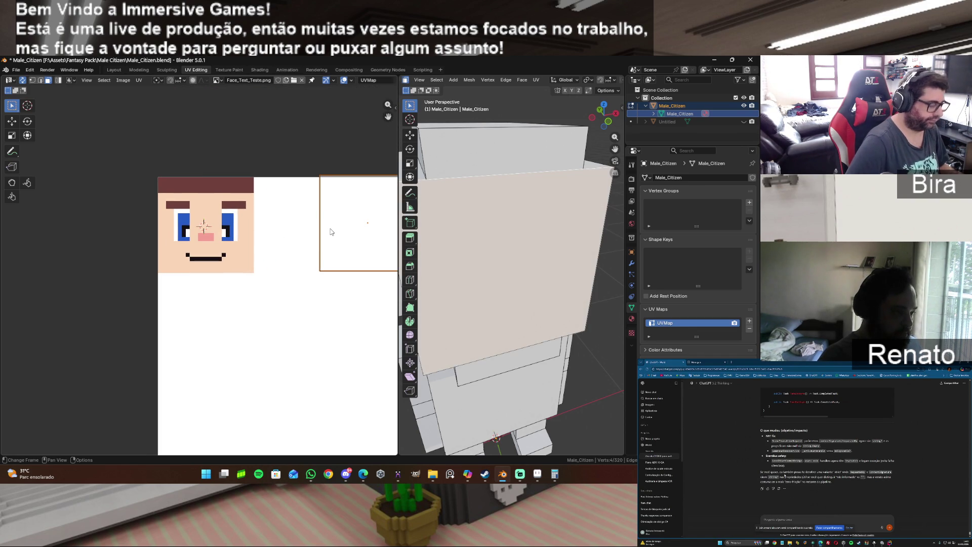
key("g")
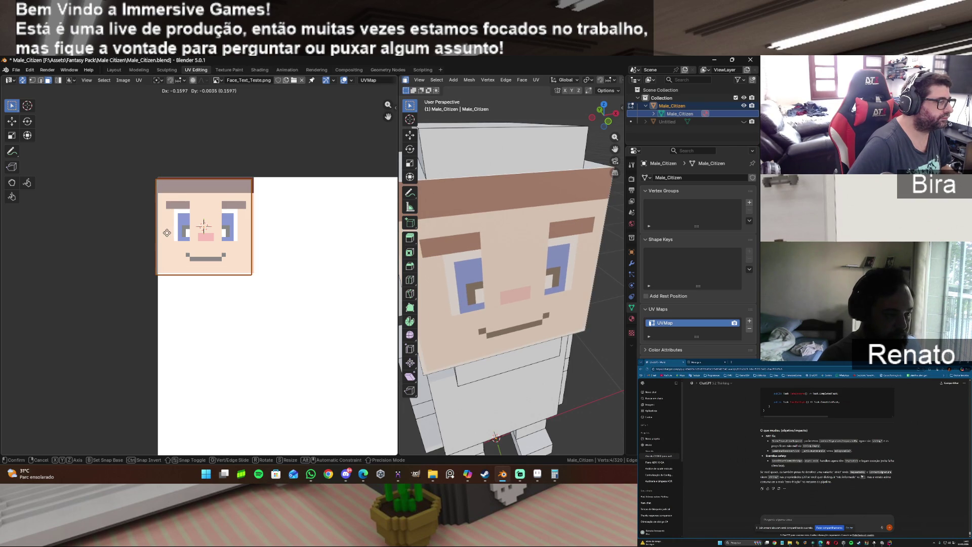
Drop the UV square over the face drawing, dismissing the UV menu unused.
left_click(165, 232)
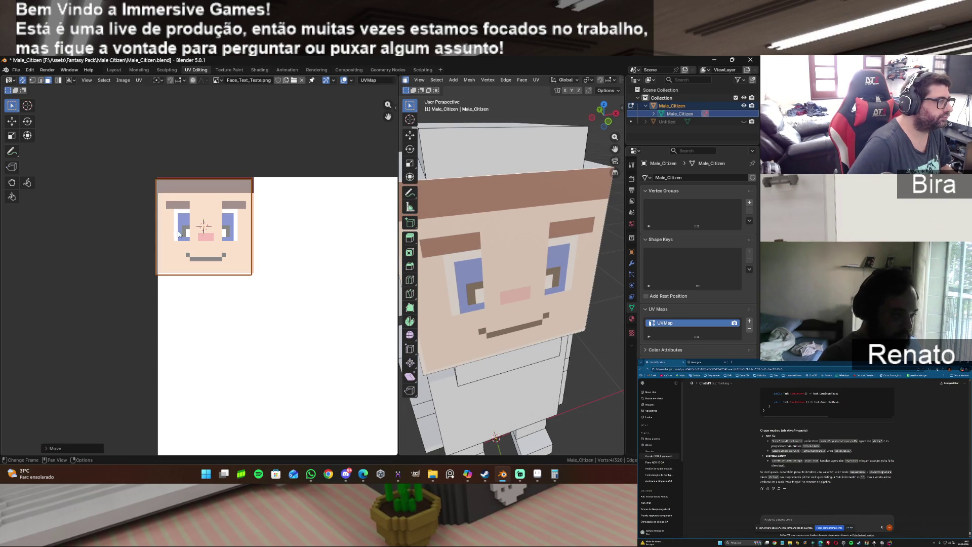
key("u")
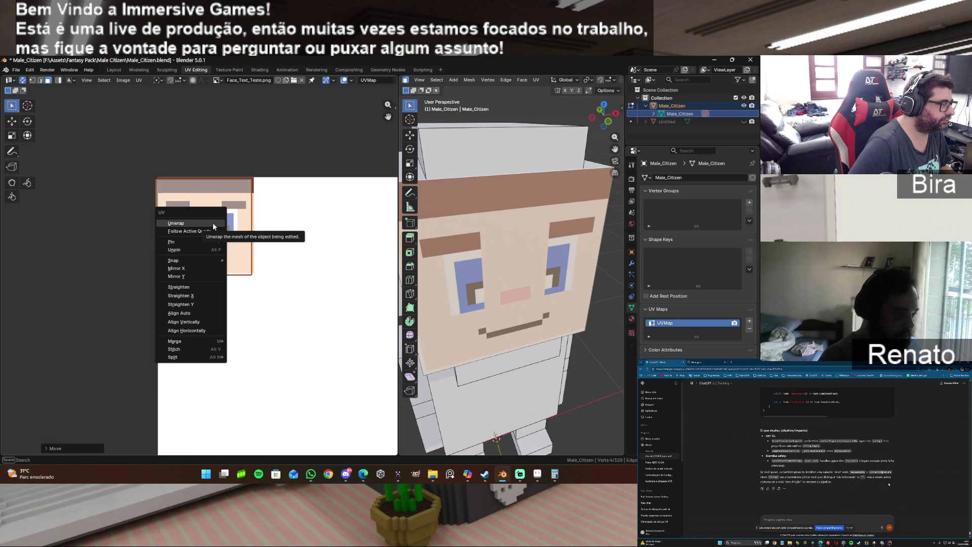
mouse_move(191, 261)
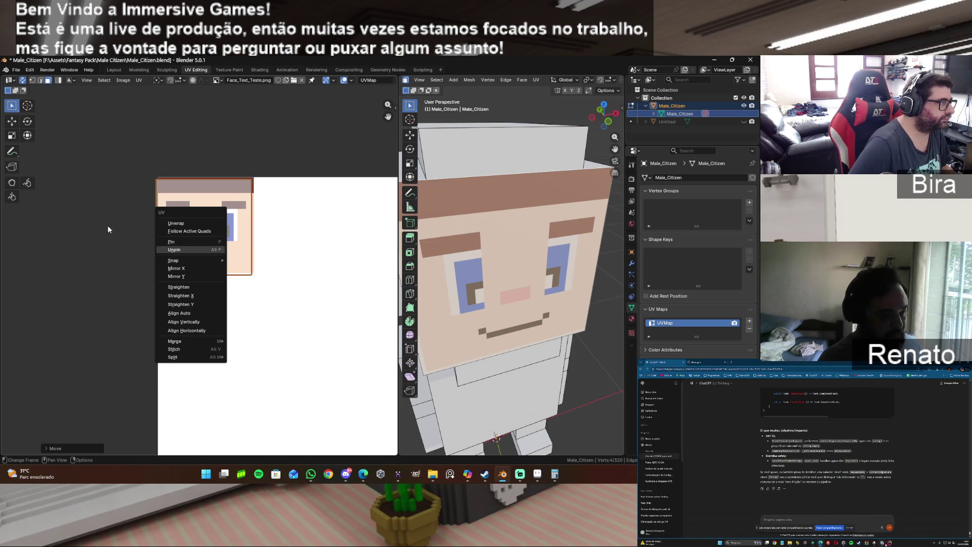
key("Escape")
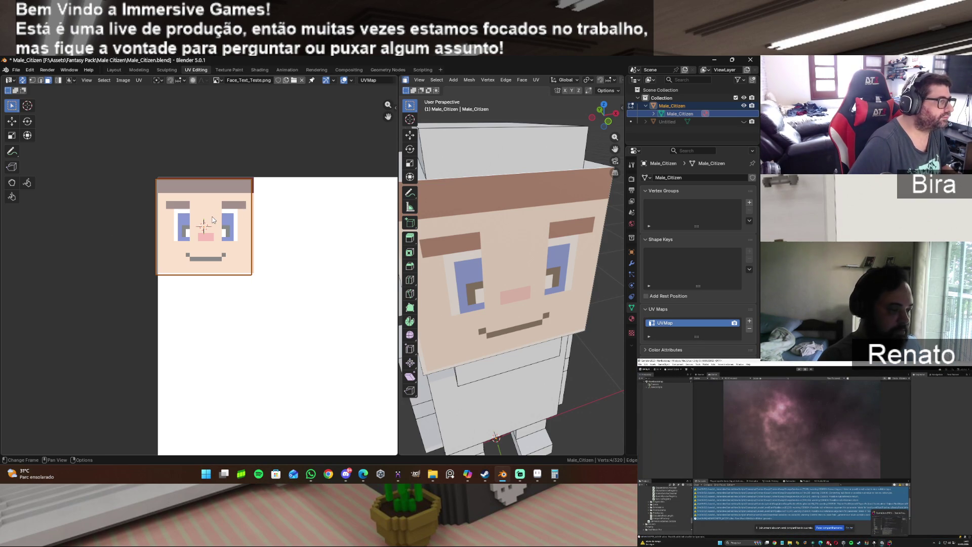
Move and rescale the UV square until it covers the whole face and hair band.
key("g")
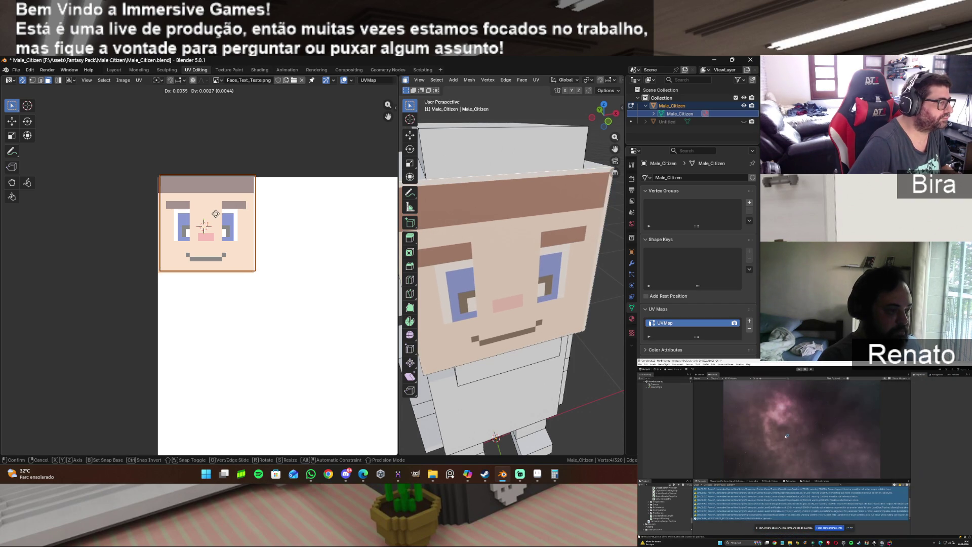
left_click(250, 232)
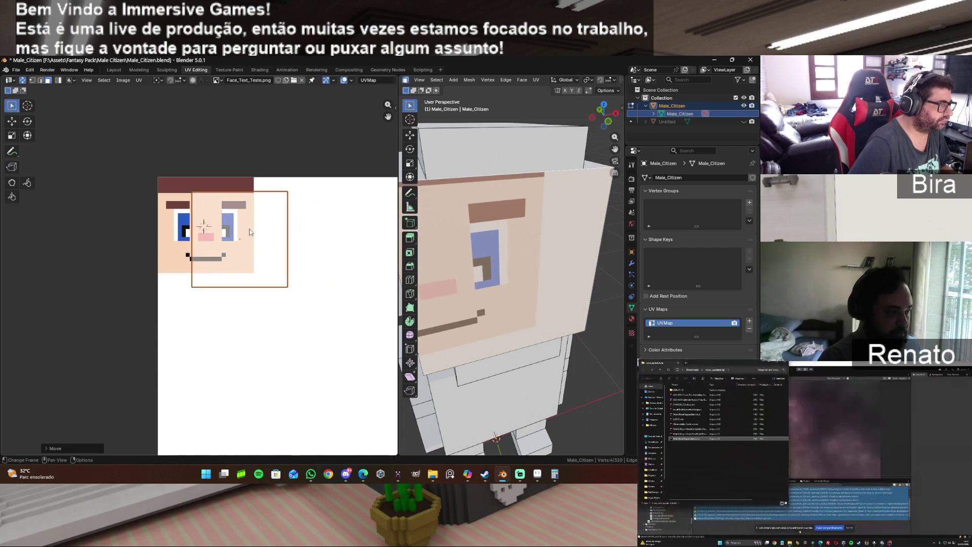
key("s")
left_click(314, 237)
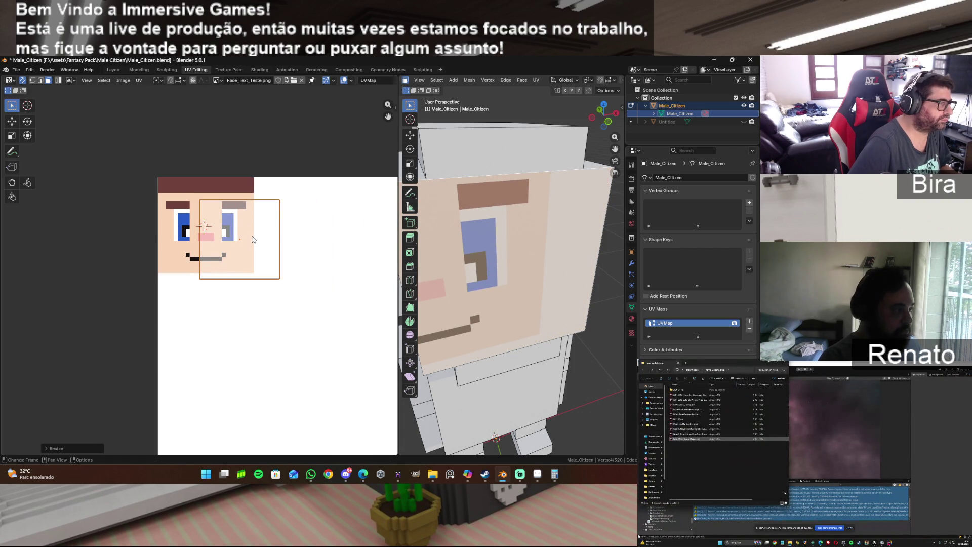
key("g")
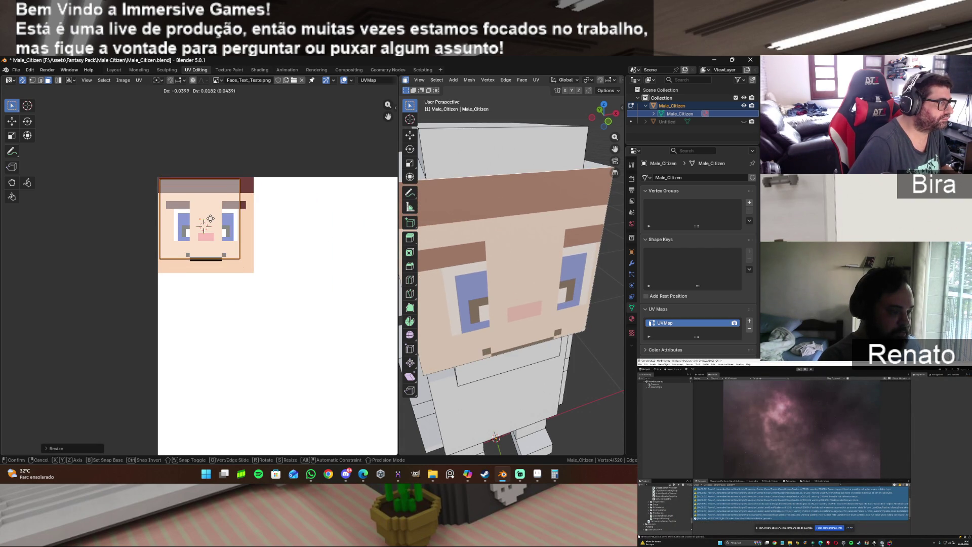
left_click(211, 218)
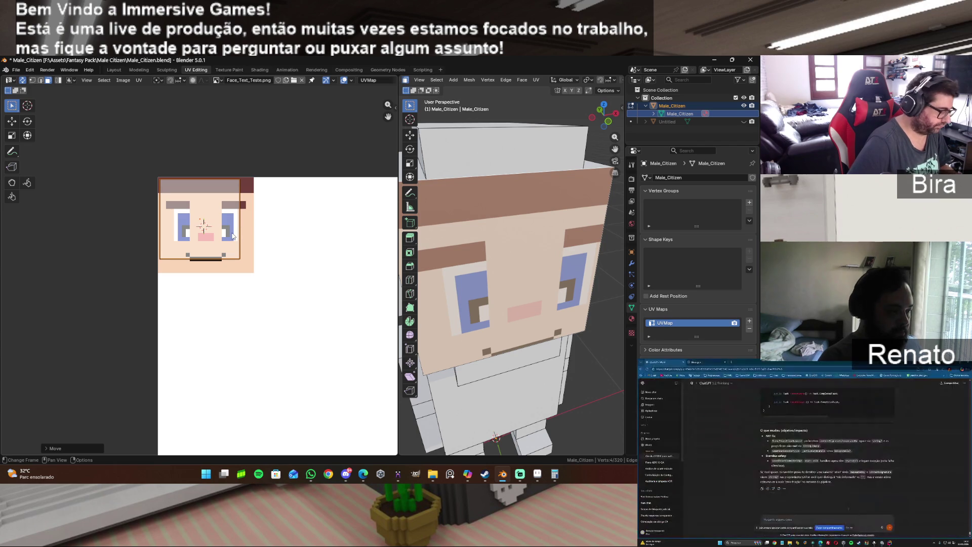
key("s")
left_click(216, 232)
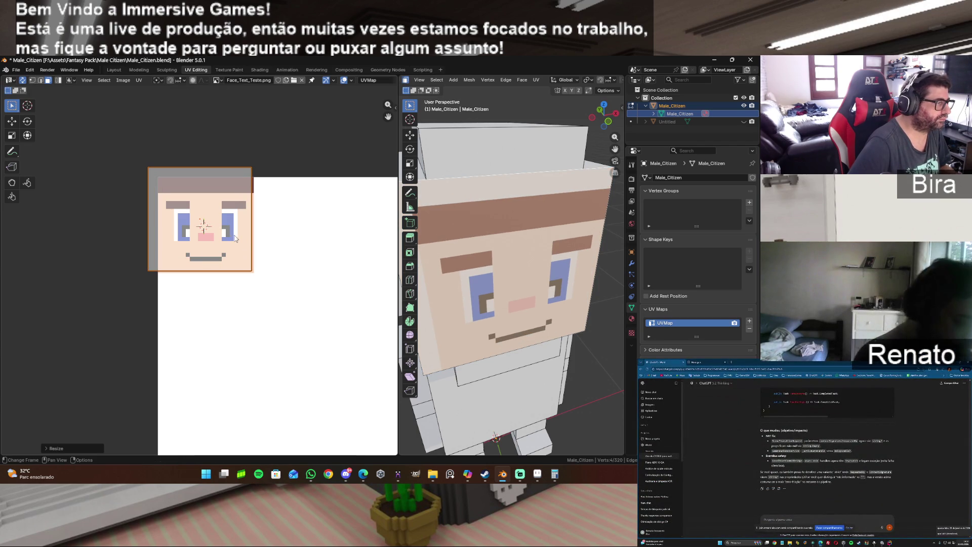
left_click(138, 81)
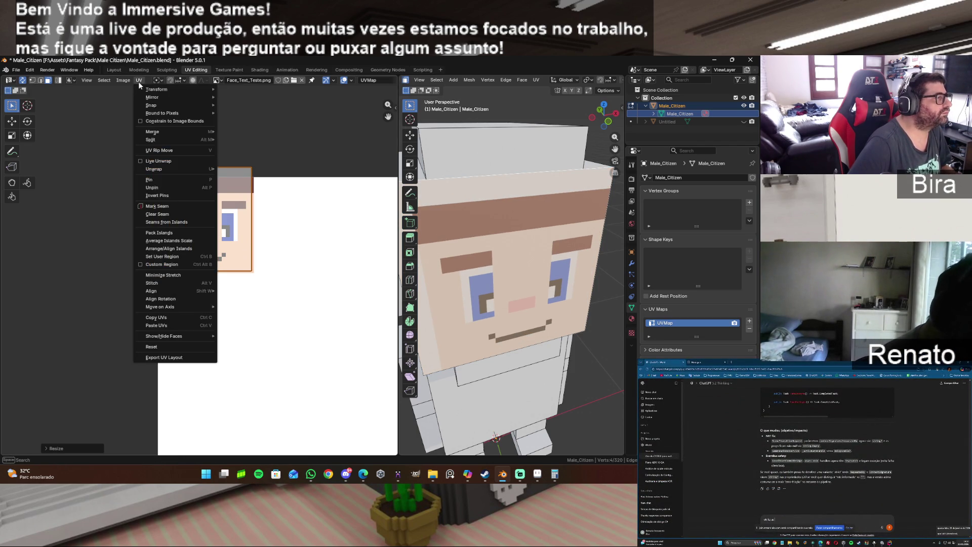
Snap the UV square to pixels, then move it right onto the blank image area.
mouse_move(168, 105)
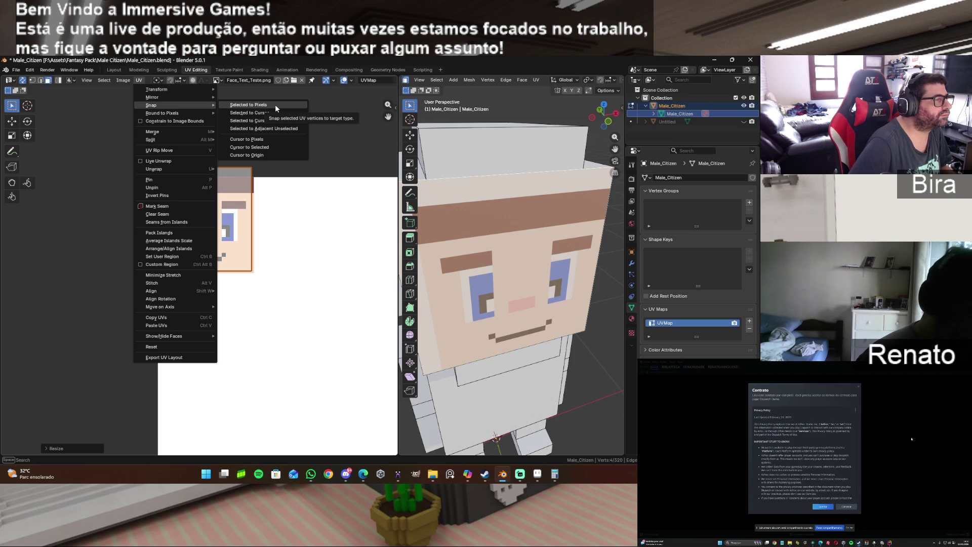
left_click(275, 104)
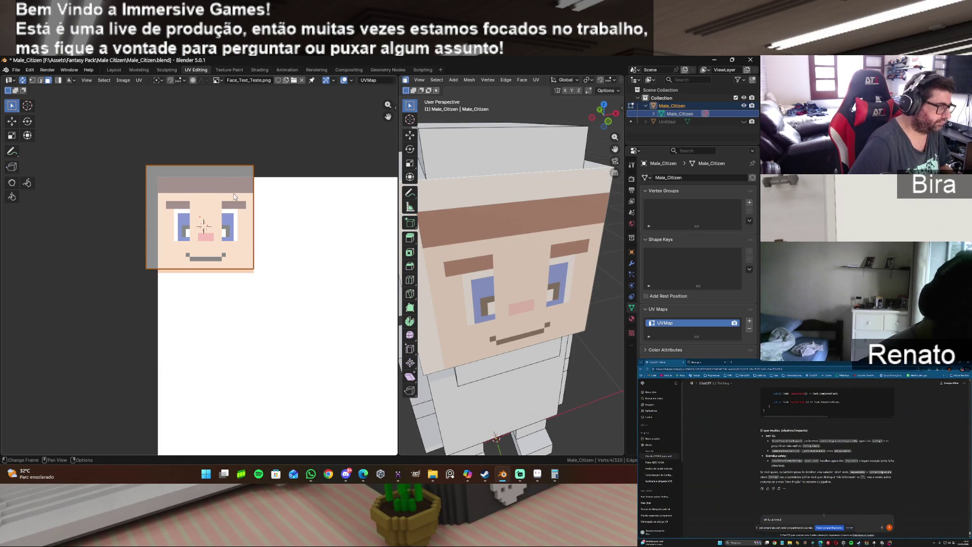
key("g")
left_click(351, 209)
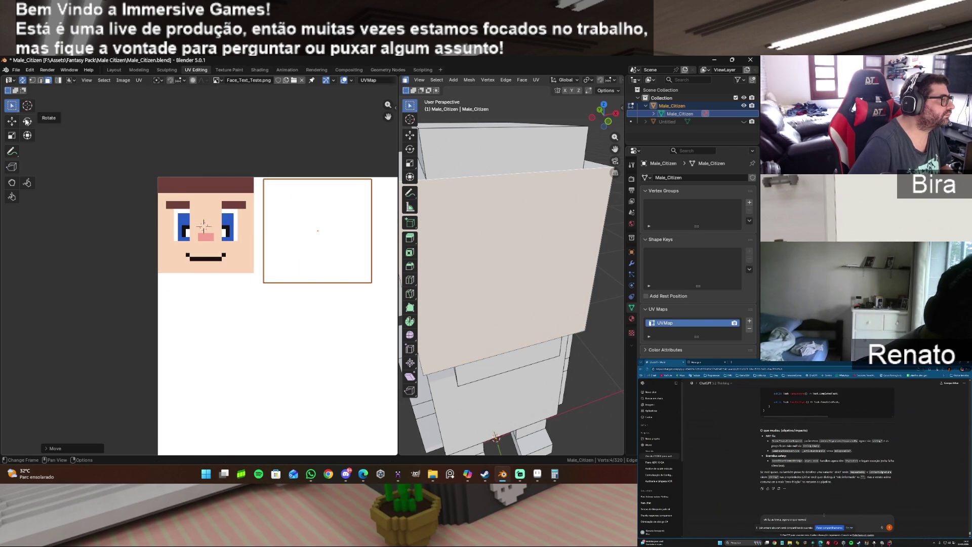
Select the empty UV square, move it onto the face texture, scale it down, and show the sidebar.
mouse_move(158, 177)
left_mouse_down()
mouse_move(243, 212)
mouse_move(254, 274)
left_mouse_up()
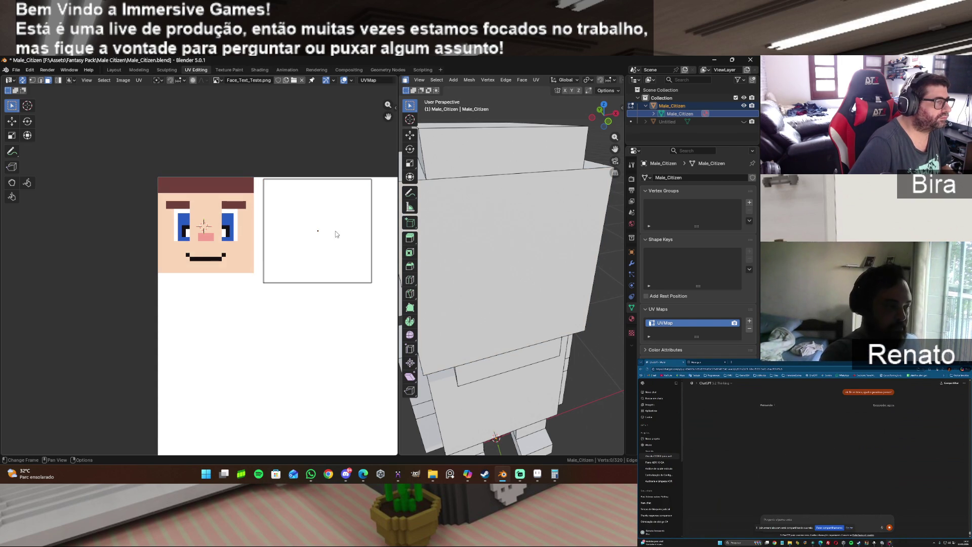
left_click(334, 235)
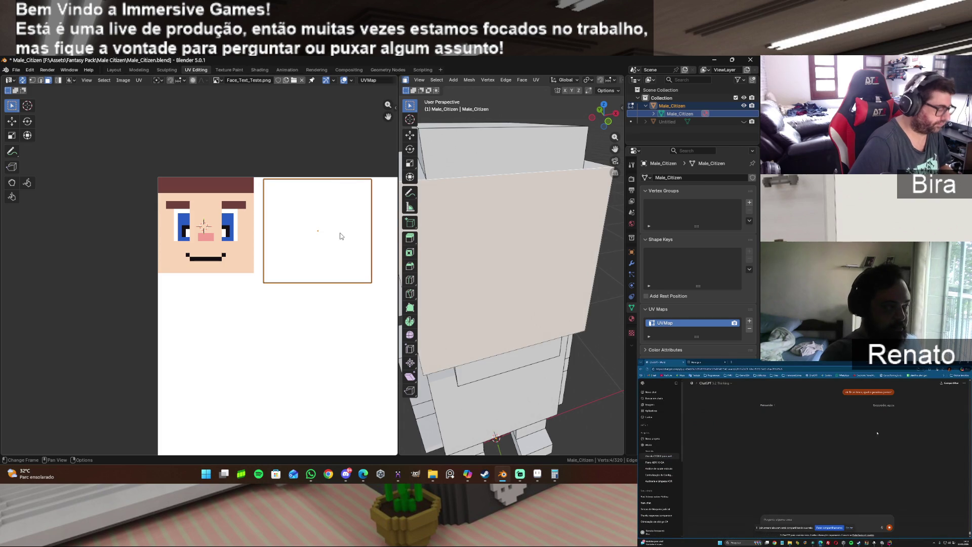
key("g")
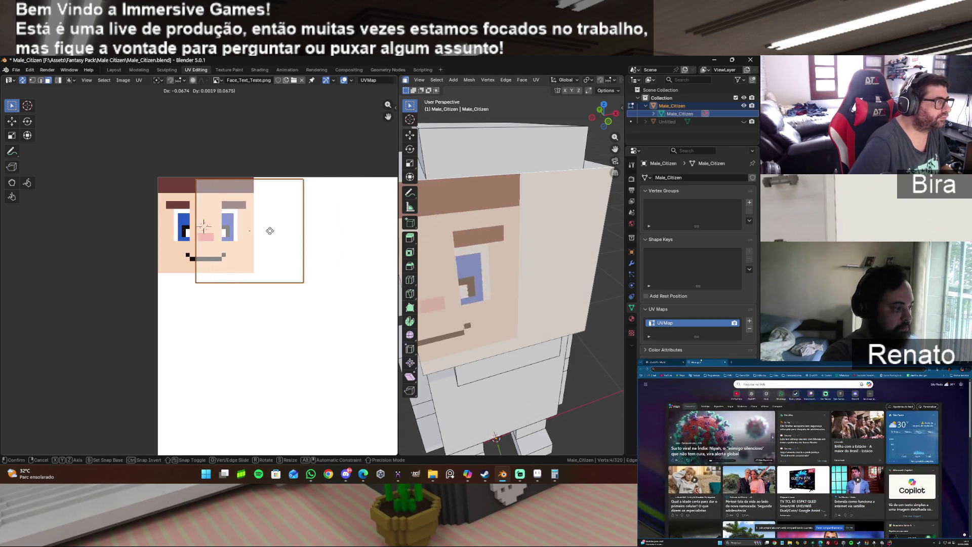
left_click(236, 232)
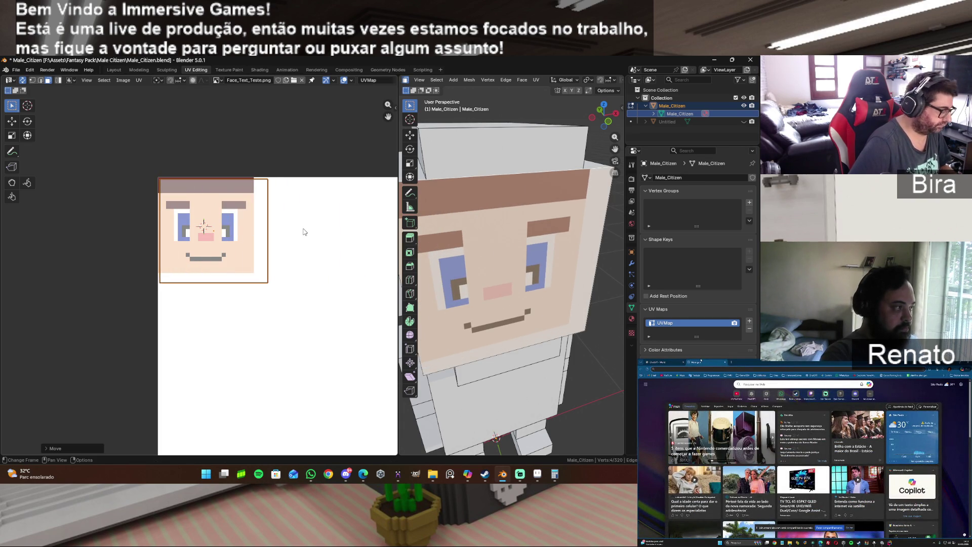
key("s")
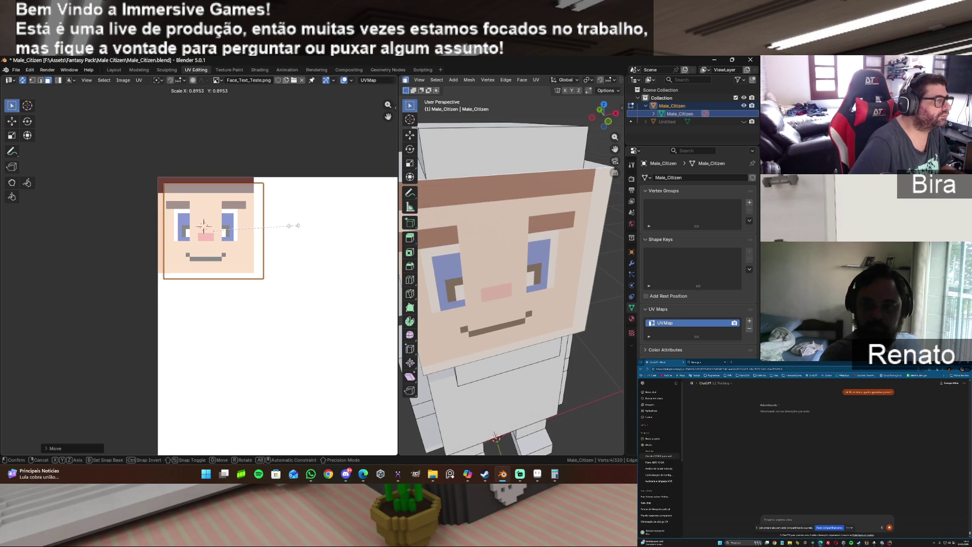
left_click(300, 226)
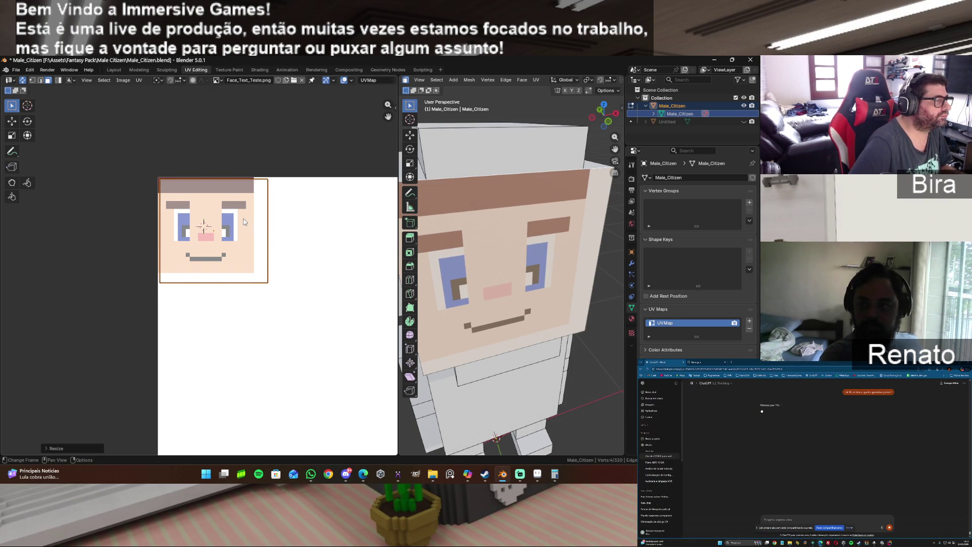
left_click_drag(245, 221, 276, 199)
key("n")
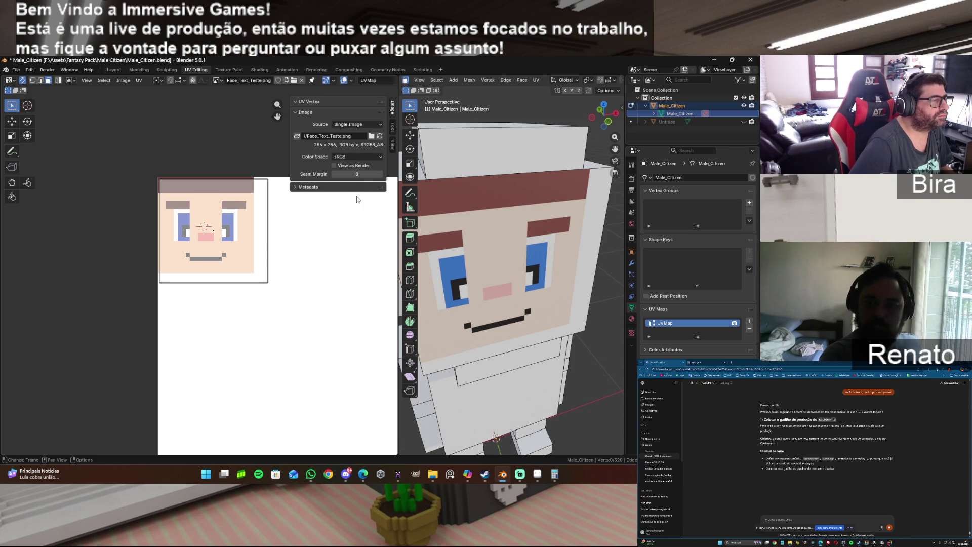
Lower the image's Seam Margin to 1.
left_click(333, 174)
left_click(333, 175)
left_click(334, 174)
left_click(333, 174)
left_click(333, 174)
left_click(333, 174)
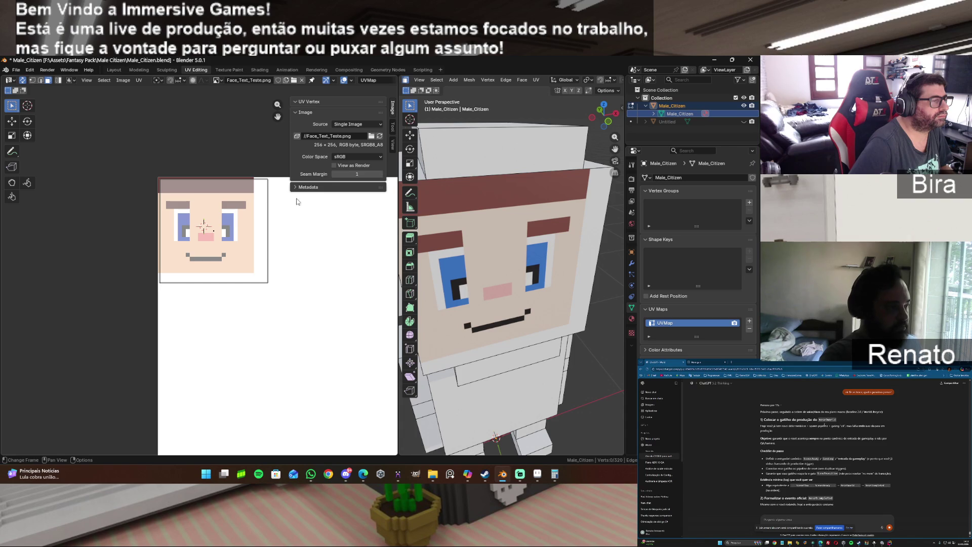
Select the face UV island and nudge it slightly, adjusting its X coordinate.
left_click(237, 224)
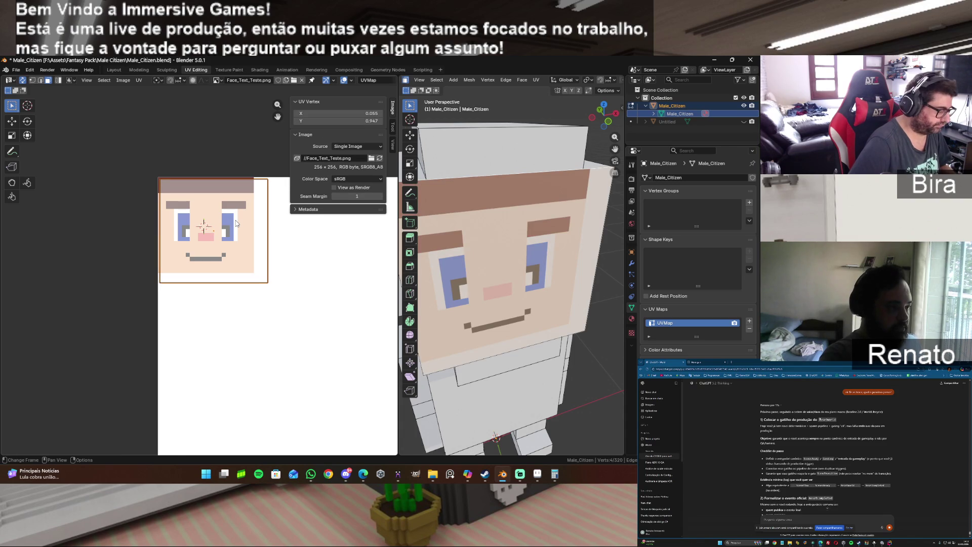
key("g")
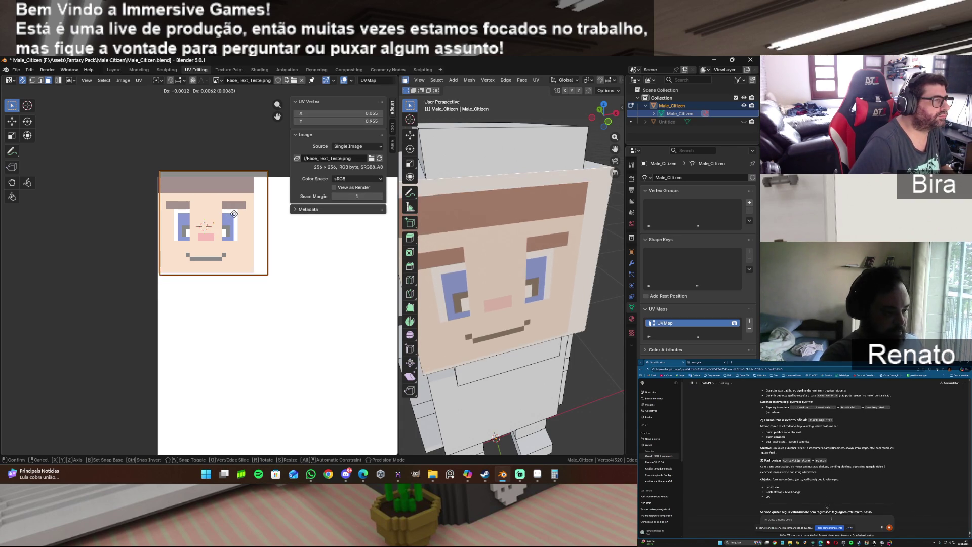
left_click(237, 218)
left_click_drag(339, 112, 343, 113)
left_click(372, 115)
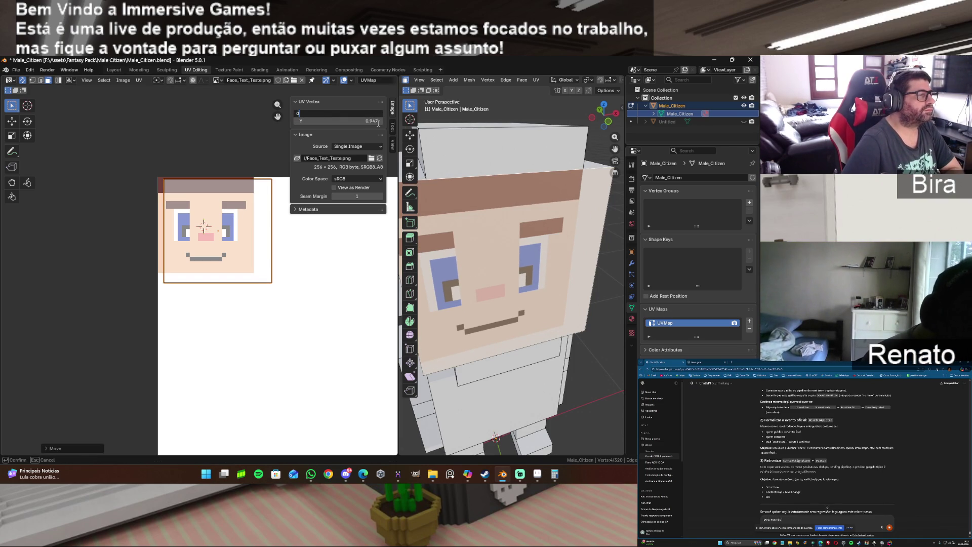
Enter UV vertex coordinates: X 0, Y 0, then Y 1 and X 0.500.
key("Return")
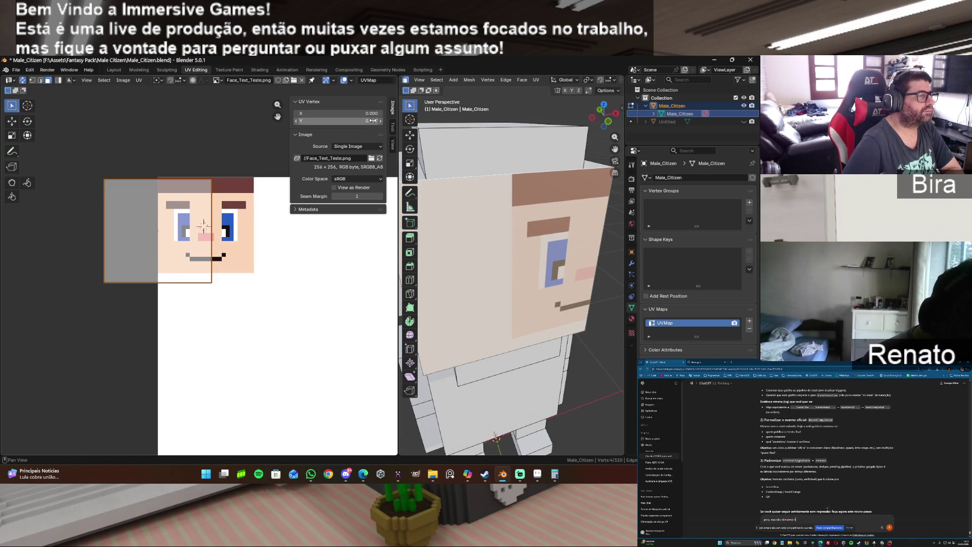
left_click(368, 121)
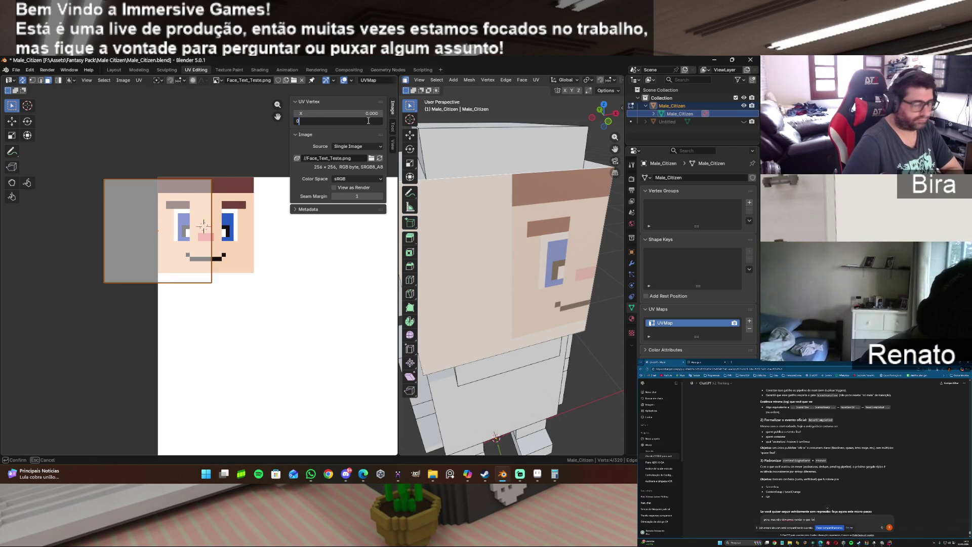
key("Return")
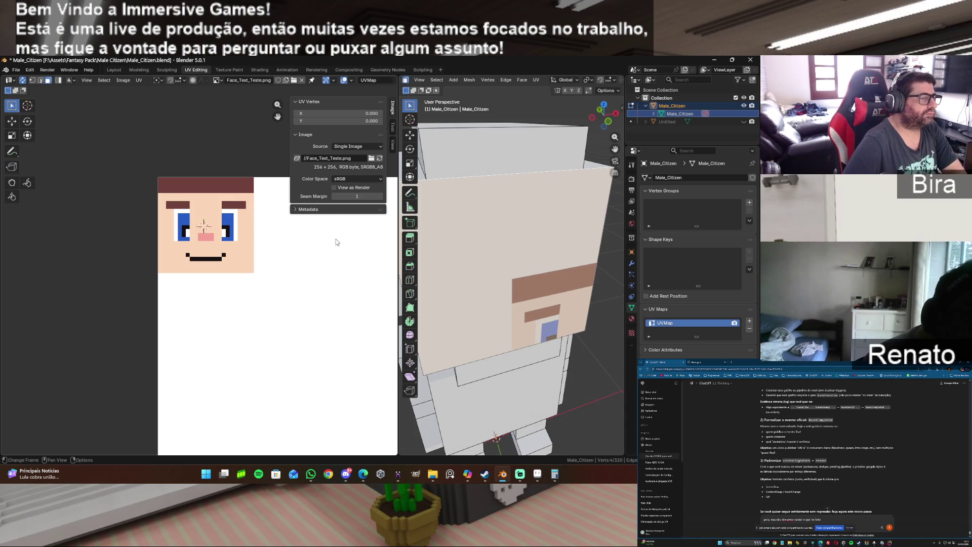
scroll(334, 232, "down", 10)
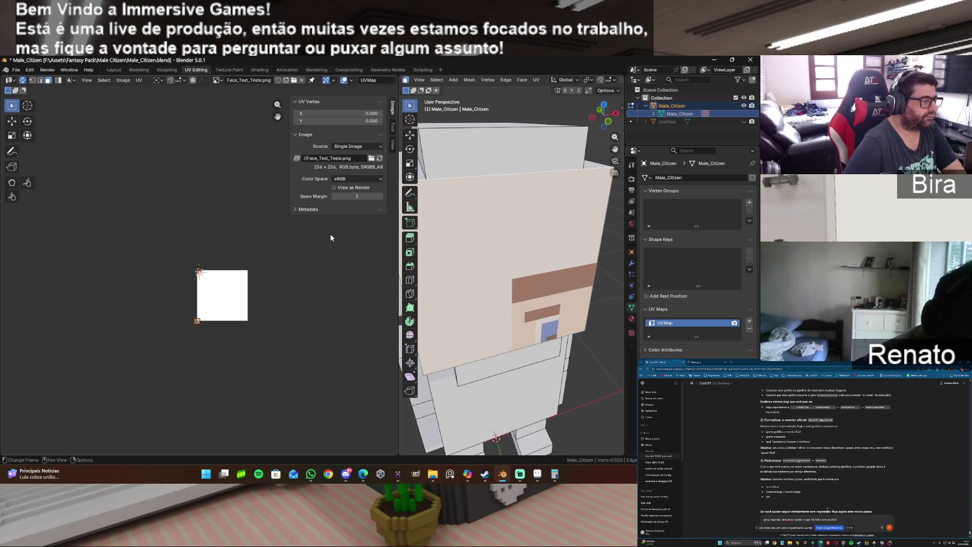
scroll(330, 232, "up", 3)
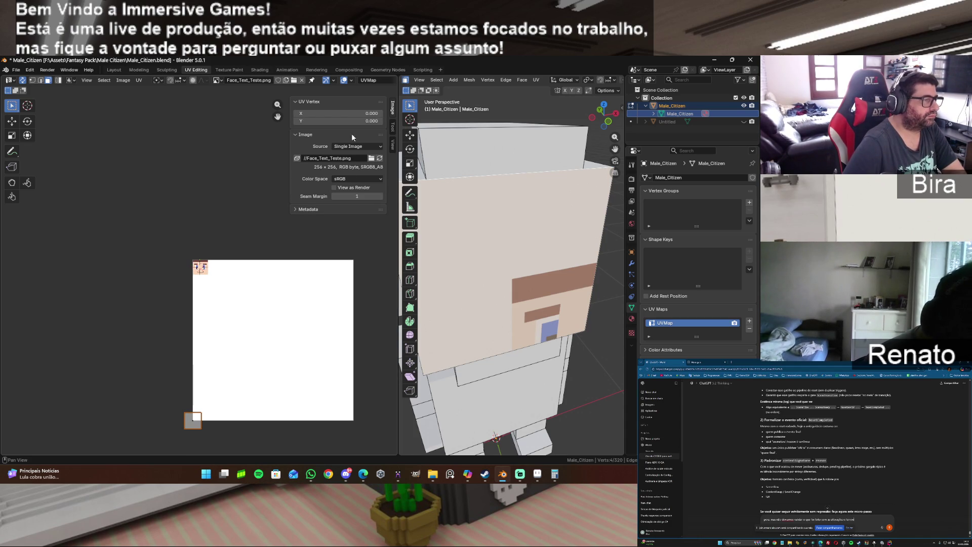
left_click(377, 120)
type("1")
key("Return")
left_click(372, 114)
type("0.5")
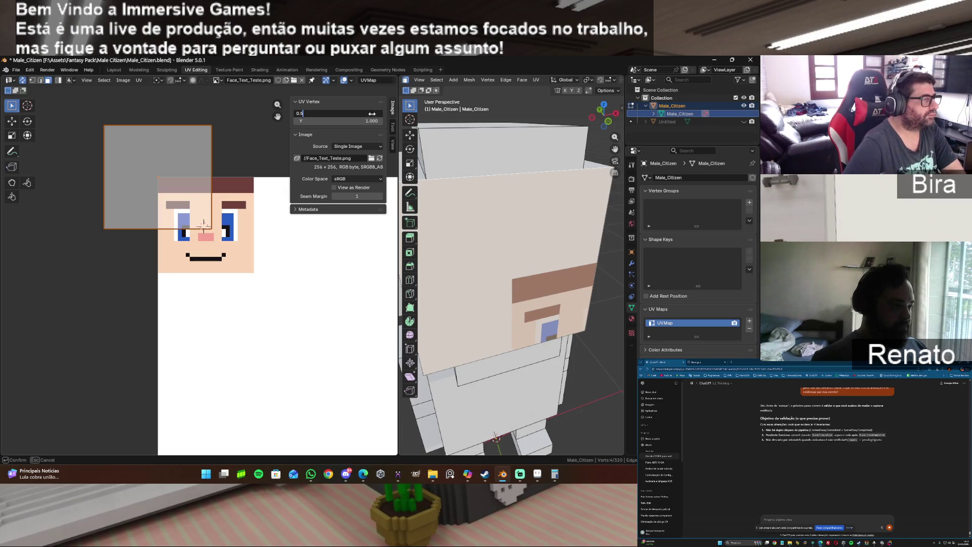
key("Return")
Slide the UVs left onto the face, scale slightly smaller, and settle Y at 0.950.
scroll(314, 231, "down", 7)
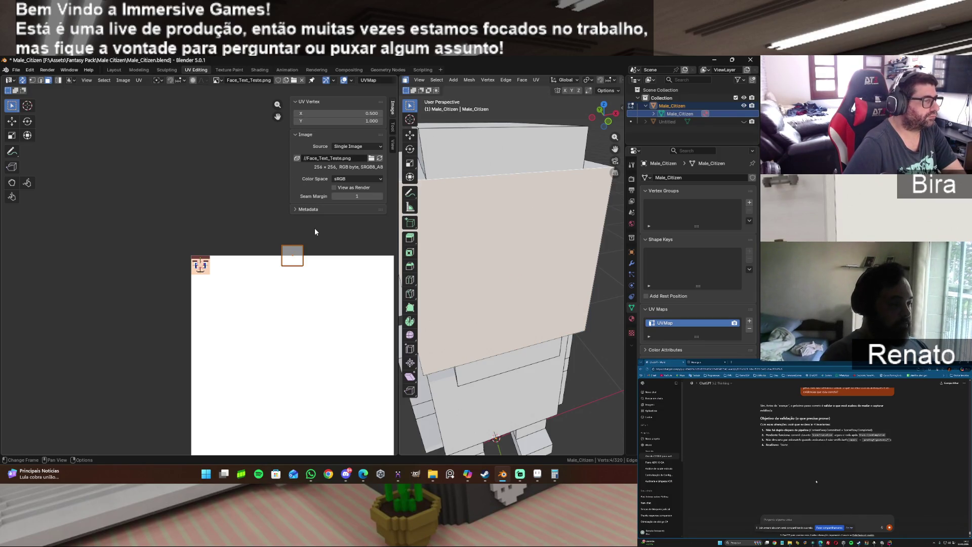
scroll(314, 231, "up", 3)
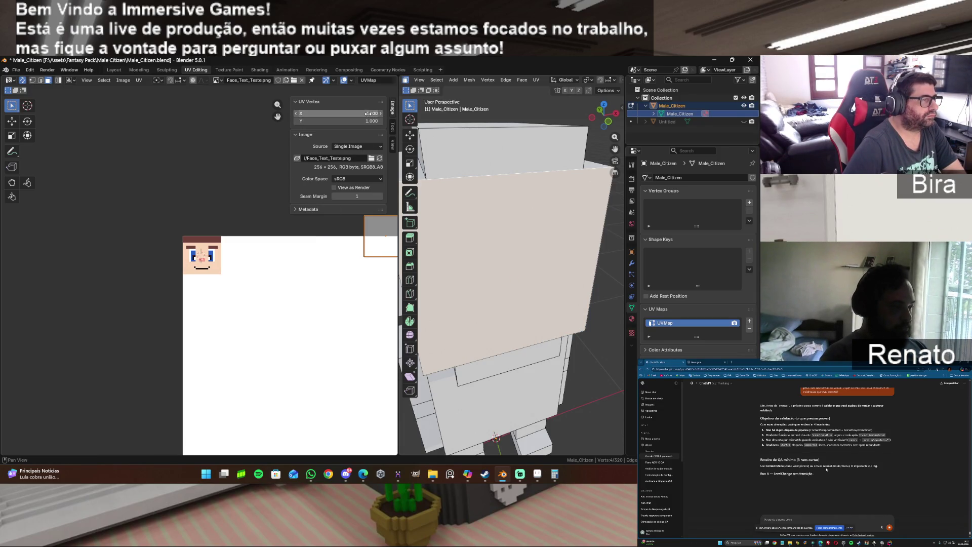
left_click_drag(373, 113, 284, 114)
key("s")
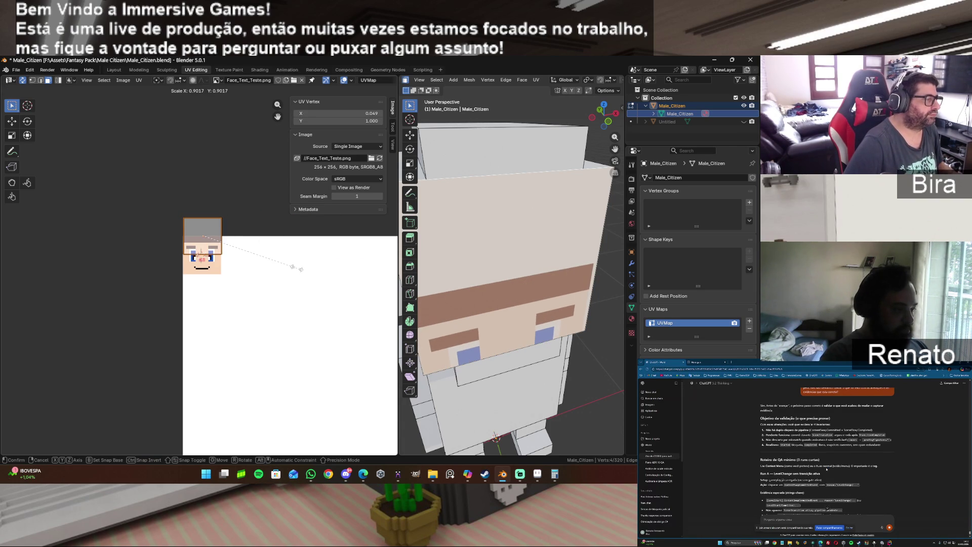
left_click(296, 269)
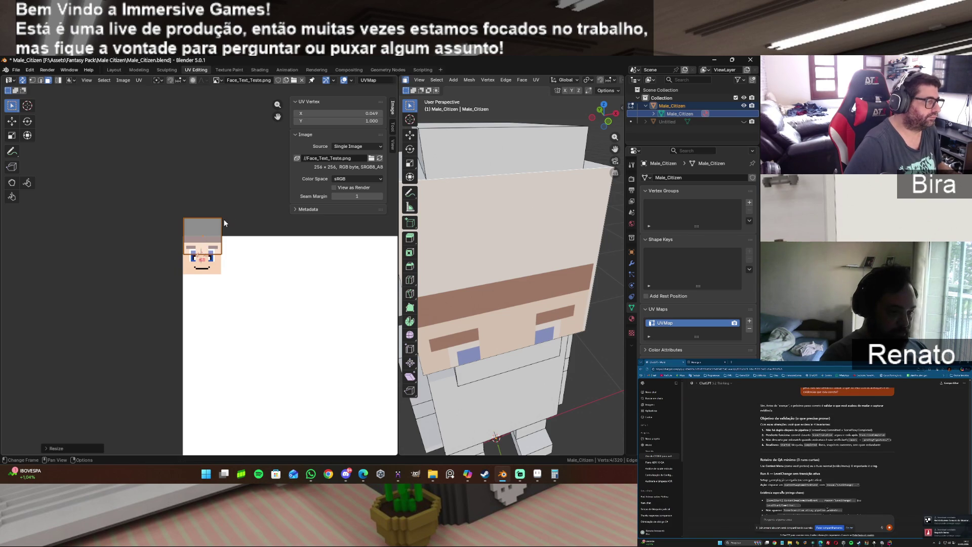
left_click_drag(340, 121, 300, 121)
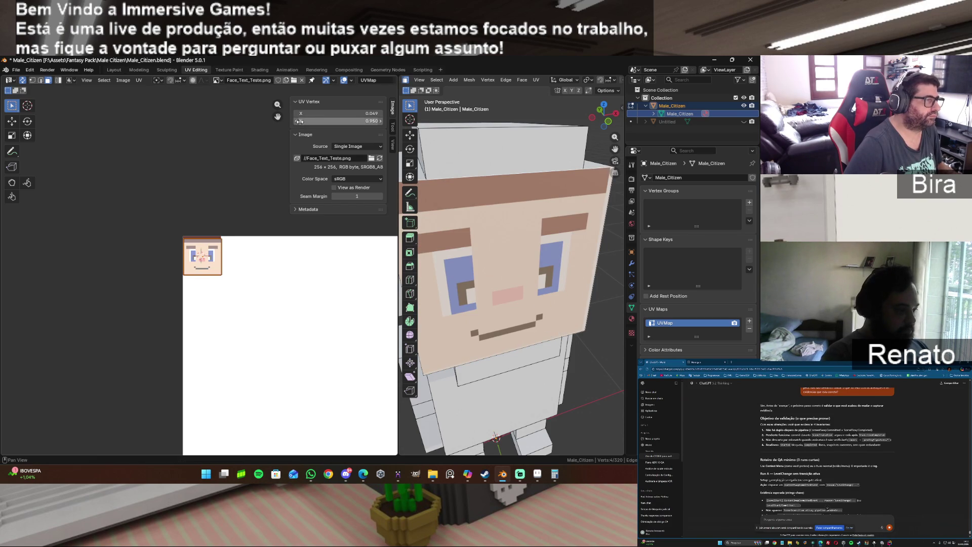
left_click(297, 120)
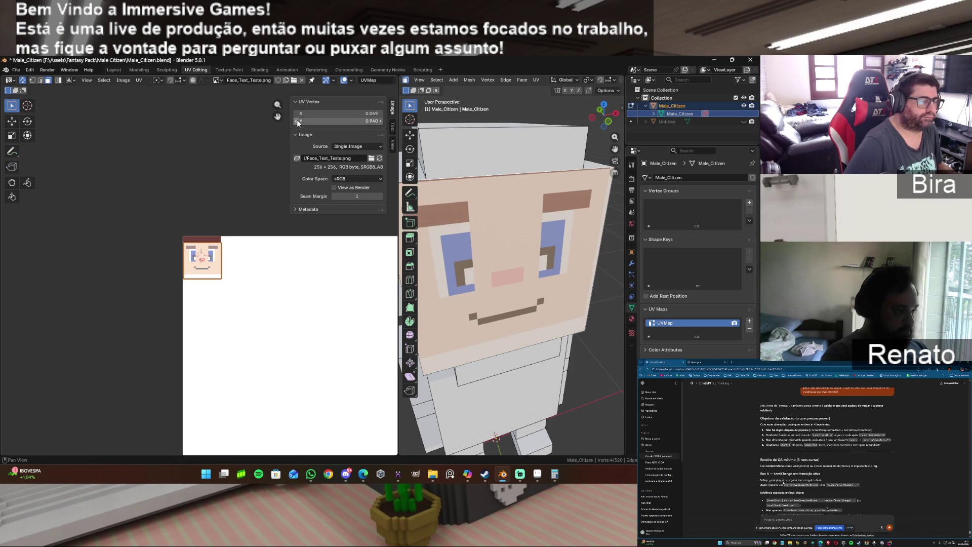
left_click(382, 122)
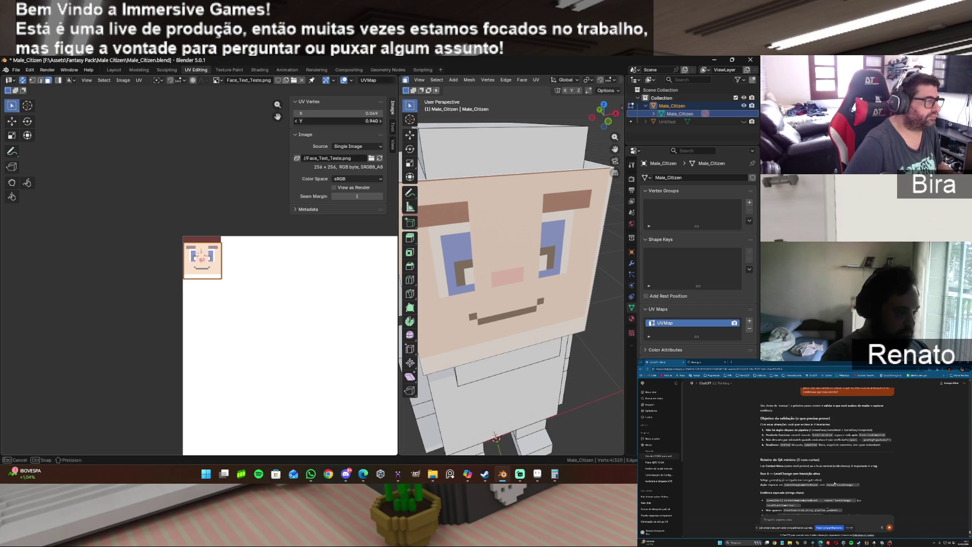
left_click(381, 122)
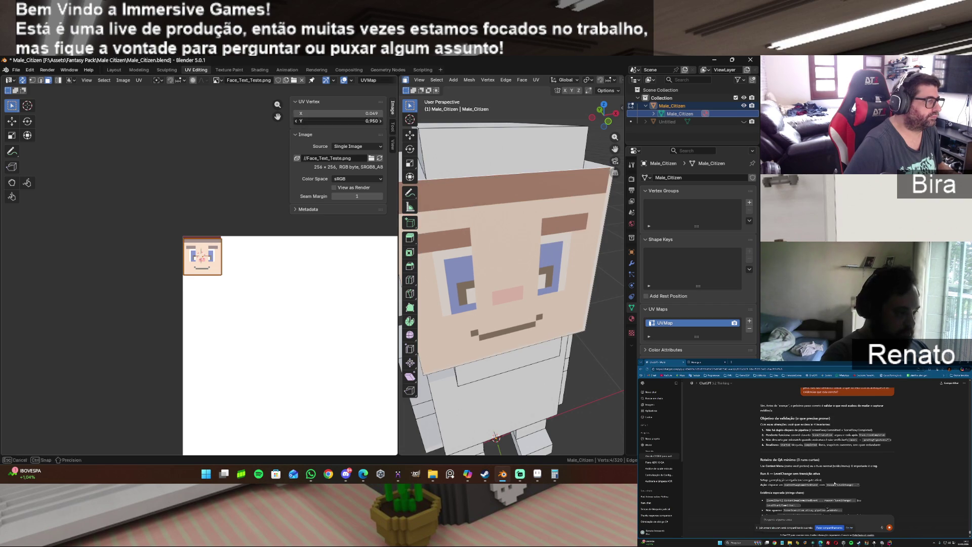
left_click(298, 122)
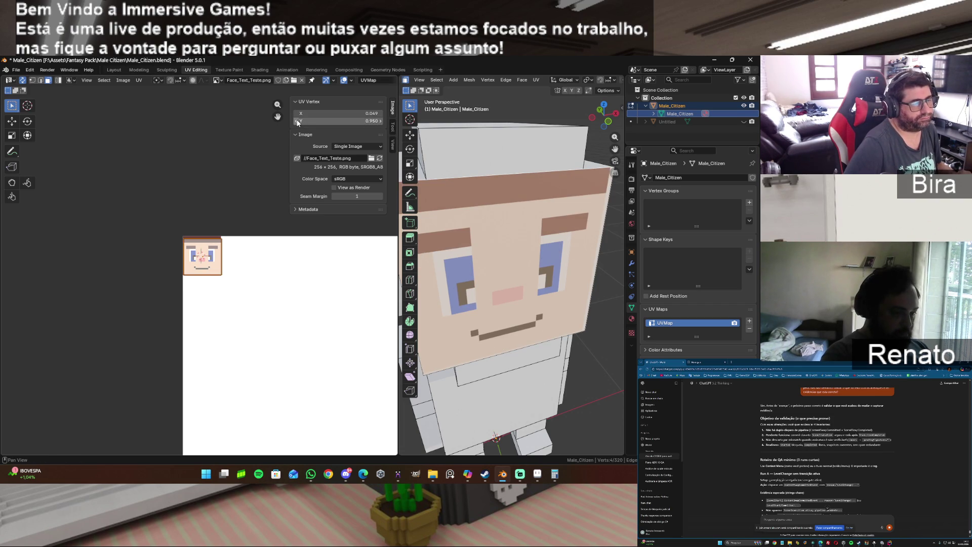
scroll(583, 132, "down", 7)
Orbit to a front view of the character, deselect the UVs, and switch to Aseprite.
left_click_drag(608, 126, 596, 124)
left_click(570, 223)
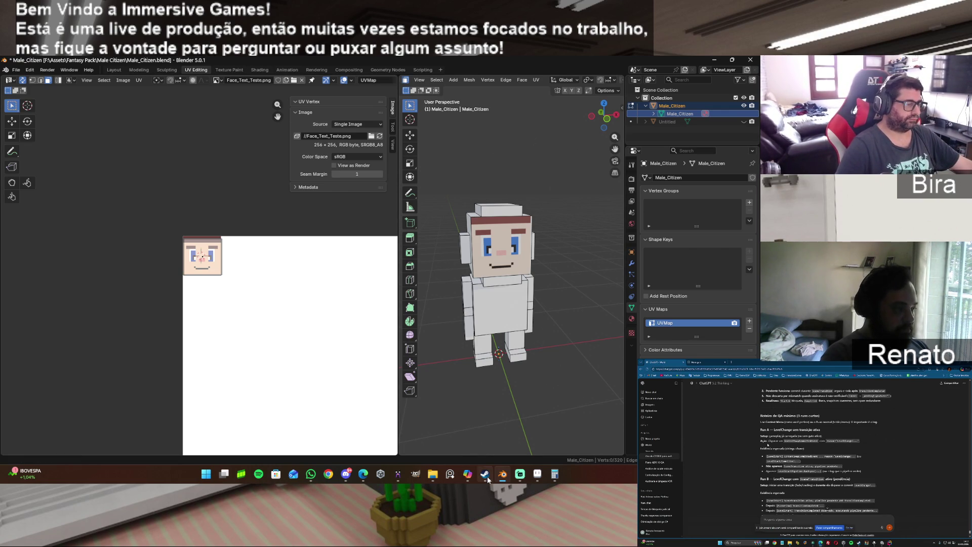
left_click(537, 474)
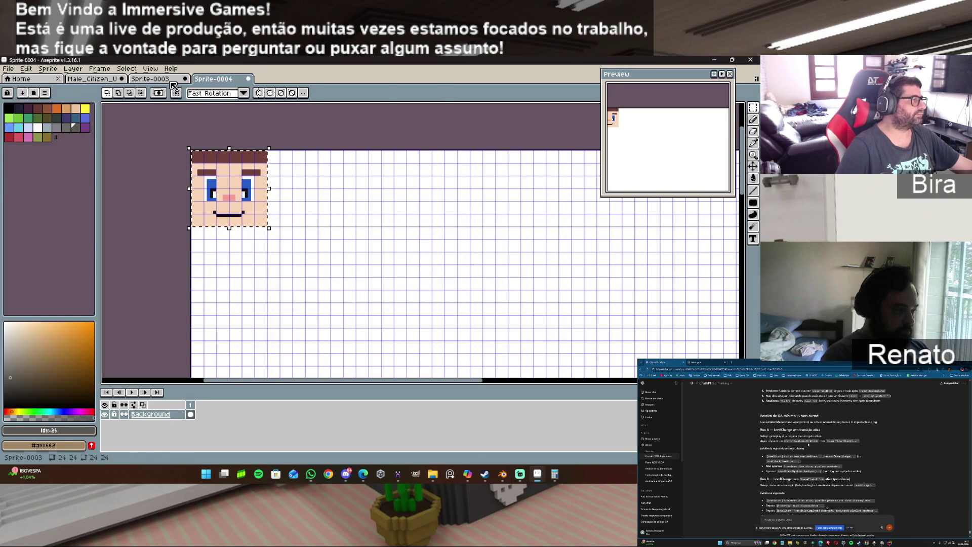
Switch to the Male_Citizen_UV_Layout document and set its grid to 4 by 4 pixels.
left_click(152, 79)
left_click(115, 79)
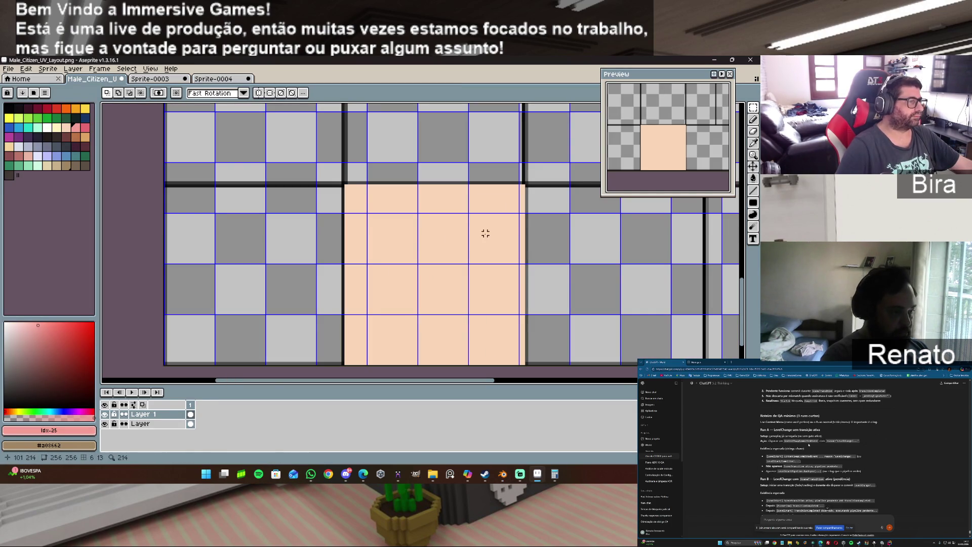
left_click(150, 69)
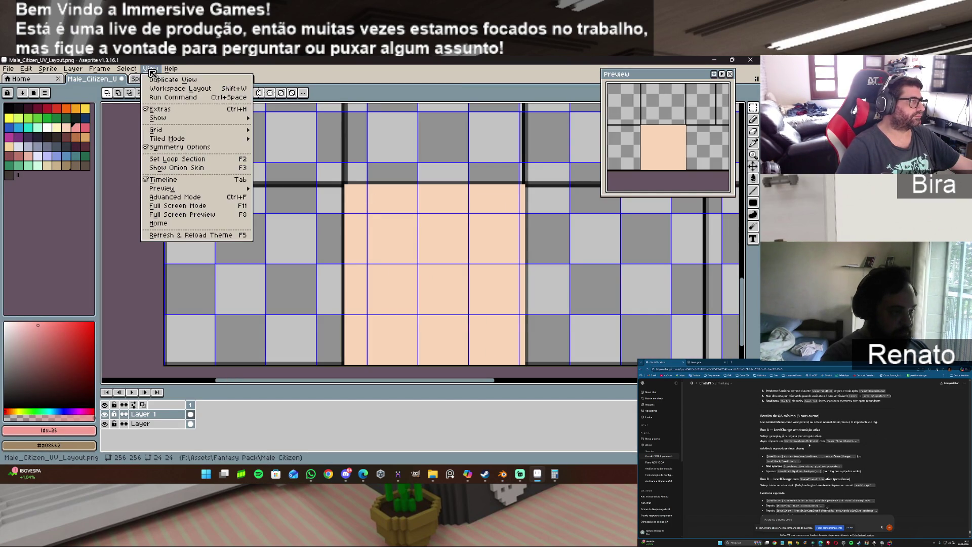
mouse_move(174, 190)
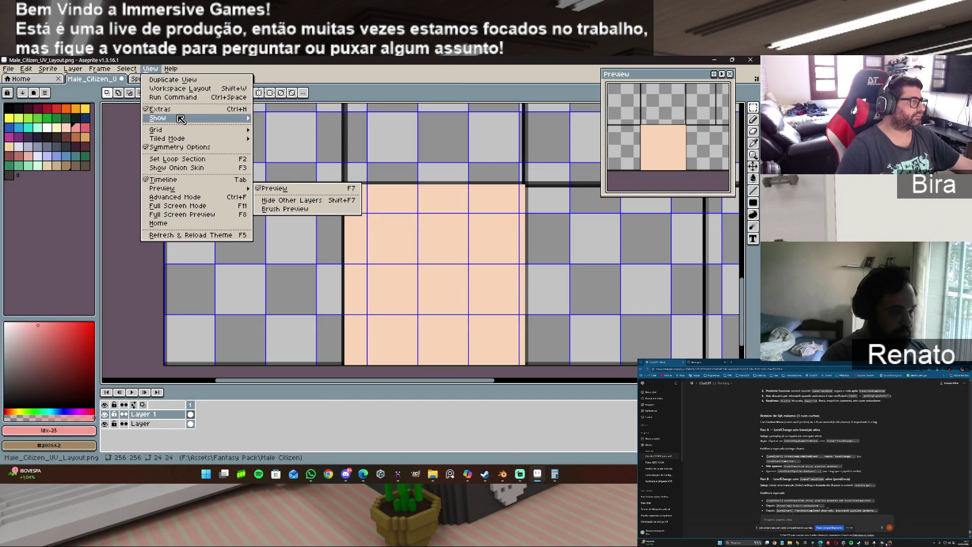
mouse_move(172, 130)
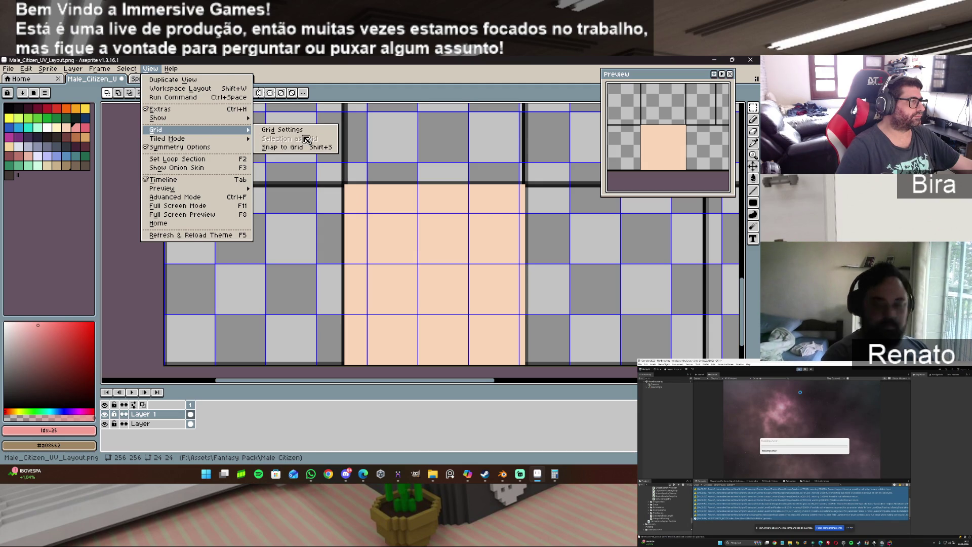
left_click(304, 133)
left_click(349, 265)
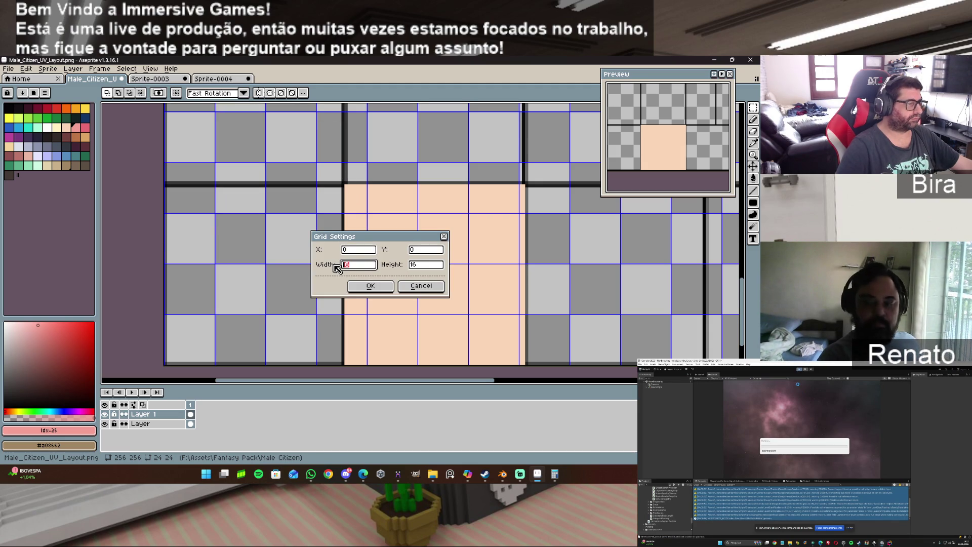
type("4")
key("Tab")
type("4")
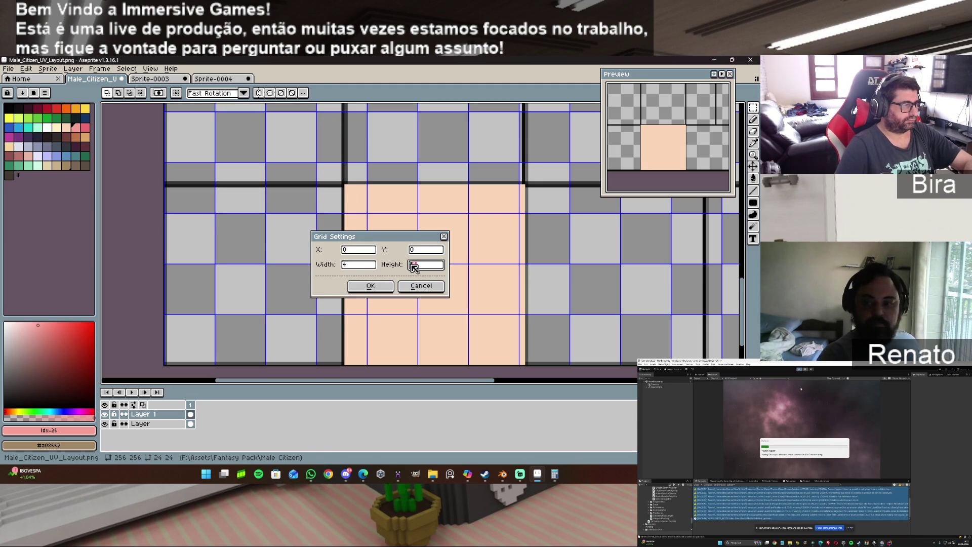
left_click(371, 288)
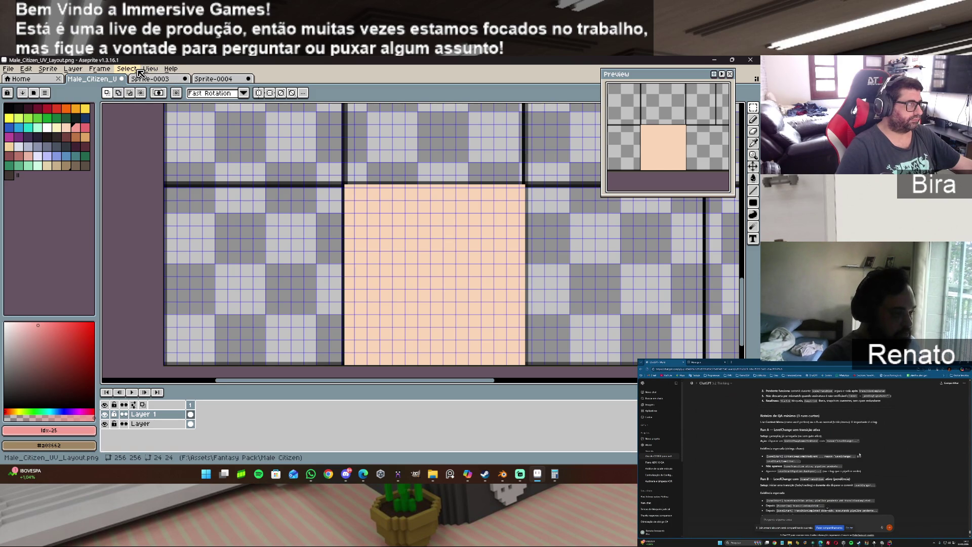
left_click(139, 71)
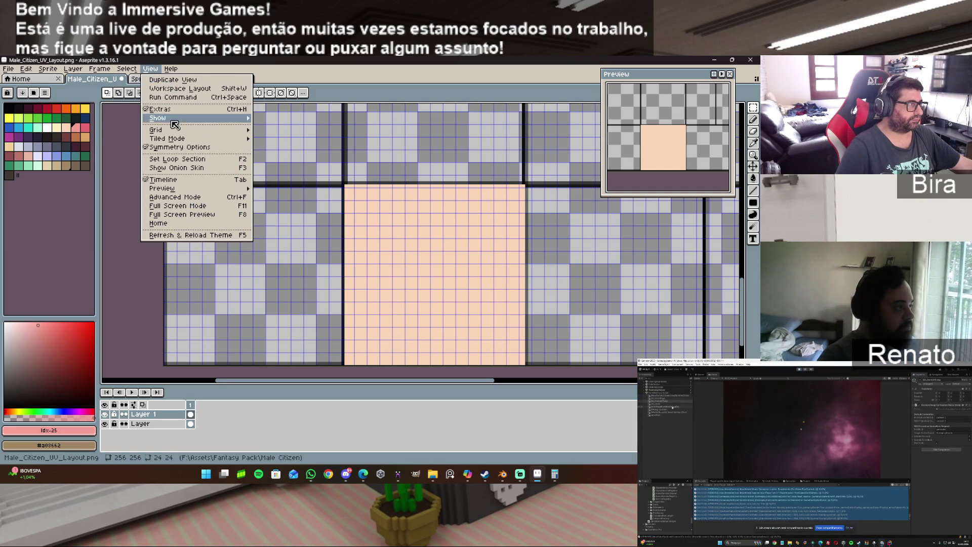
mouse_move(176, 131)
left_click(280, 129)
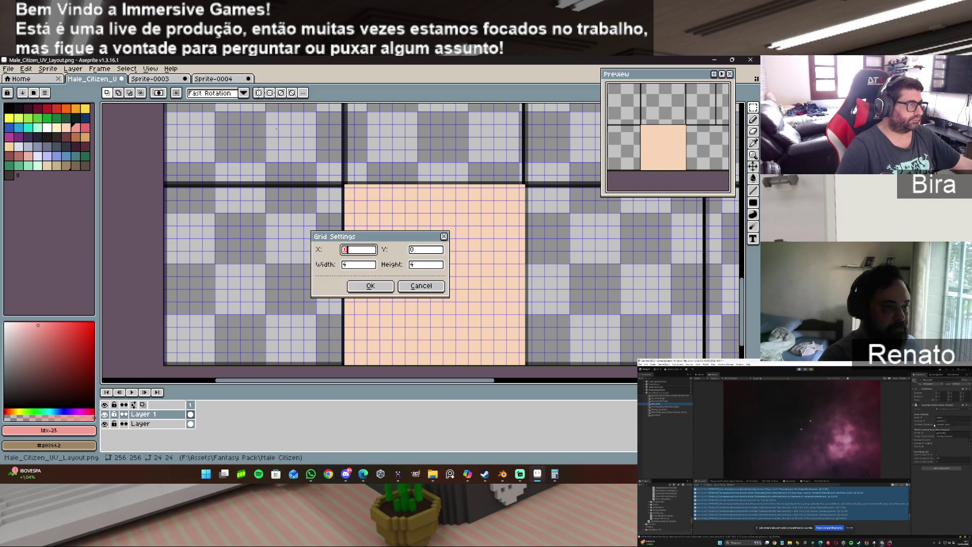
left_click(360, 265)
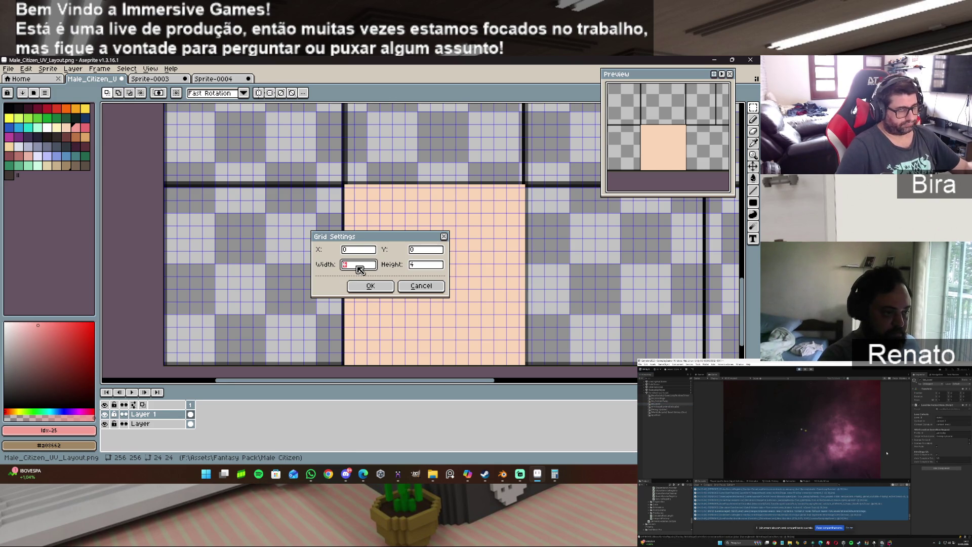
type("140")
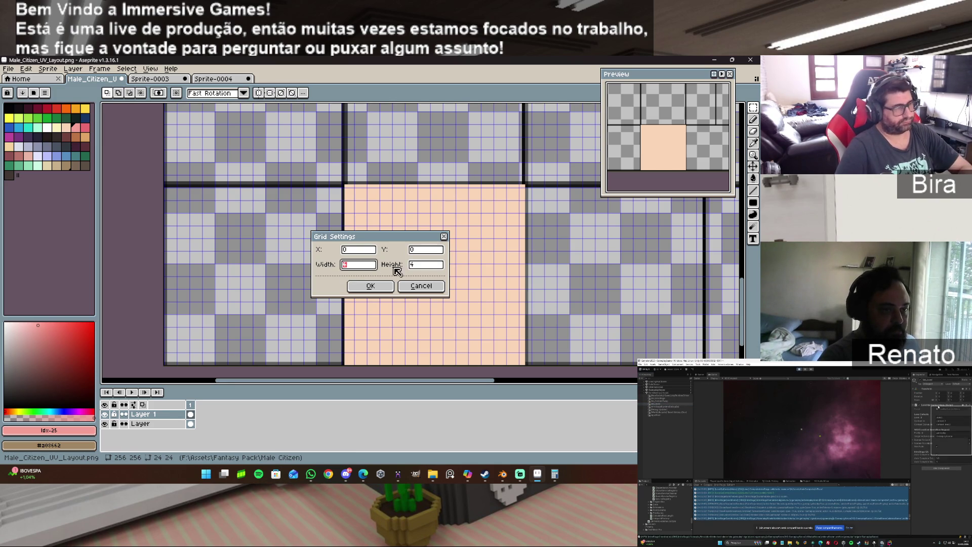
left_click(413, 265)
type("40")
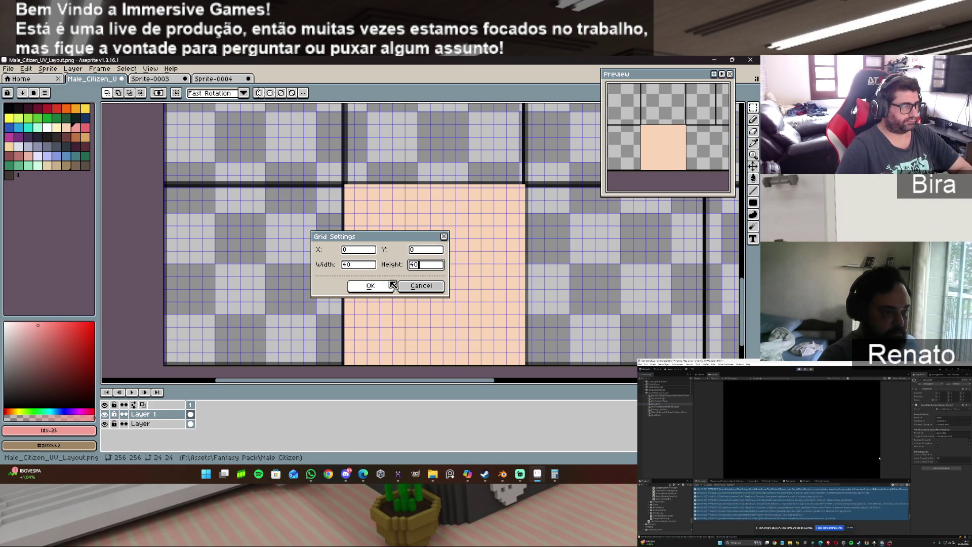
left_click(378, 286)
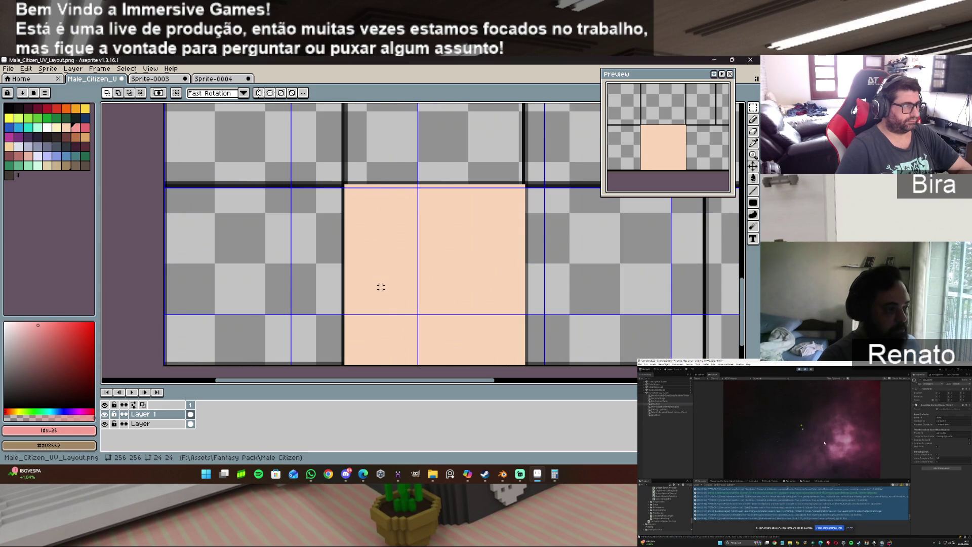
left_click(150, 69)
mouse_move(183, 134)
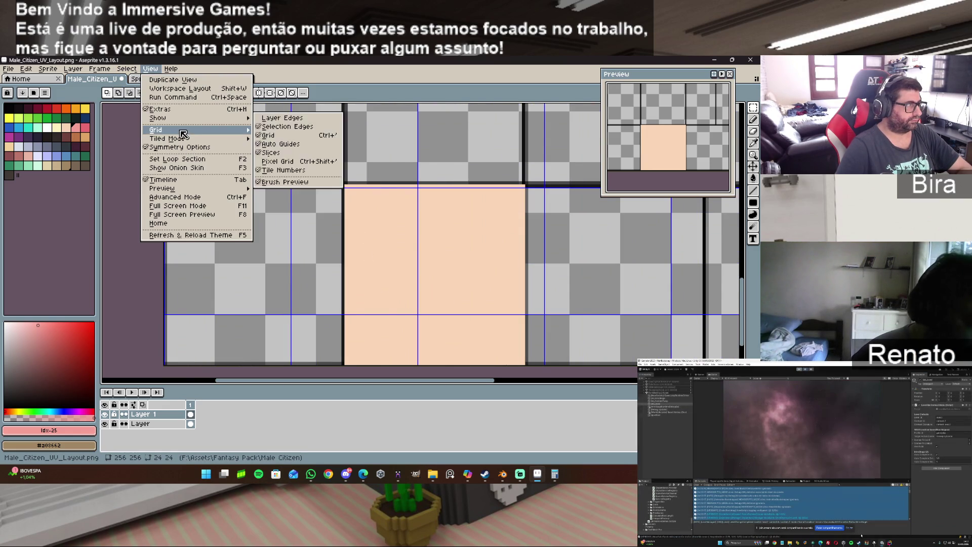
left_click(286, 133)
double_click(358, 264)
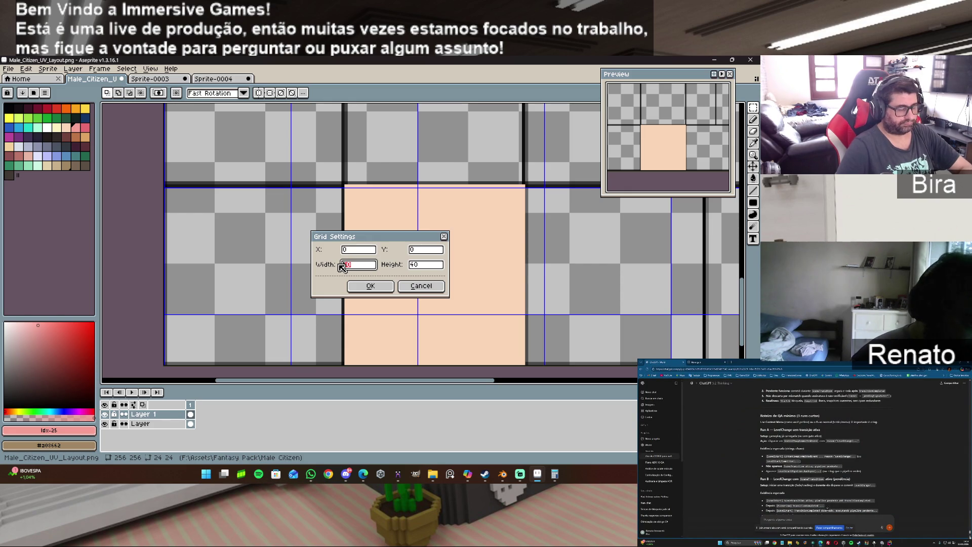
type("32")
key("Tab")
type("32")
left_click(389, 285)
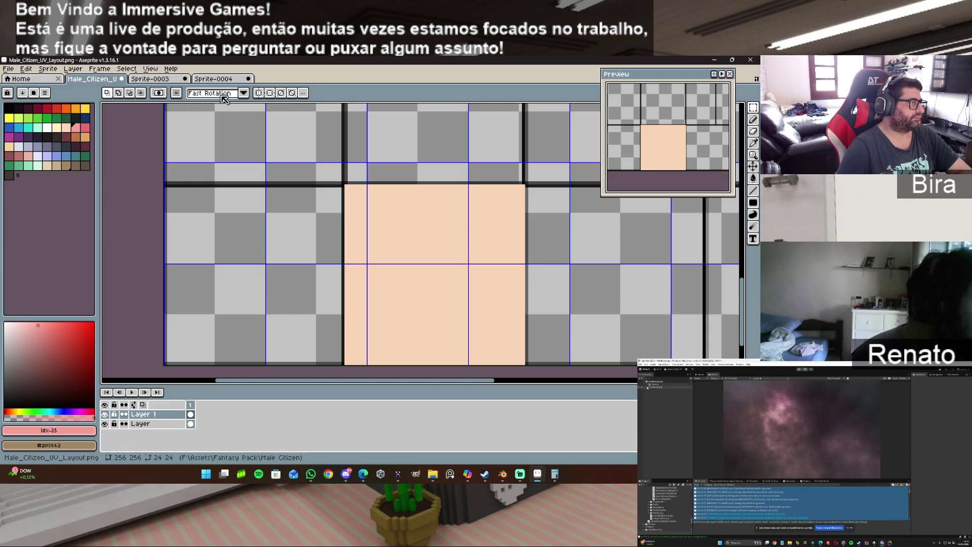
left_click(150, 68)
mouse_move(238, 131)
left_click(276, 135)
left_click(355, 265)
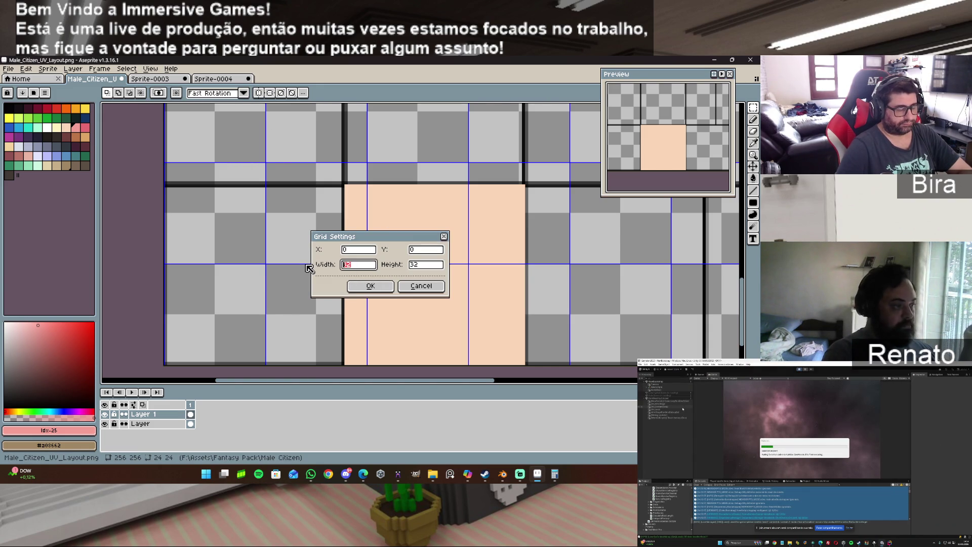
type("64")
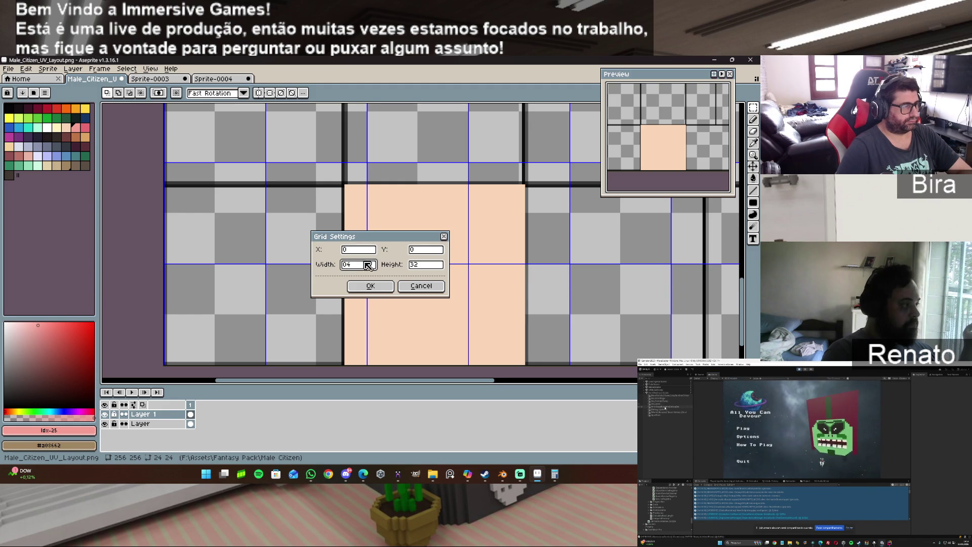
left_click(419, 269)
type("4")
left_click(373, 286)
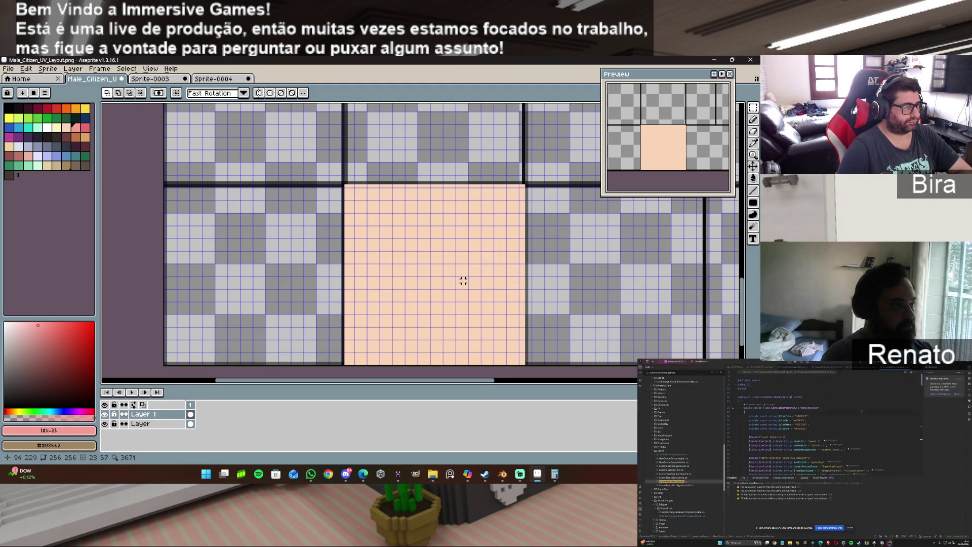
left_click(127, 68)
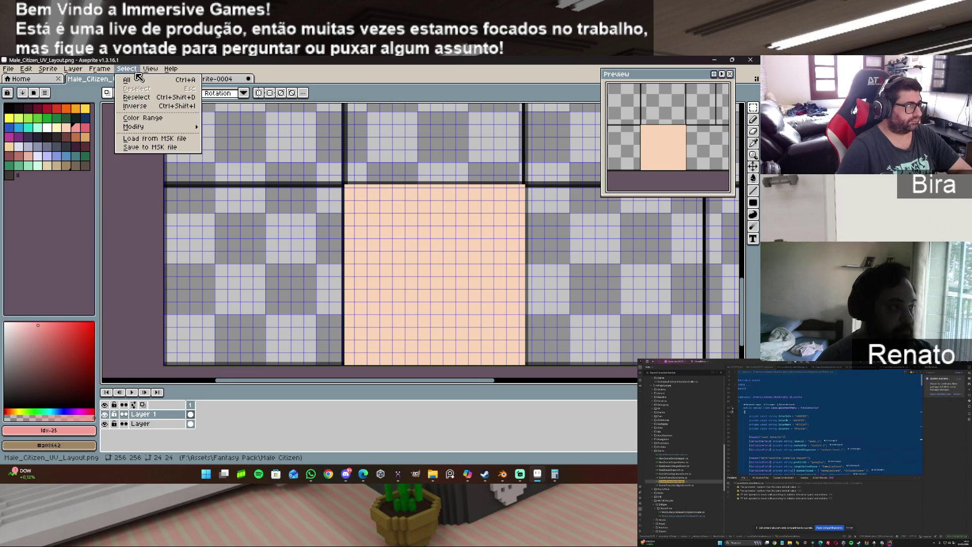
Turn off the canvas grid through View > Show > Grid.
mouse_move(150, 68)
mouse_move(162, 130)
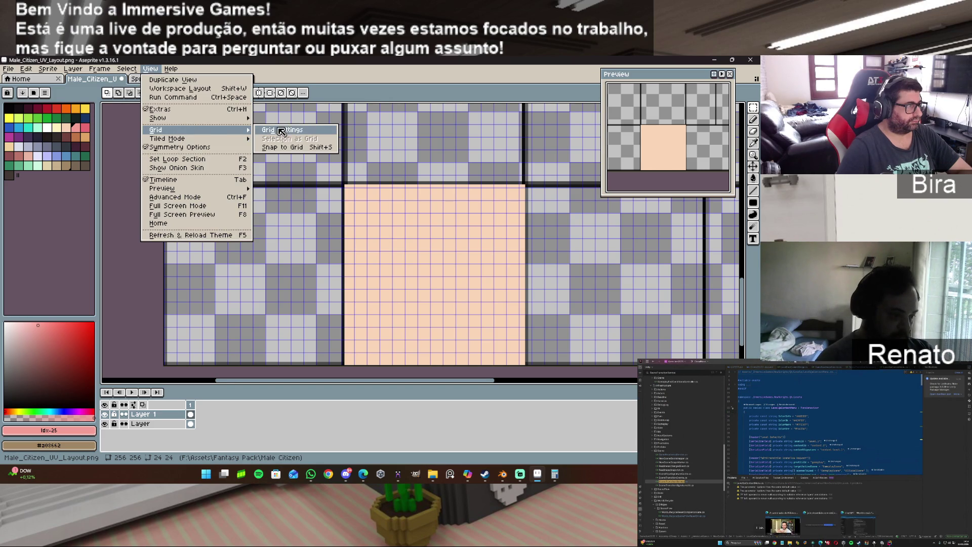
mouse_move(203, 118)
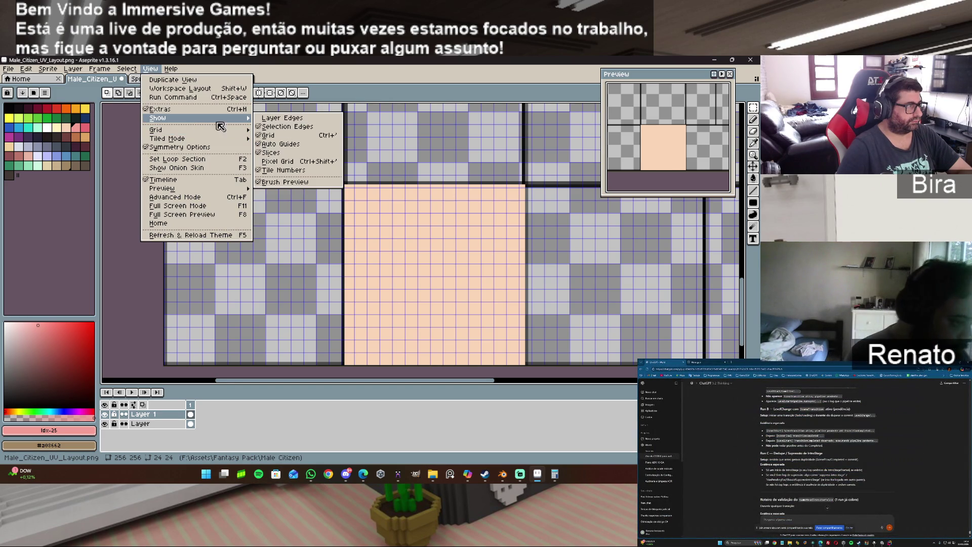
left_click(297, 135)
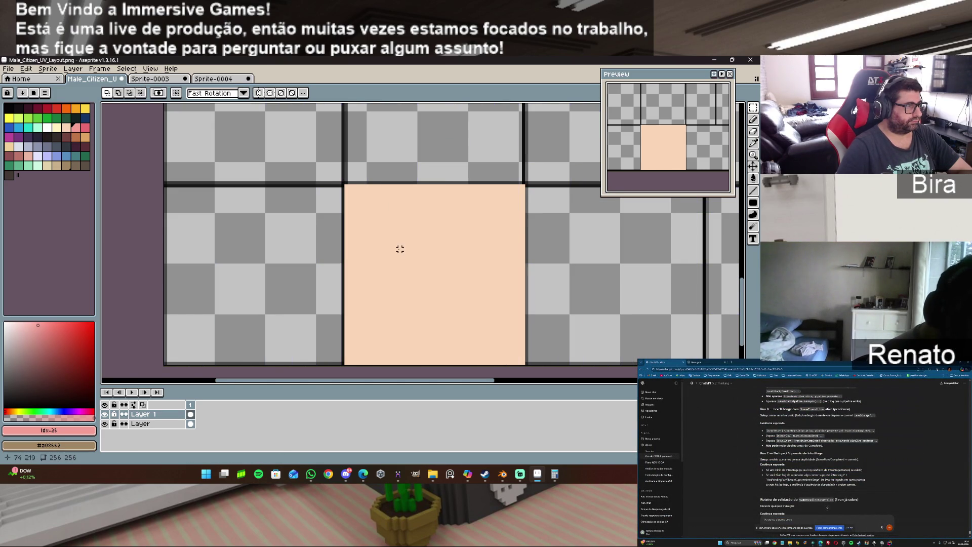
Paint a dark filled-rectangle hair band across the top of the peach face square.
left_click(754, 120)
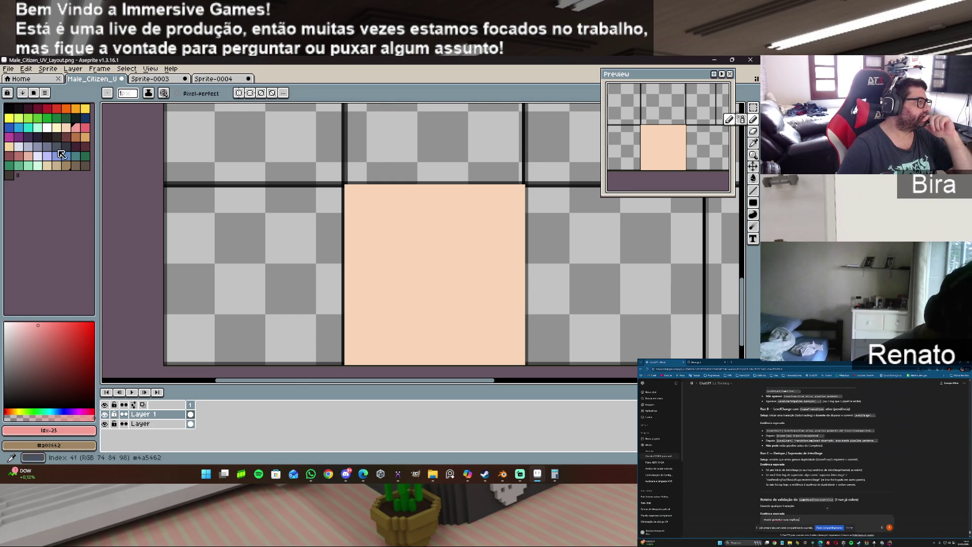
left_click(75, 146)
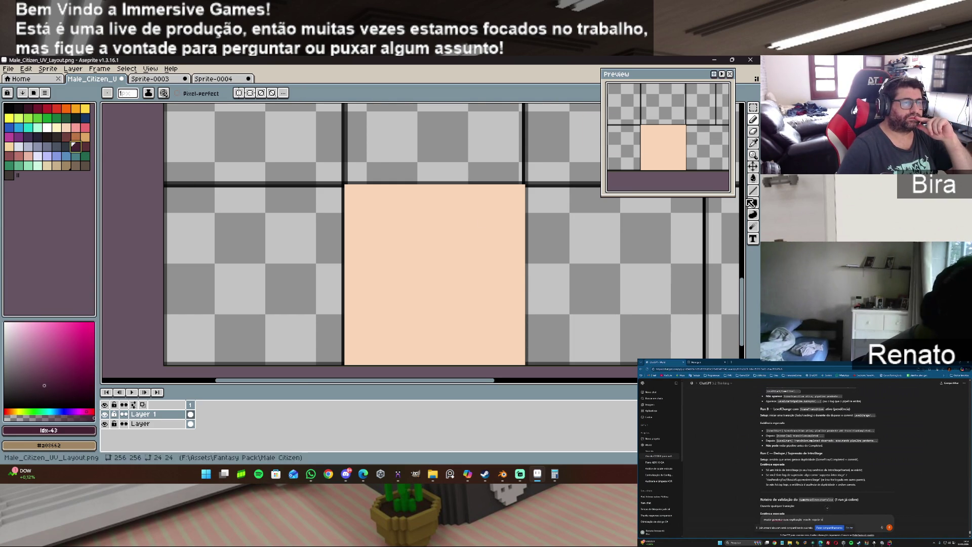
left_click(754, 205)
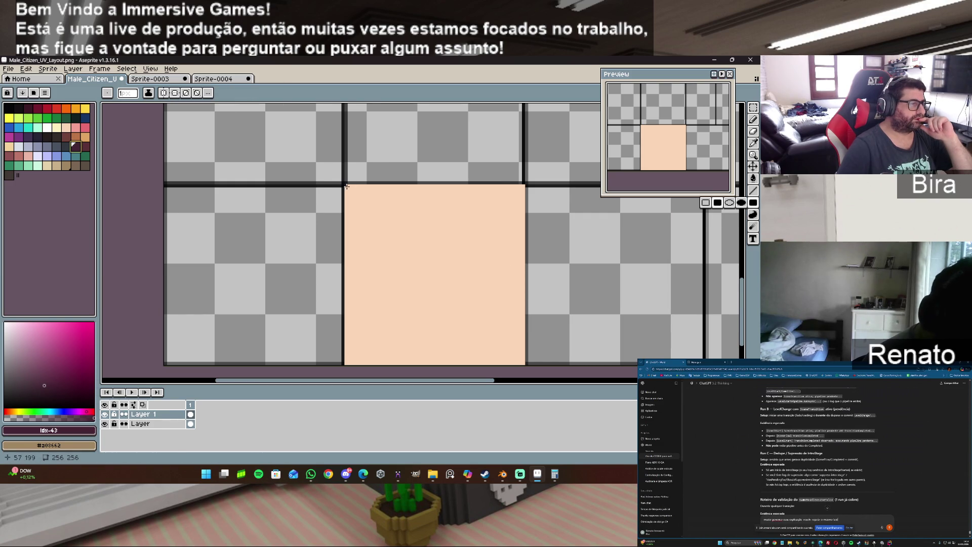
mouse_move(347, 186)
left_mouse_down()
mouse_move(455, 217)
mouse_move(511, 224)
mouse_move(522, 211)
left_mouse_up()
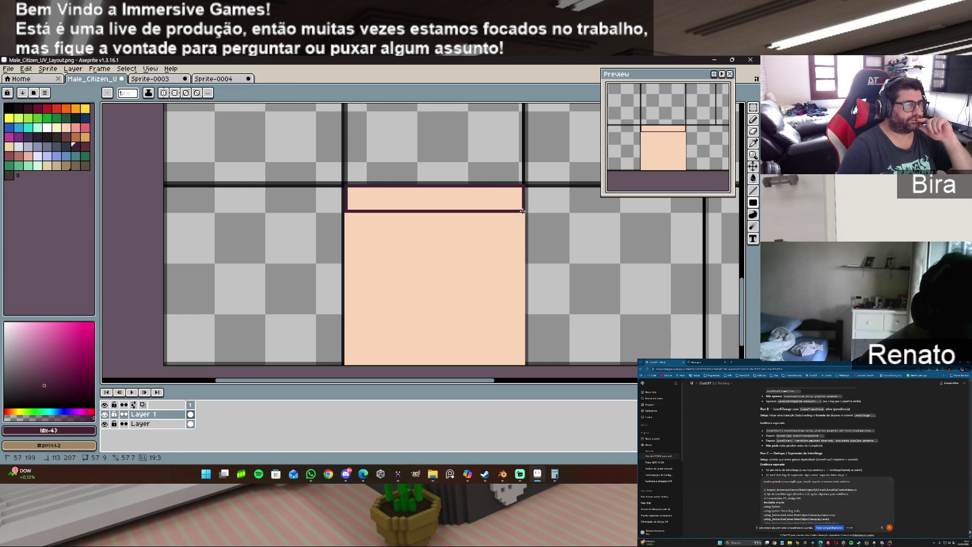
left_click_drag(522, 211, 523, 211)
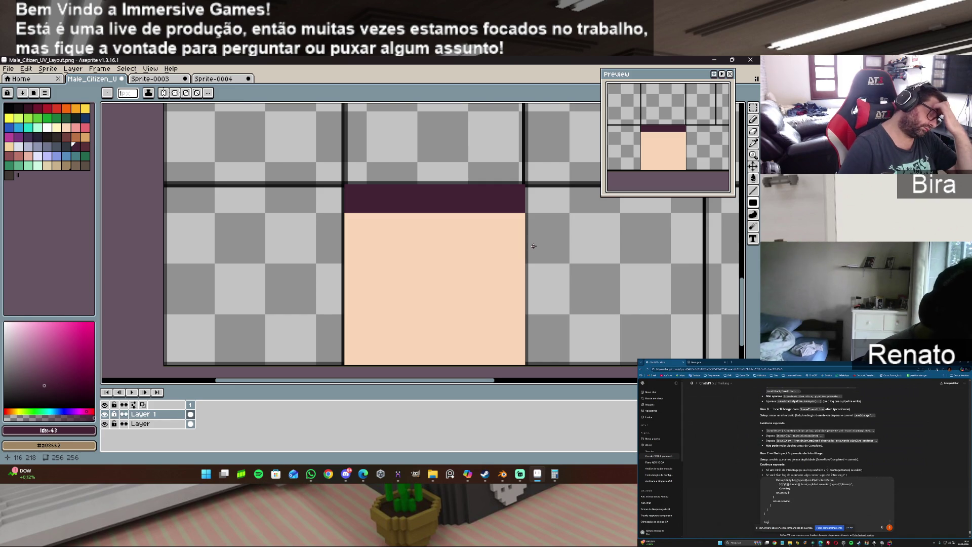
left_click(10, 71)
mouse_move(43, 152)
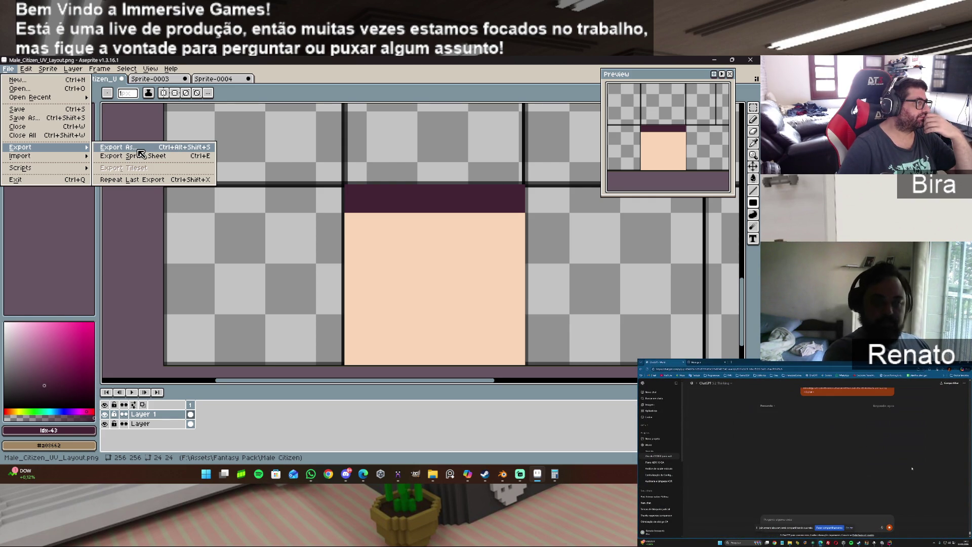
left_click(127, 217)
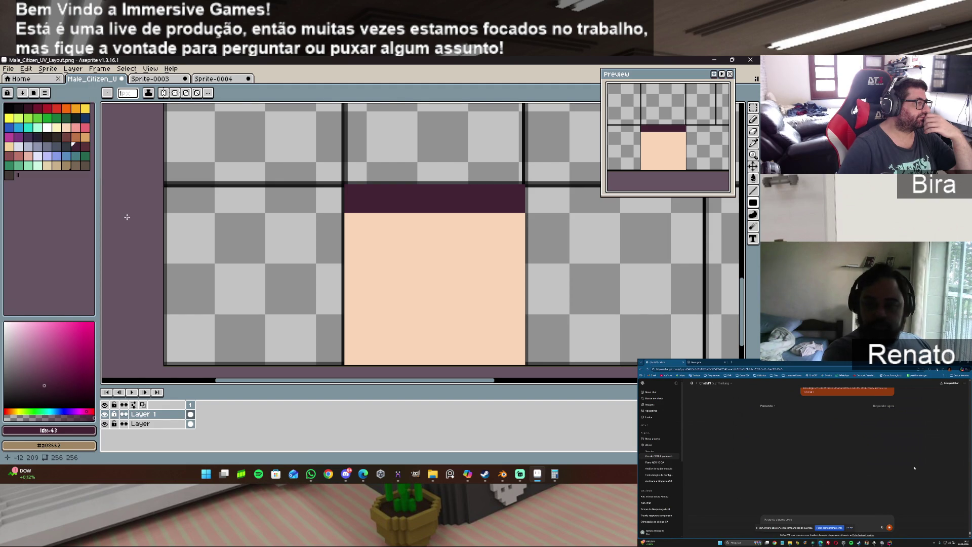
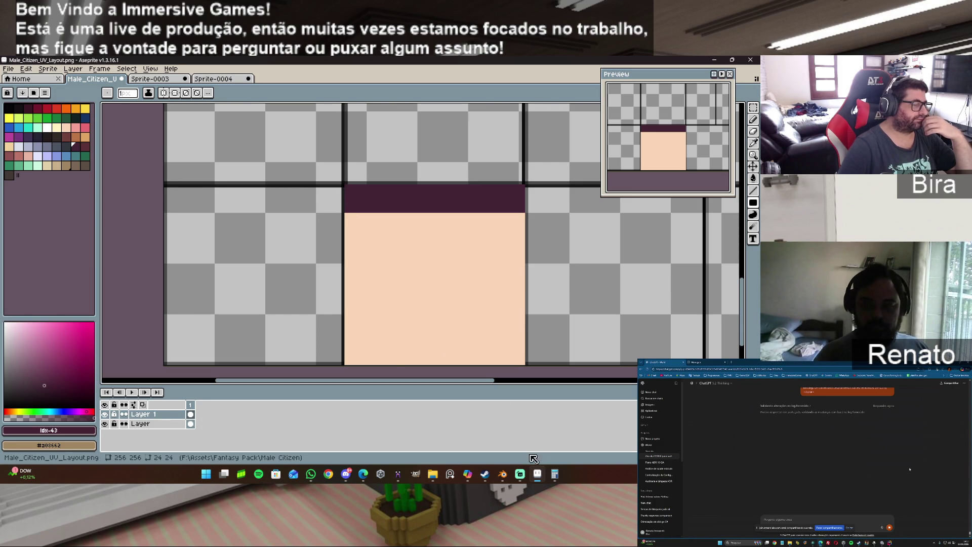
Minimise Aseprite to reveal Blender's UV Editing view of Male_Citizen.
mouse_move(542, 479)
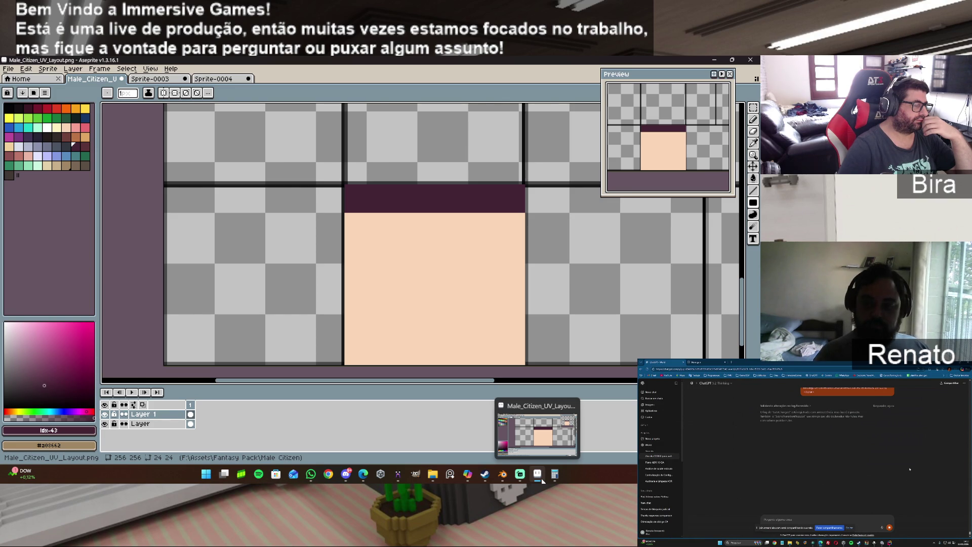
left_click(542, 479)
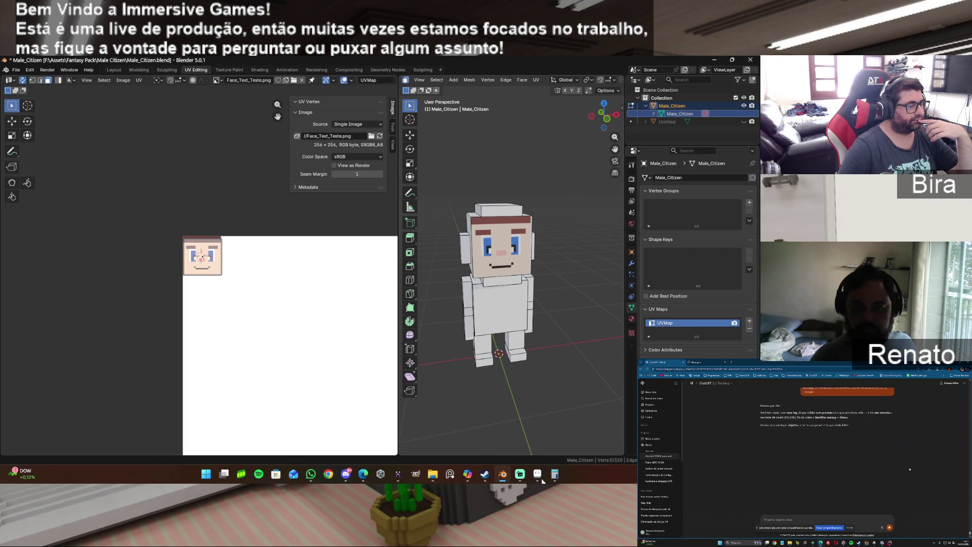
Bring Aseprite back with Male_Citizen_UV_Layout.png in front and go to the View menu.
left_click(542, 478)
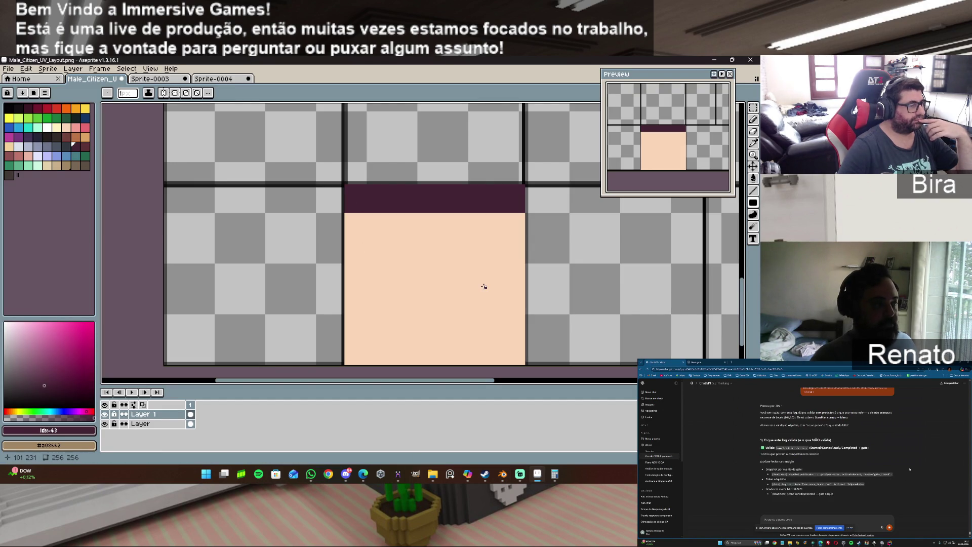
left_click(134, 68)
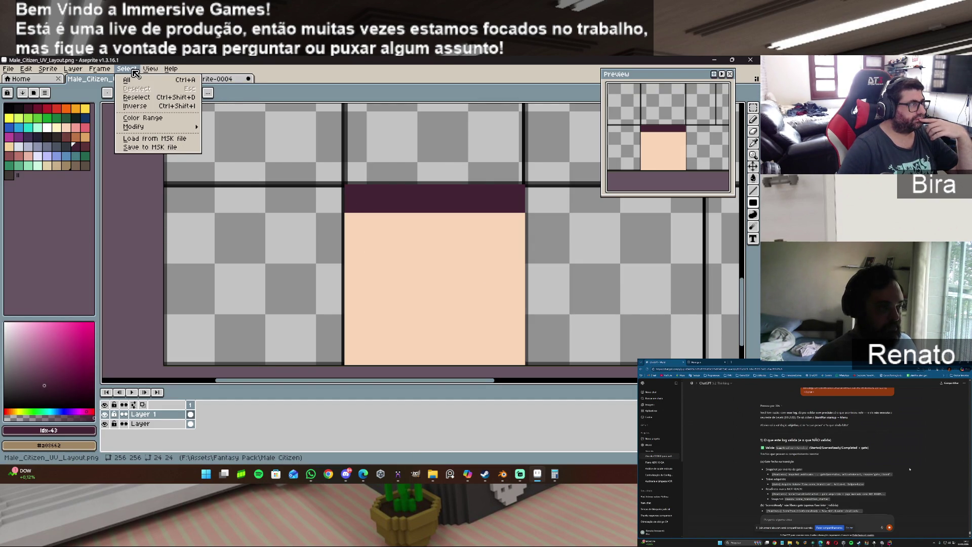
In Grid Settings, set grid width and height to 8 and apply.
mouse_move(157, 130)
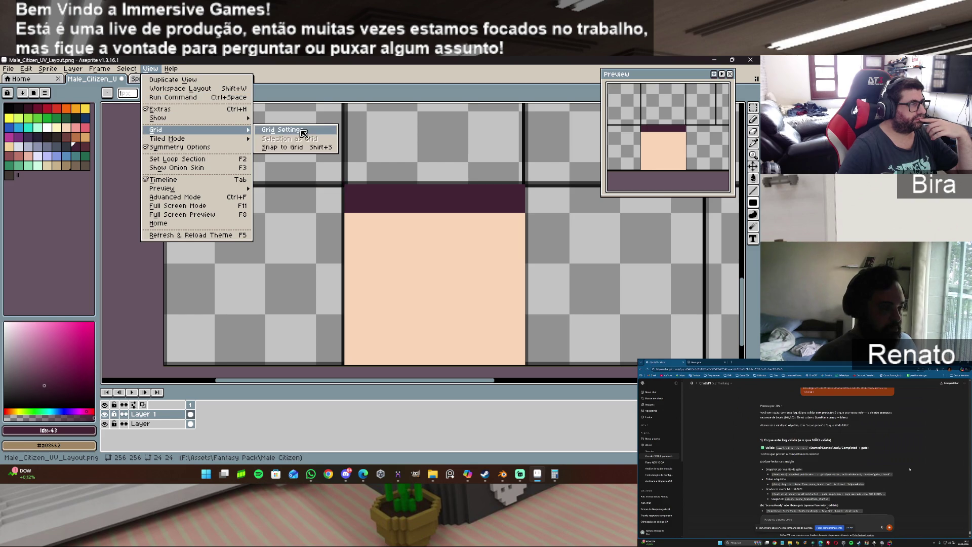
left_click(295, 132)
left_click(357, 265)
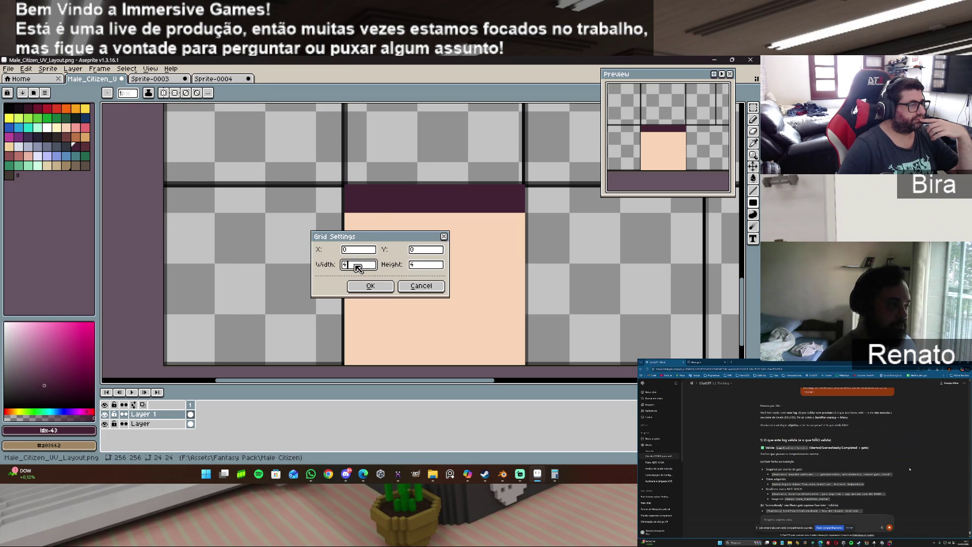
key("BackSpace")
type("8")
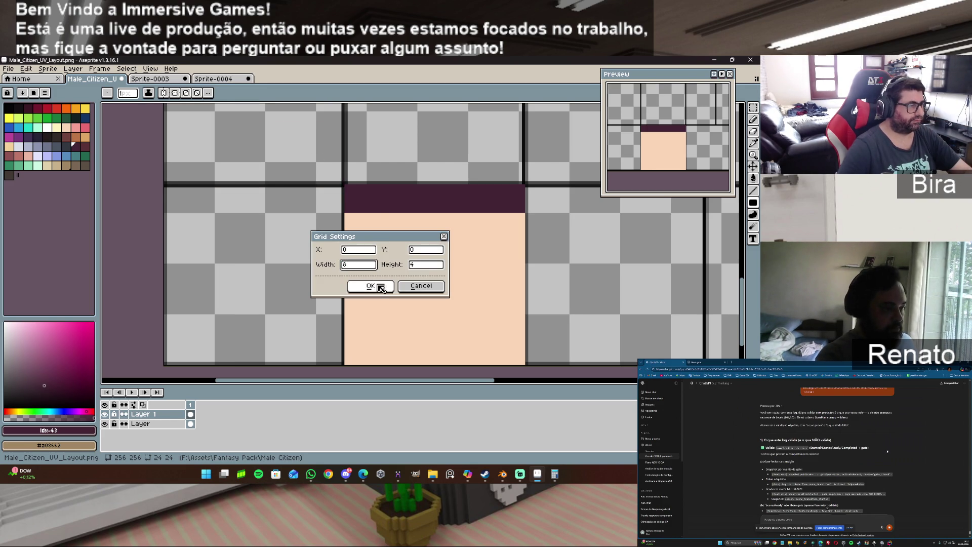
double_click(426, 265)
type("8")
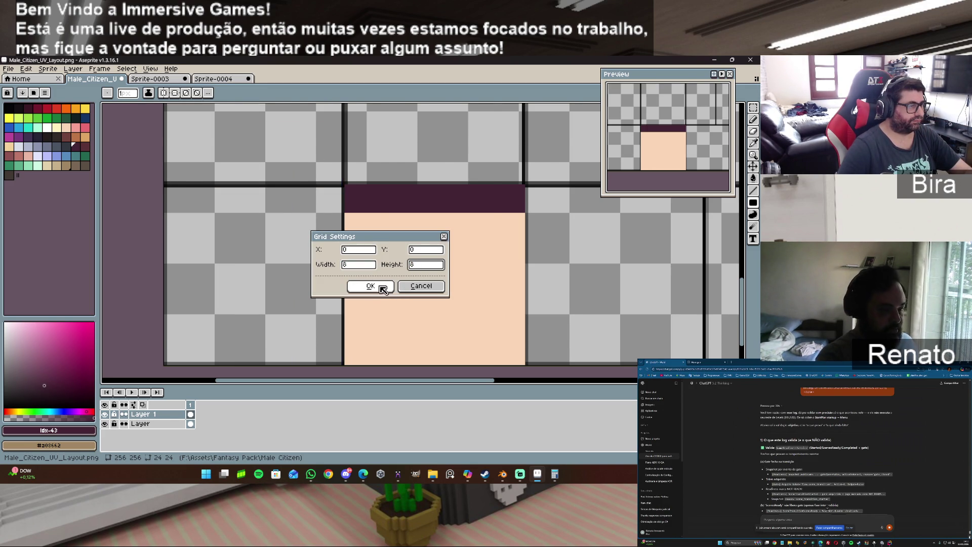
left_click(382, 288)
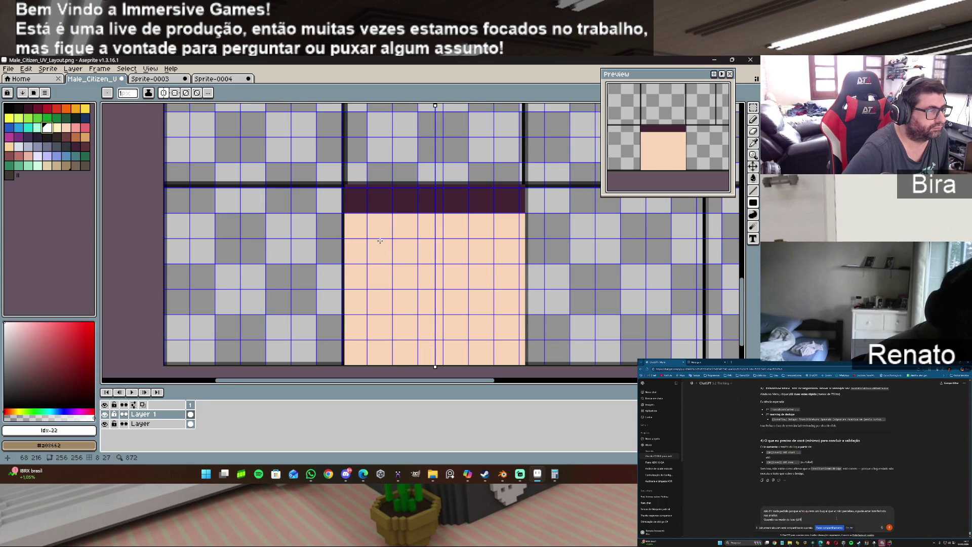
Zoom into the face and drag mirrored white rectangle outlines for both eyes.
scroll(380, 239, "up", 2)
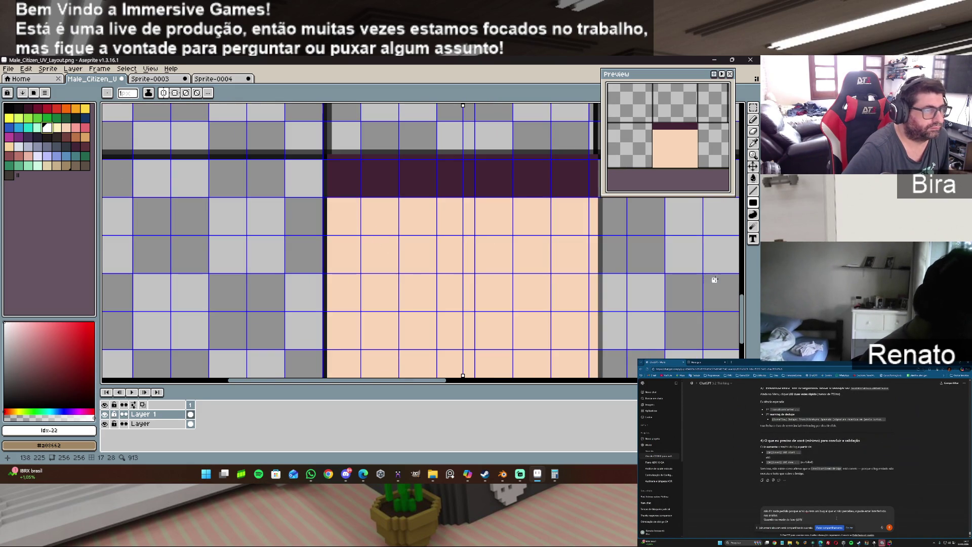
left_click_drag(738, 304, 737, 312)
left_click_drag(432, 380, 452, 381)
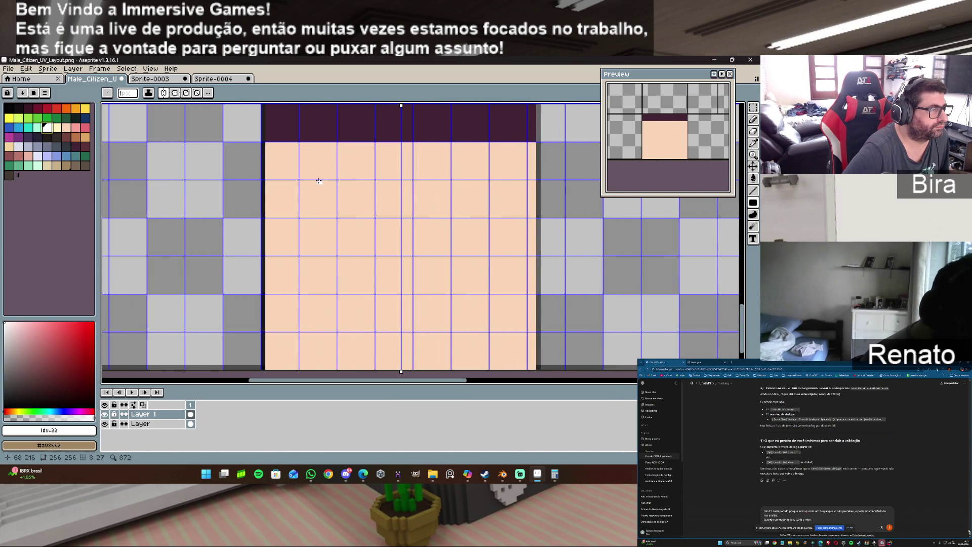
mouse_move(319, 181)
left_mouse_down()
mouse_move(357, 245)
mouse_move(356, 284)
mouse_move(365, 282)
mouse_move(359, 262)
left_mouse_up()
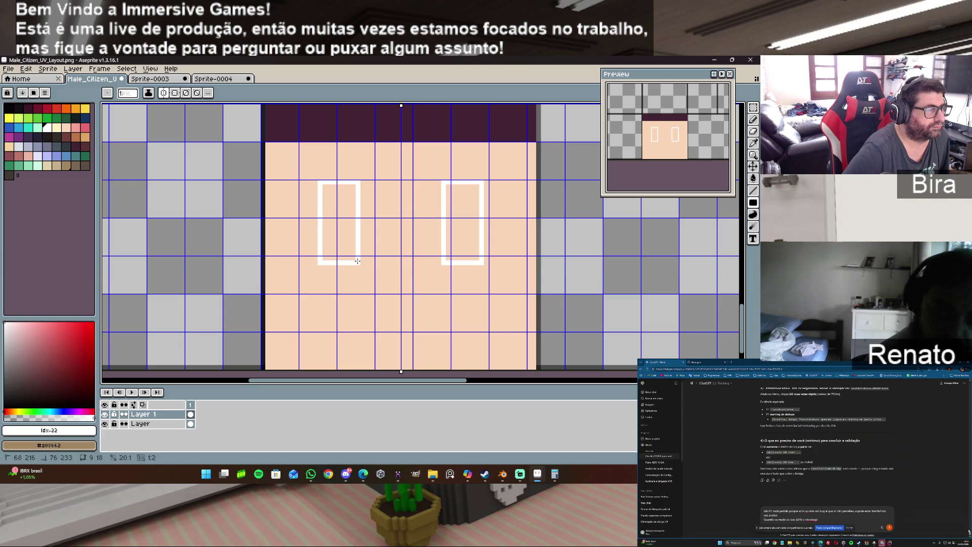
Redraw both eyes as wider, mirrored, filled white rectangles.
left_click(358, 261)
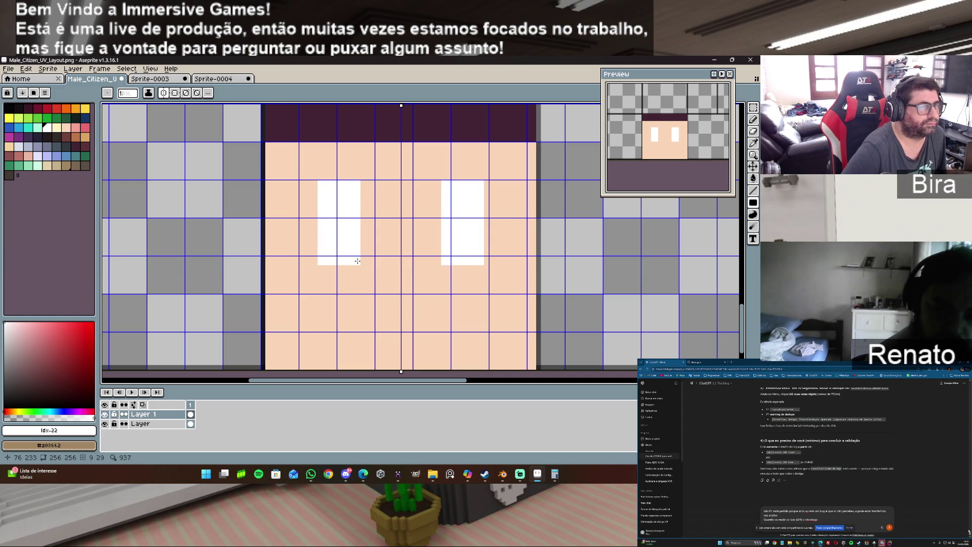
key("v")
key("Delete")
key("u")
mouse_move(339, 181)
left_mouse_down()
mouse_move(365, 204)
mouse_move(370, 258)
left_mouse_up()
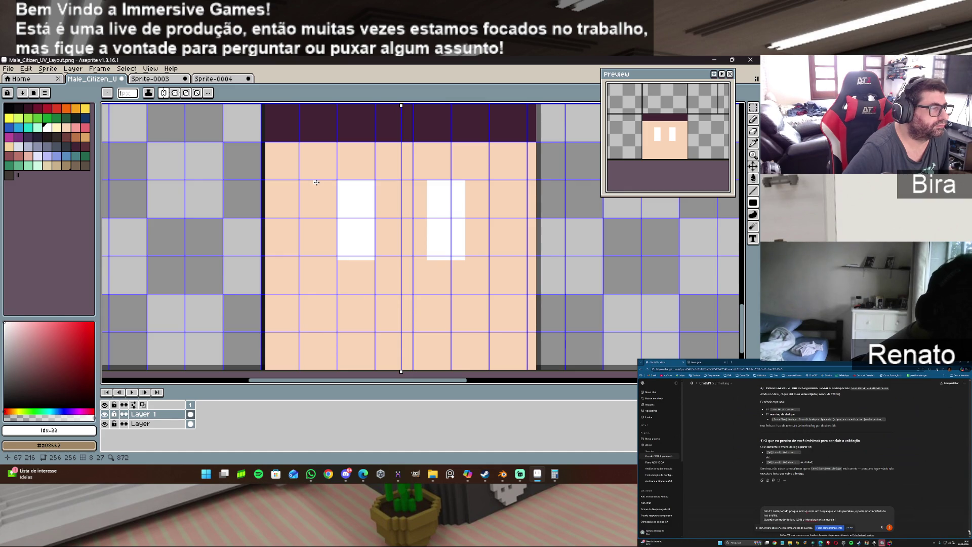
left_click_drag(319, 182, 335, 260)
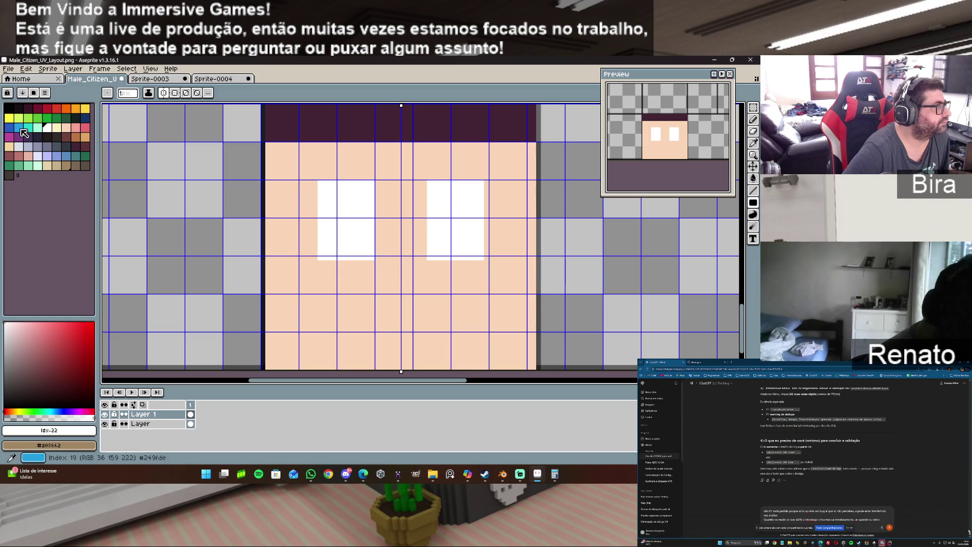
Pick a darker blue and draw mirrored blue irises inside the eyes, then undo them.
left_click(21, 130)
left_click(9, 127)
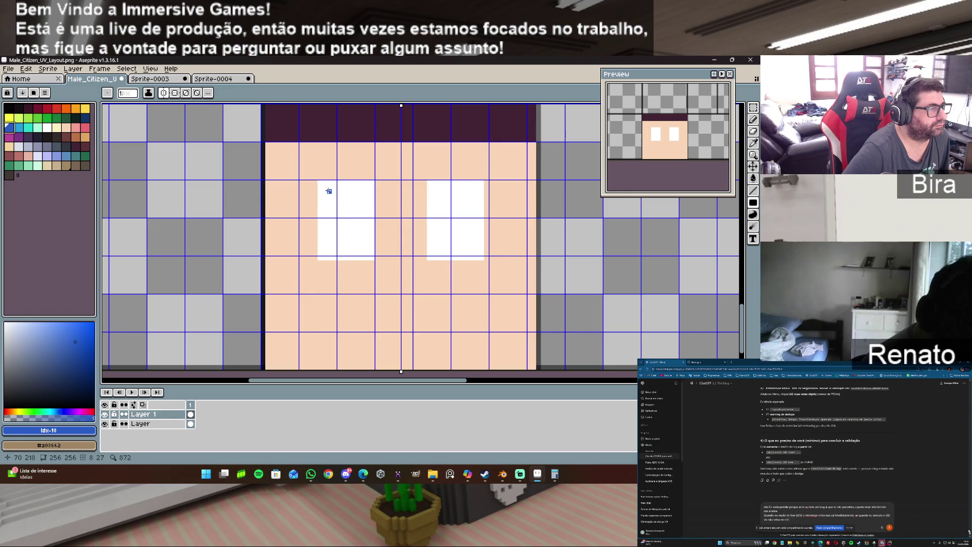
left_click_drag(329, 191, 371, 254)
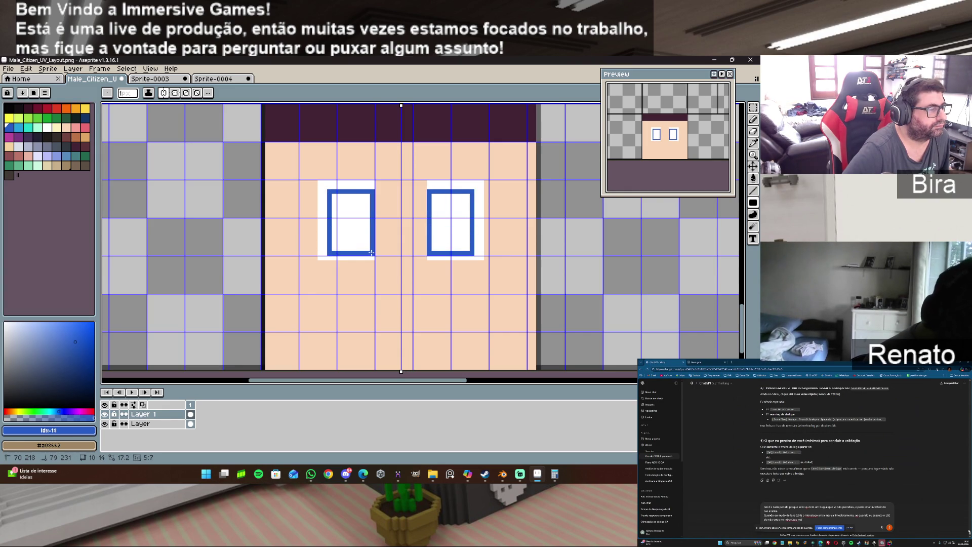
left_click_drag(371, 252, 367, 249)
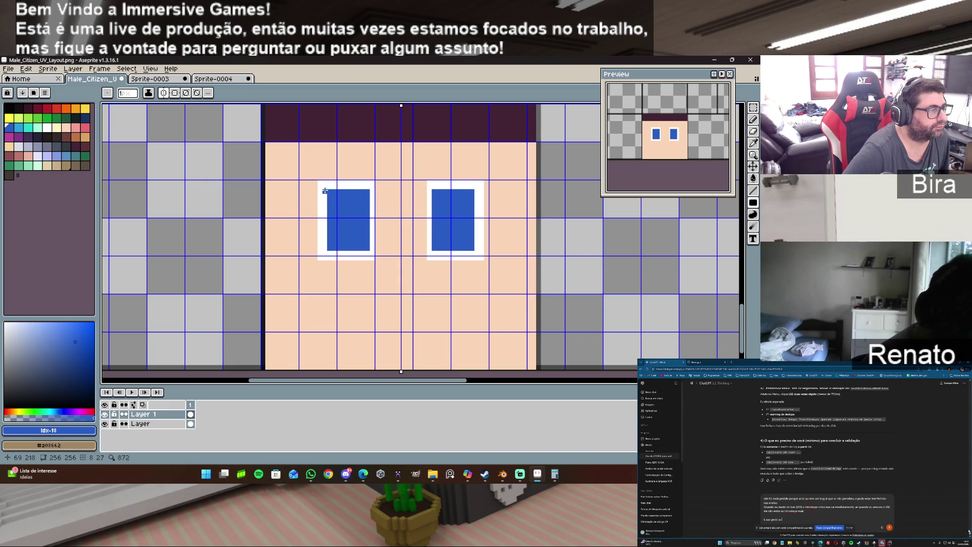
left_click_drag(325, 191, 325, 247)
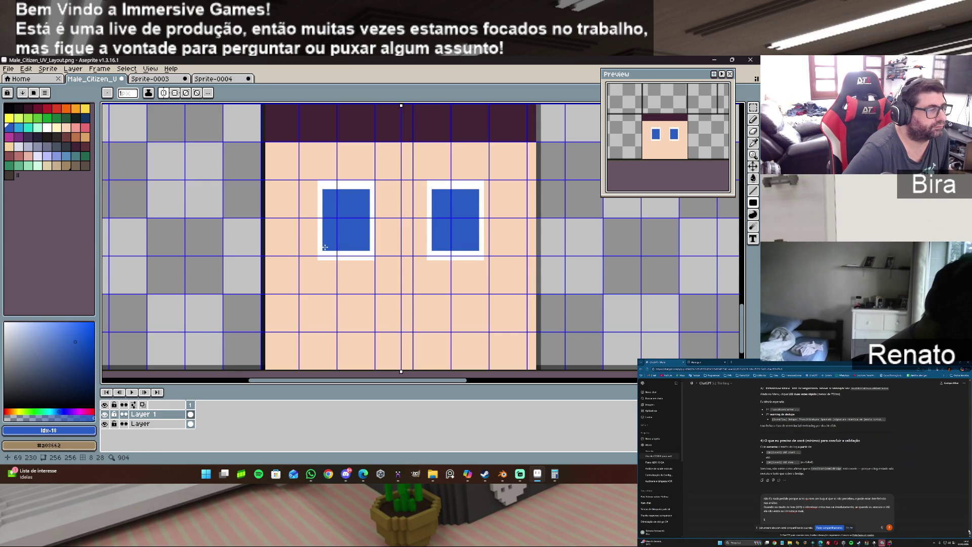
key("ctrl+z")
key("ctrl+z")
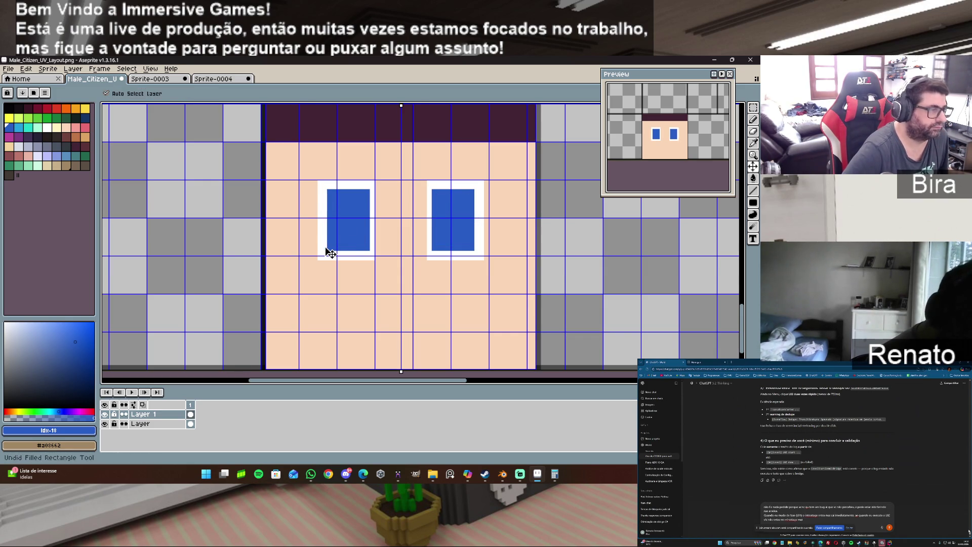
Draw smaller blue irises with dark pupils in both eyes, then sample the skin tone.
mouse_move(337, 204)
left_mouse_down()
mouse_move(354, 243)
mouse_move(367, 248)
left_mouse_up()
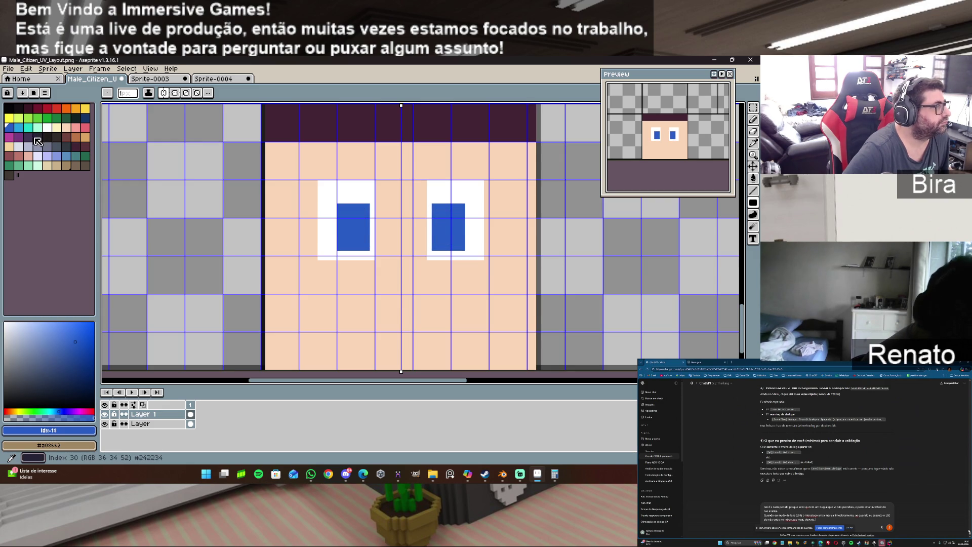
left_click(22, 112)
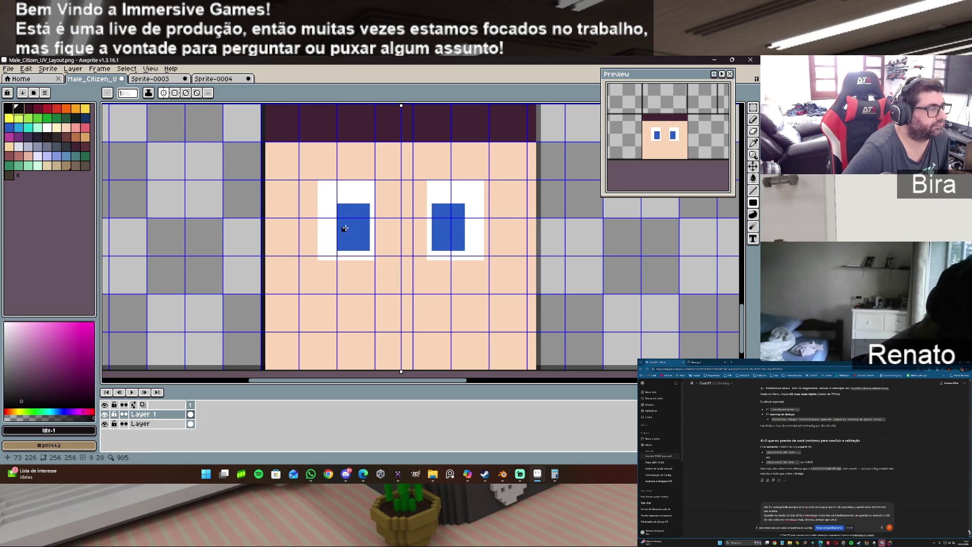
left_click_drag(345, 221, 363, 247)
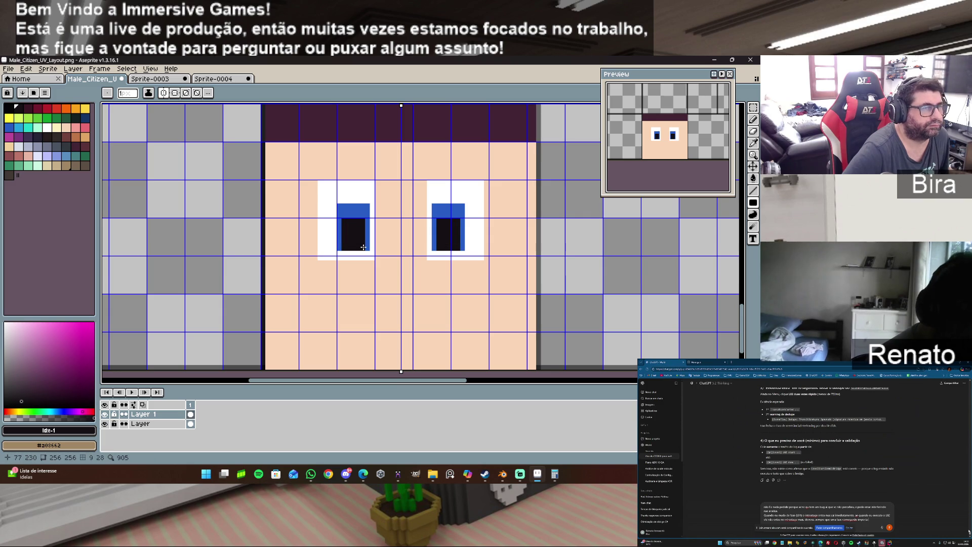
key("ctrl+z")
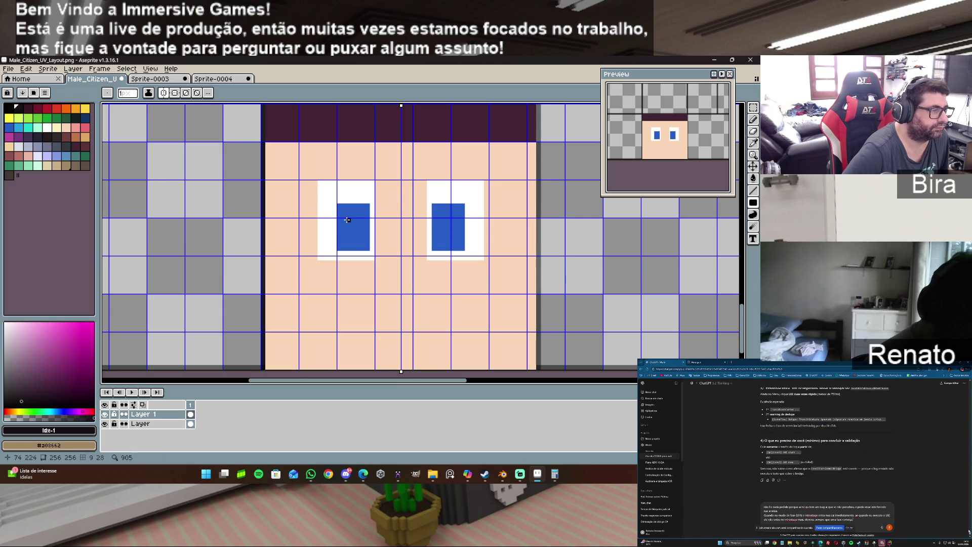
left_click_drag(345, 215, 363, 246)
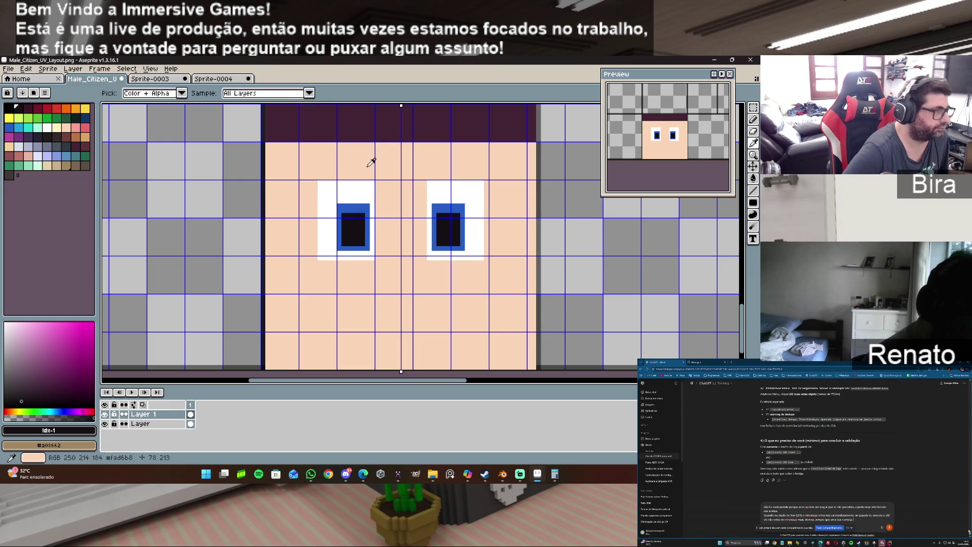
left_click(321, 179, "alt")
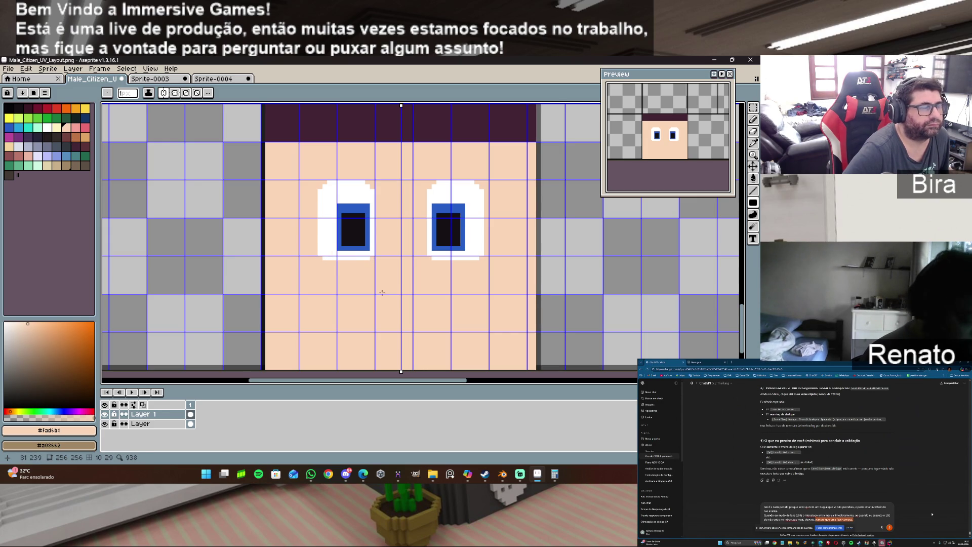
Touch up the eye corners and round off the top corner of each pupil.
left_click(325, 181, "alt")
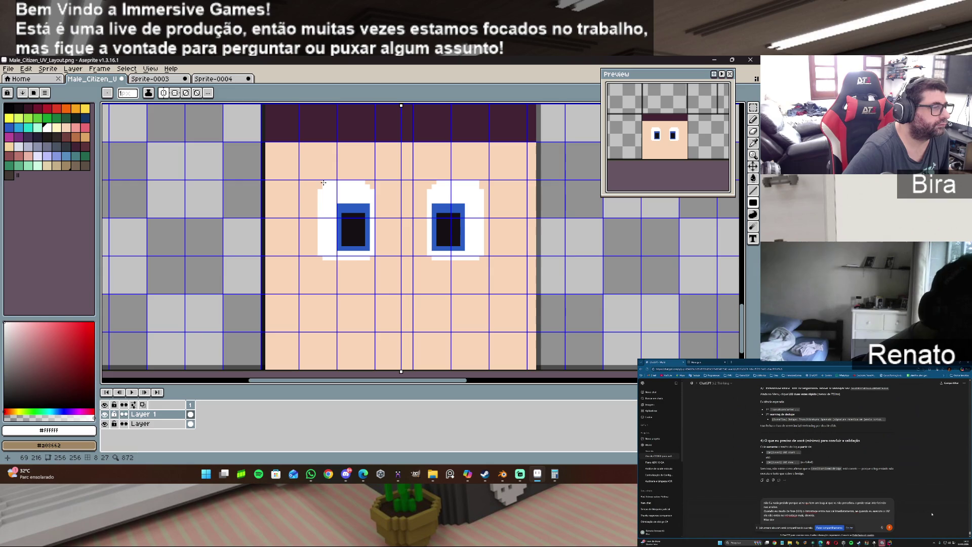
left_click(322, 186)
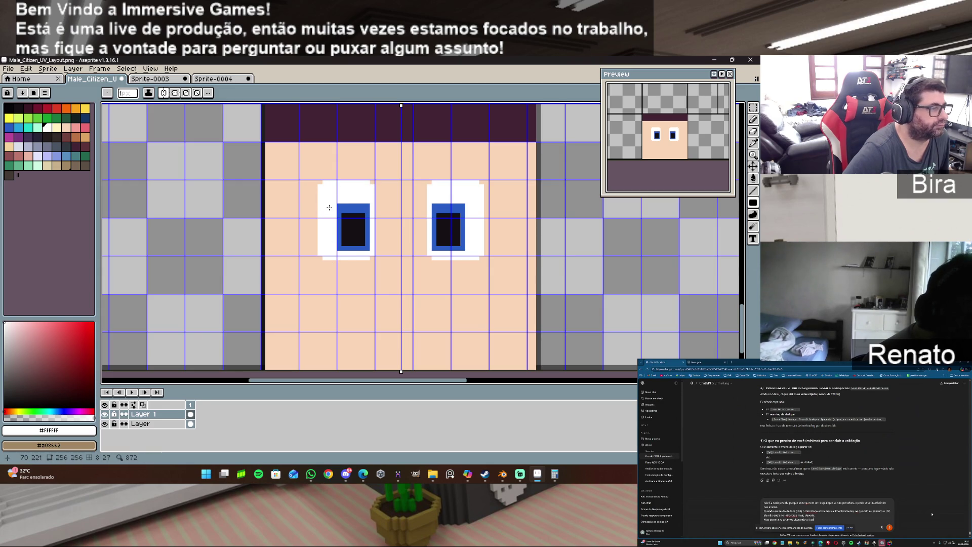
left_click(367, 206)
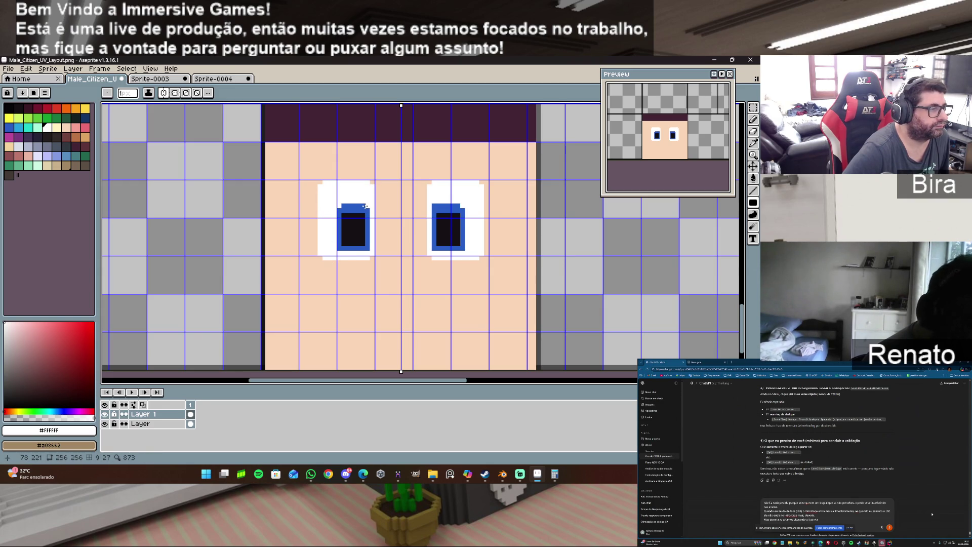
left_click(342, 241, "alt")
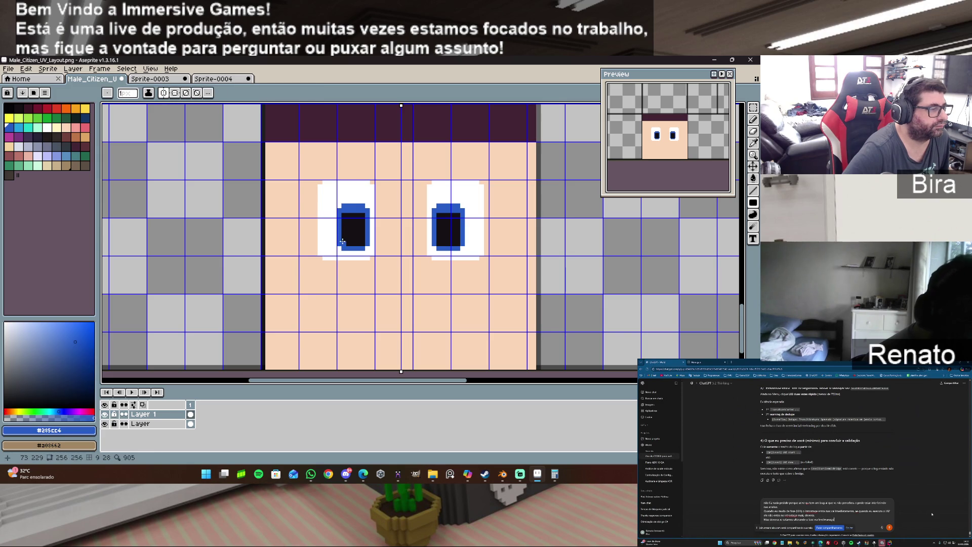
left_click(363, 215)
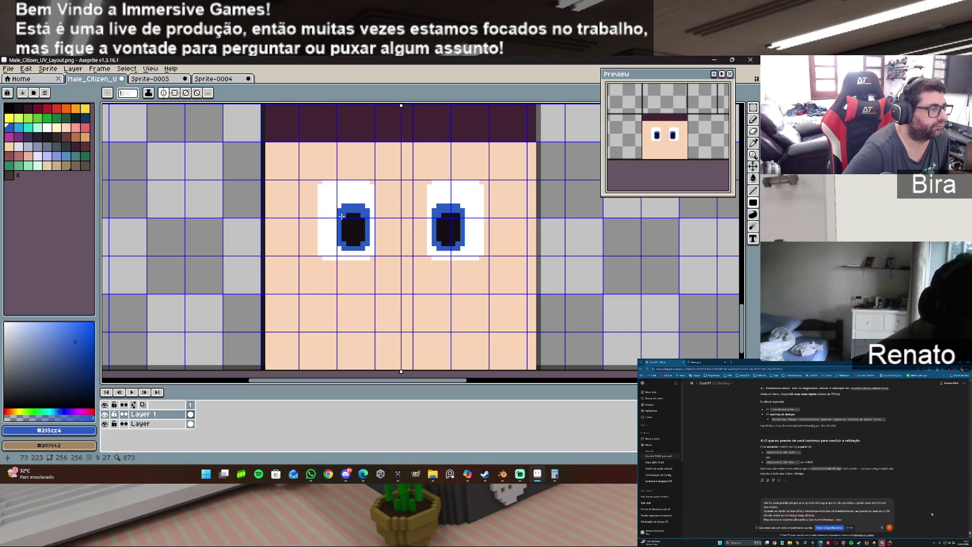
Add a white highlight pixel low in each pupil.
left_click(344, 196, "alt")
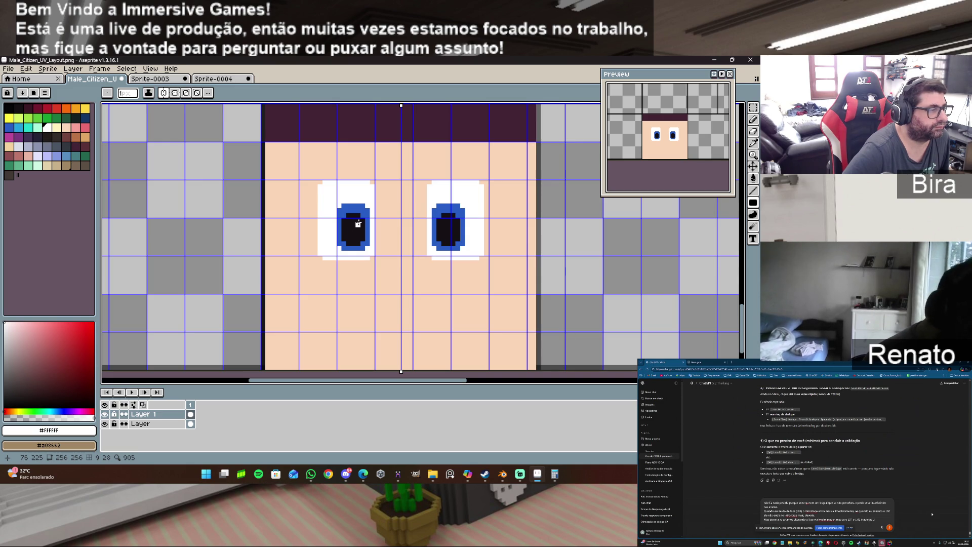
left_click(356, 221)
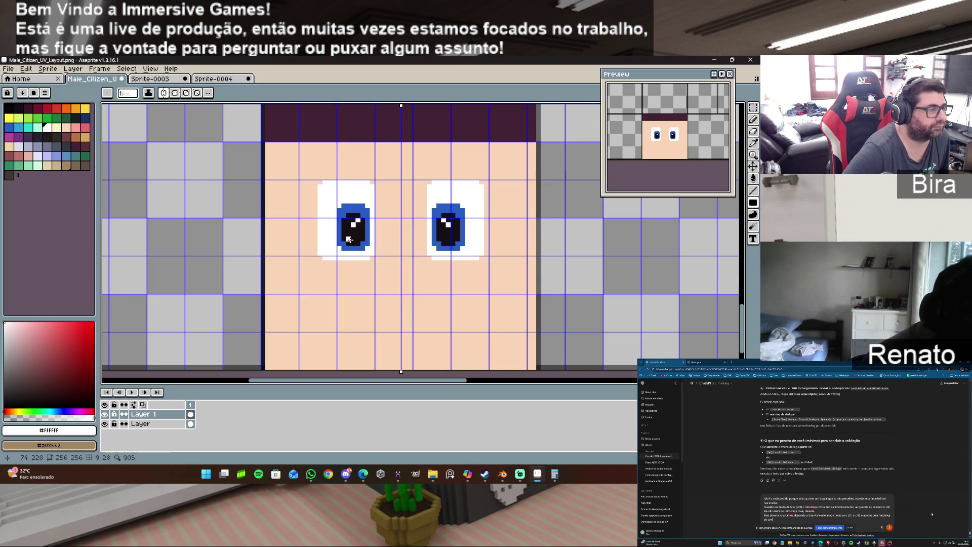
key("ctrl+z")
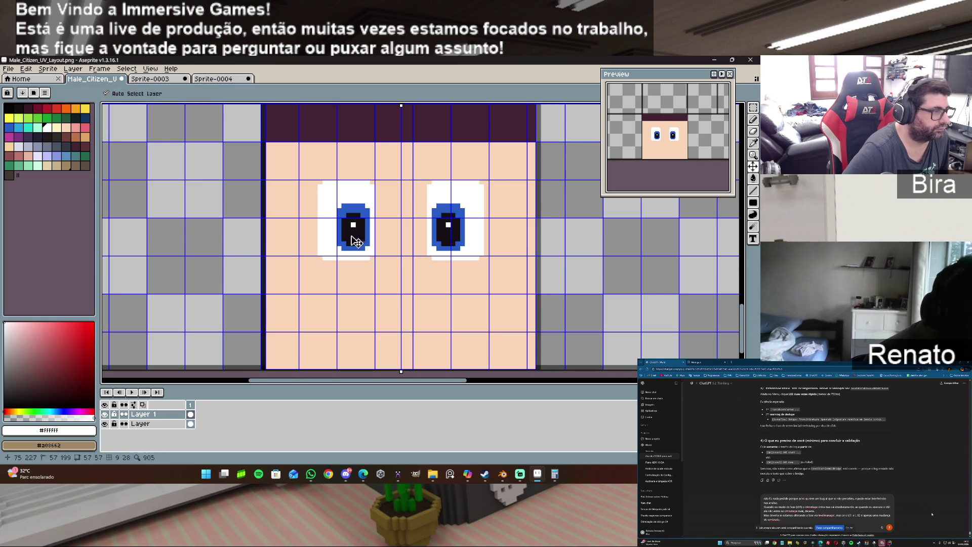
left_click(354, 228)
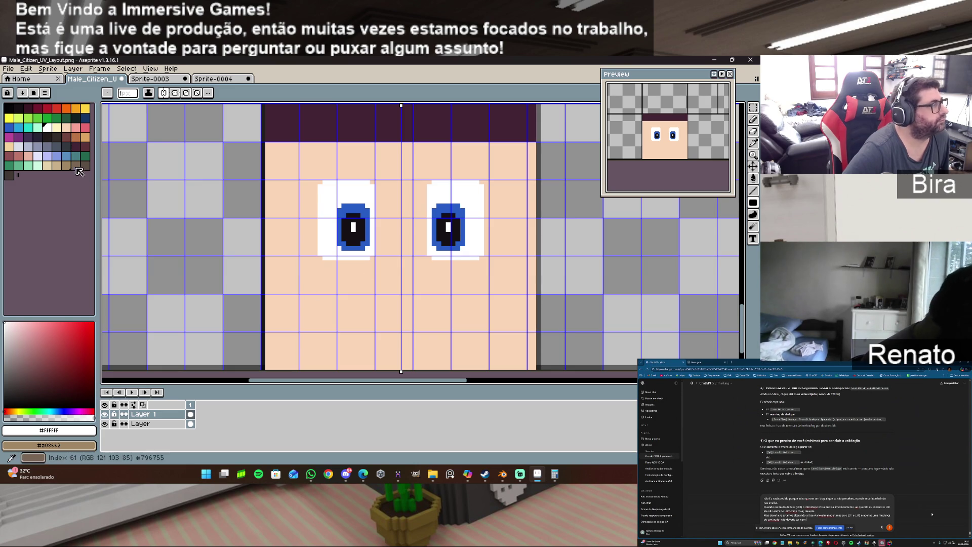
Draw a pink rectangular nose below the eyes and select black for the mouth.
left_click(76, 128)
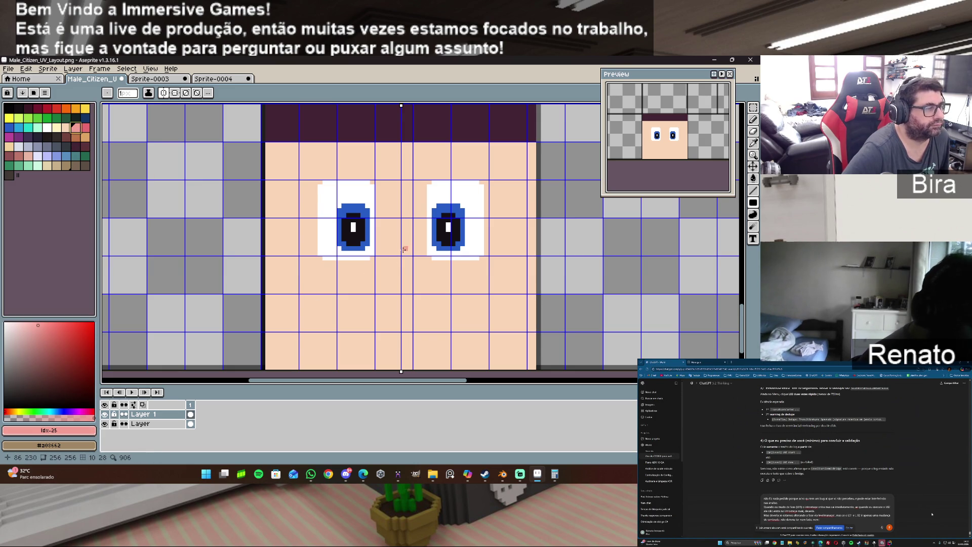
mouse_move(404, 244)
left_mouse_down()
mouse_move(391, 298)
mouse_move(390, 289)
left_mouse_up()
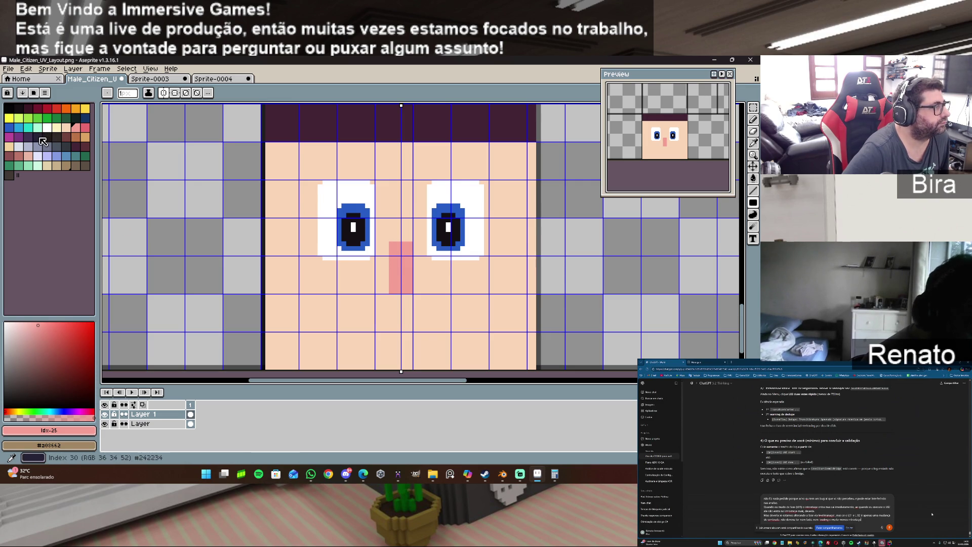
left_click(18, 109)
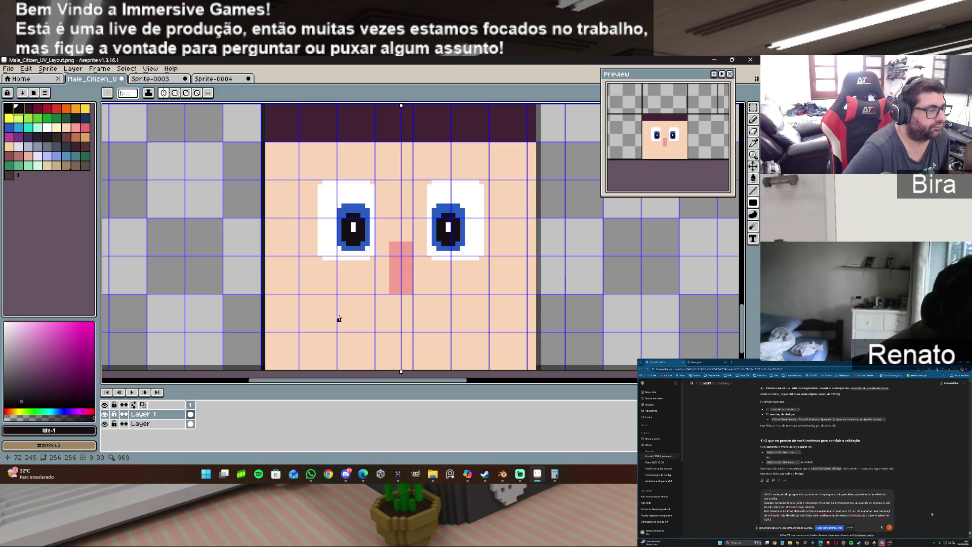
mouse_move(339, 319)
left_mouse_down()
mouse_move(353, 330)
mouse_move(342, 322)
left_mouse_up()
key("ctrl+z")
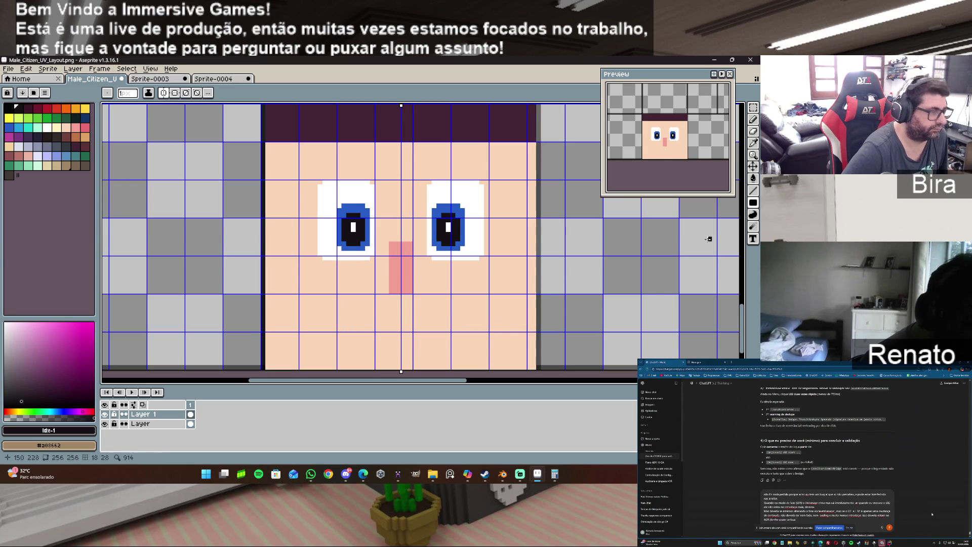
left_click(754, 133)
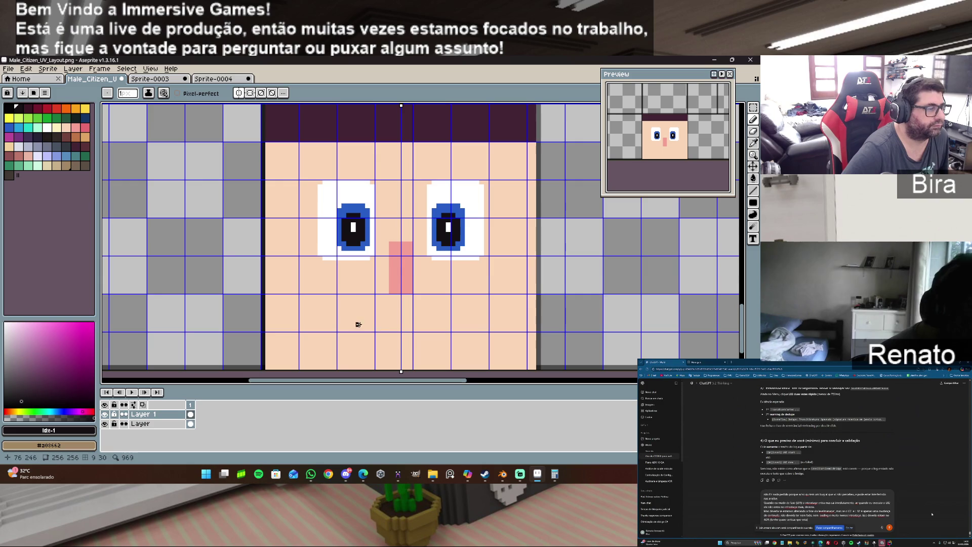
Pencil a dark mirrored smile with upturned corners and a second row, then sample skin tone.
mouse_move(339, 319)
left_mouse_down()
mouse_move(348, 329)
mouse_move(401, 329)
left_mouse_up()
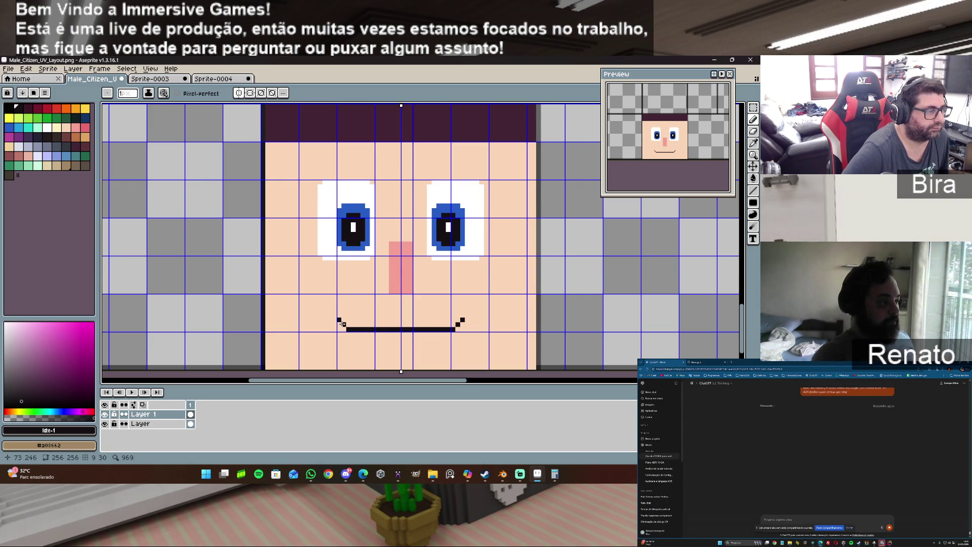
left_click_drag(341, 323, 343, 328)
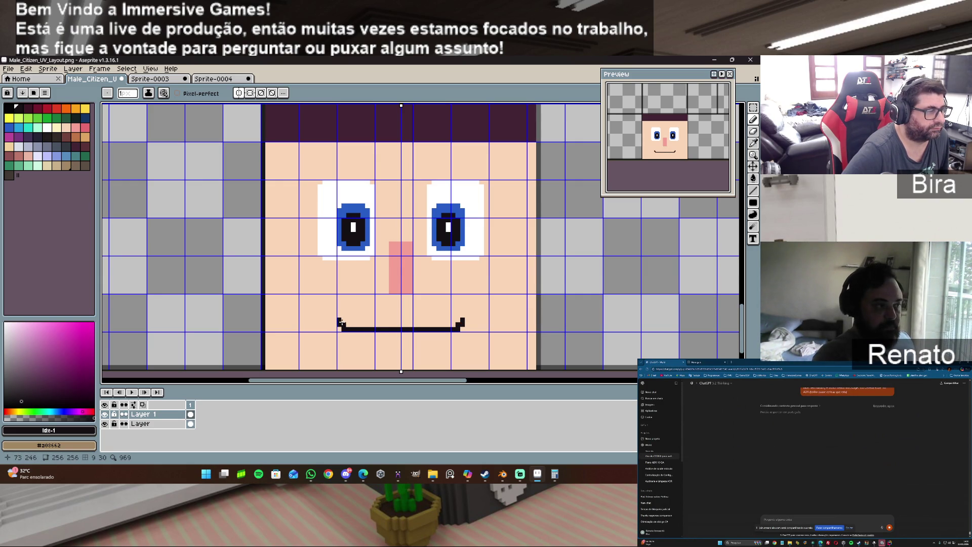
left_click(348, 324)
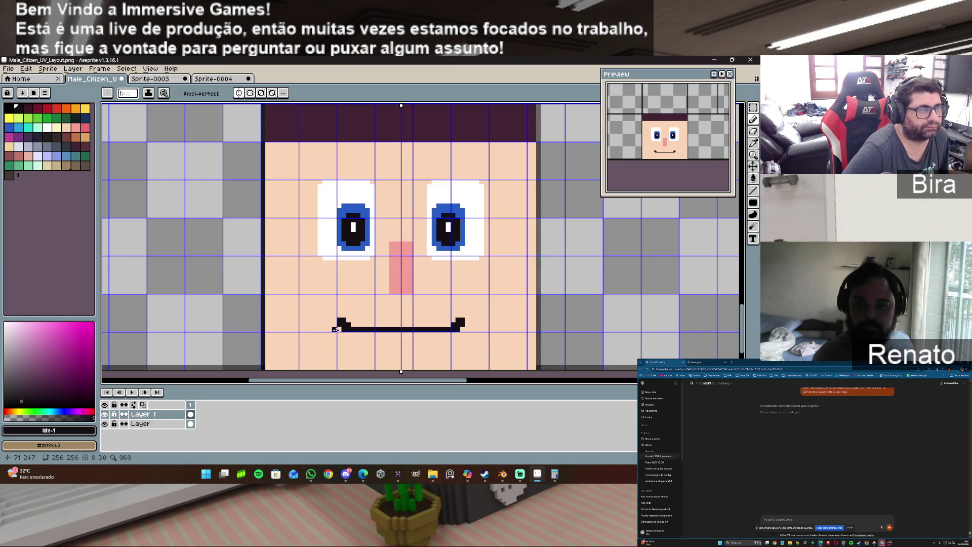
left_click_drag(353, 334, 424, 337)
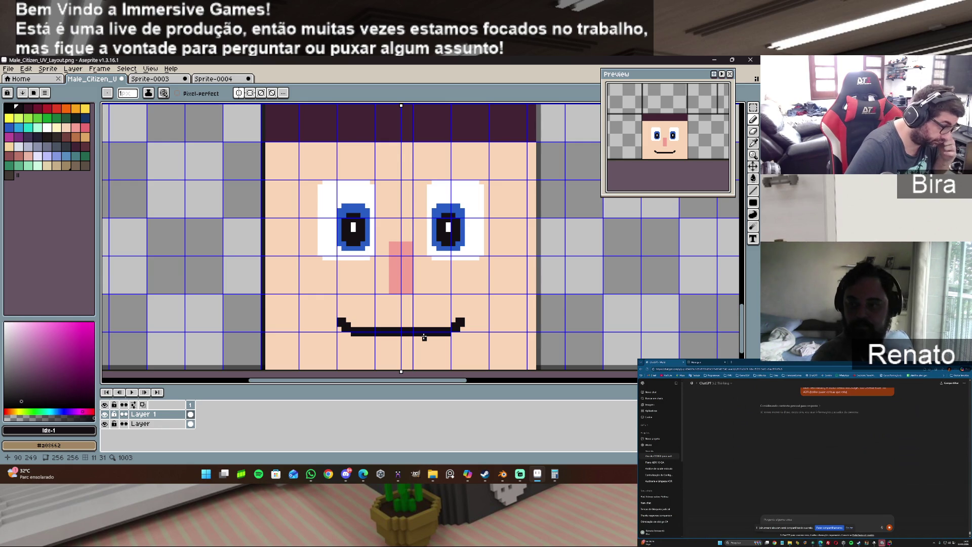
left_click(349, 334)
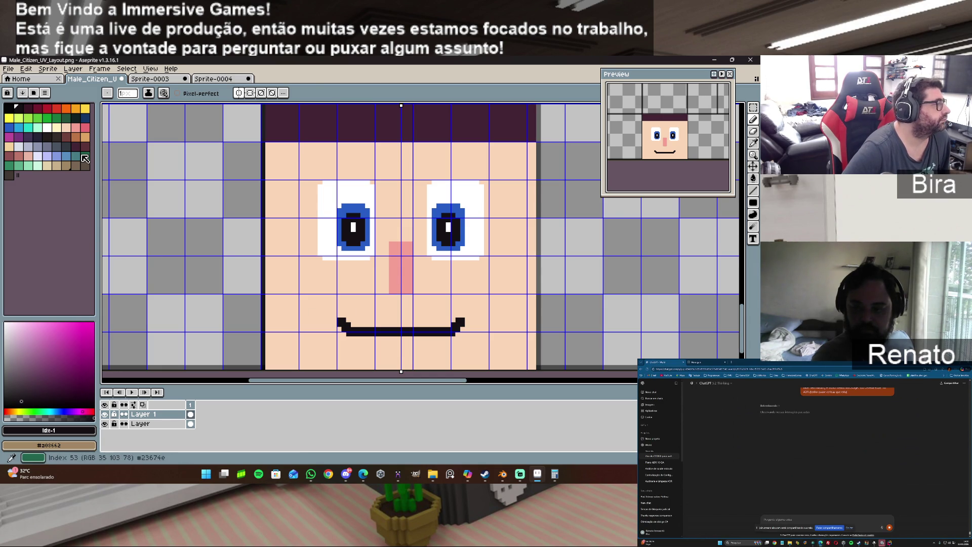
left_click(311, 270, "alt")
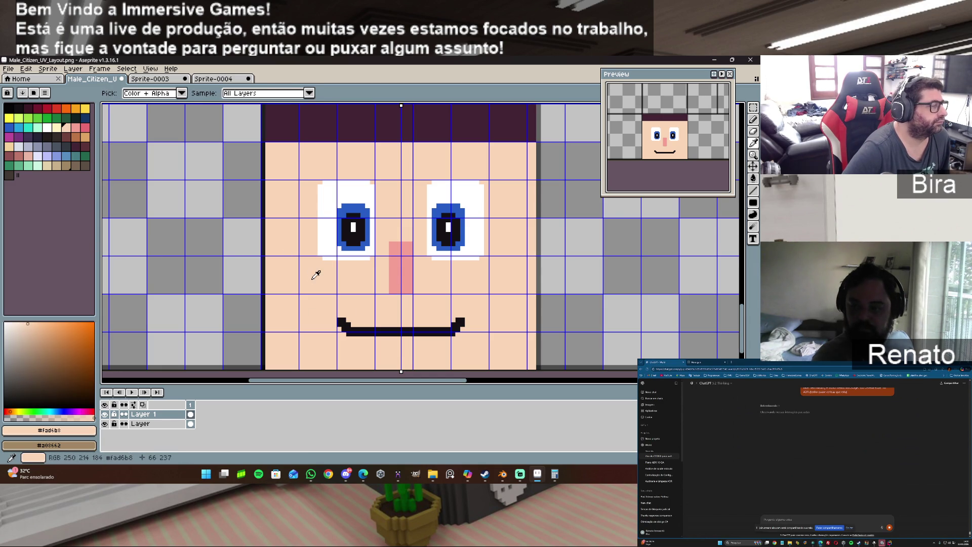
Line the mouth's corner, top and bottom with pink, plus pixels above the inner eye corners.
left_click(75, 128)
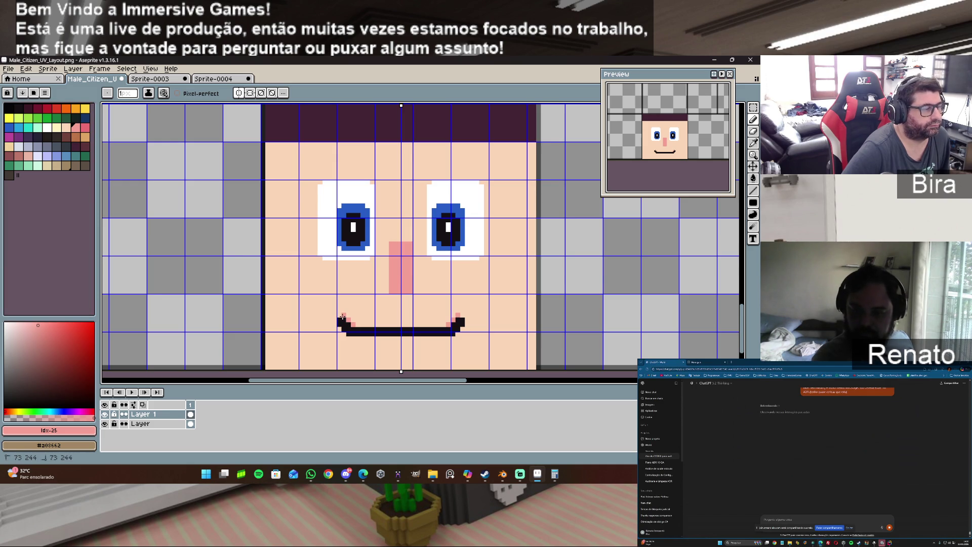
left_click(339, 330)
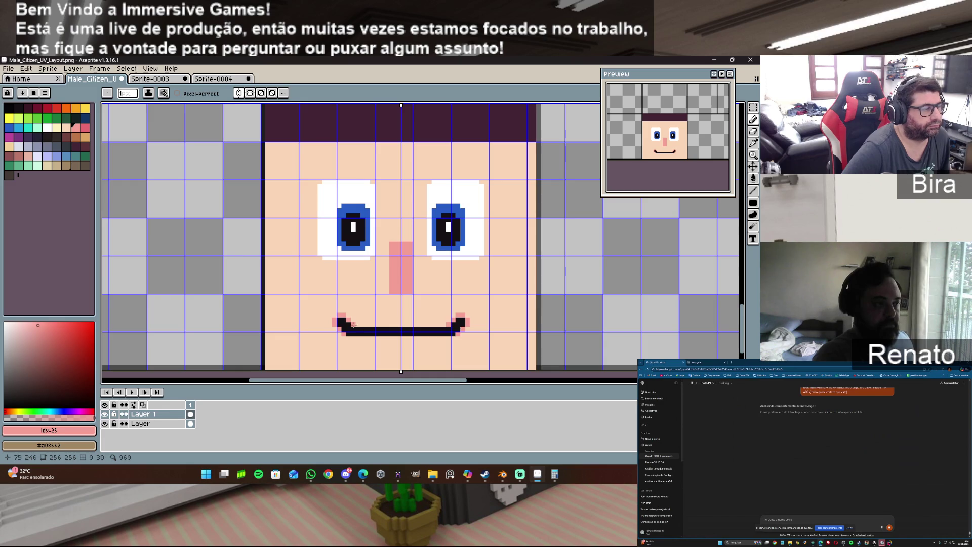
left_click_drag(354, 325, 452, 324)
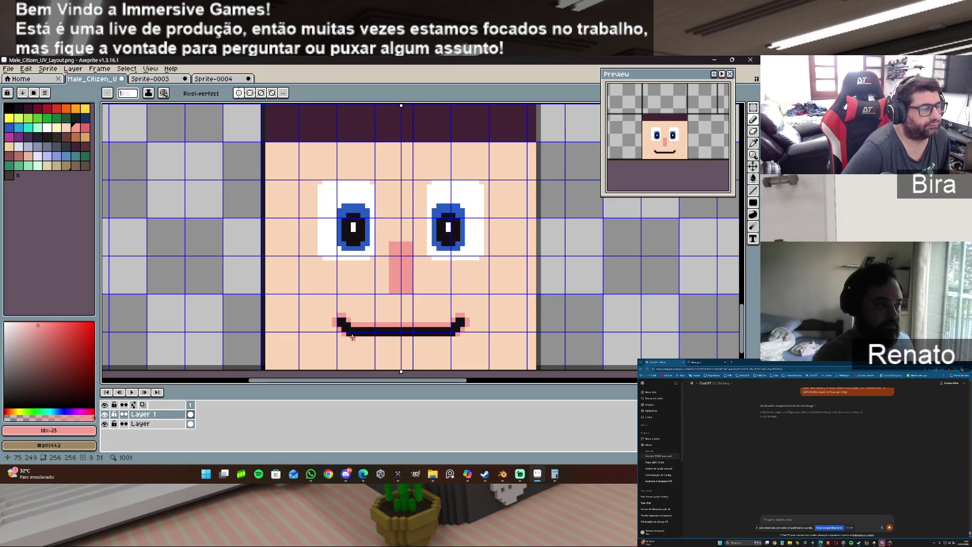
left_click_drag(348, 338, 454, 338)
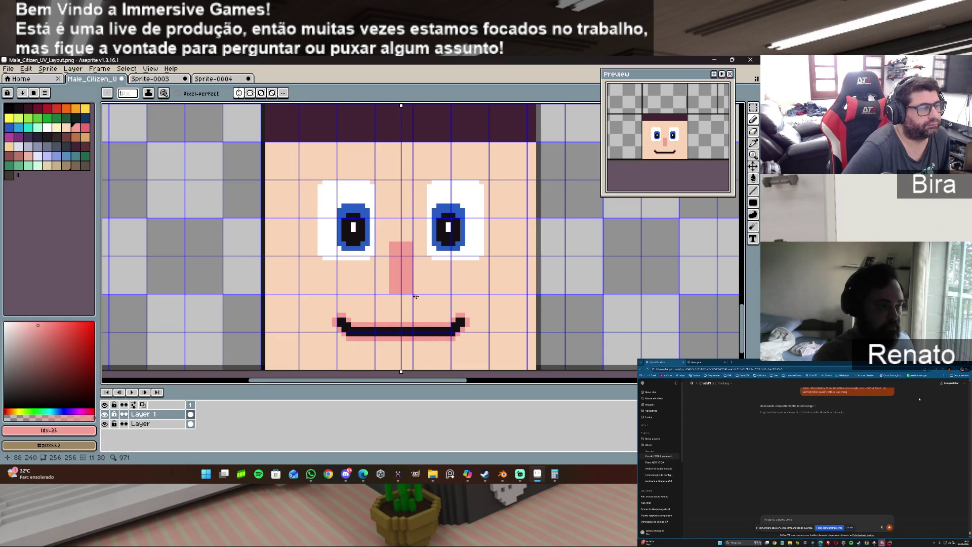
left_click(430, 182)
Draw mirrored pink lines across the tops of both eye whites.
left_click(372, 182)
left_click(434, 177)
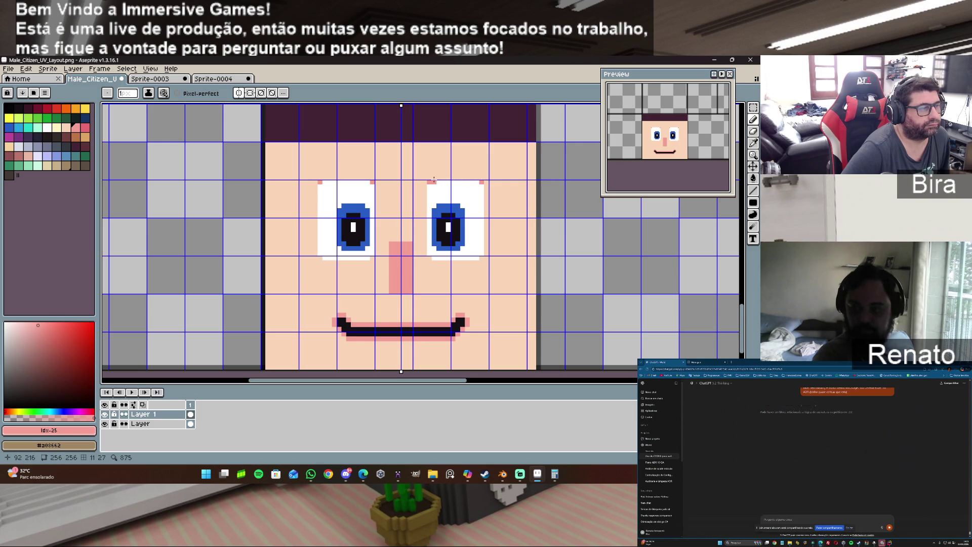
left_click_drag(471, 175, 477, 175)
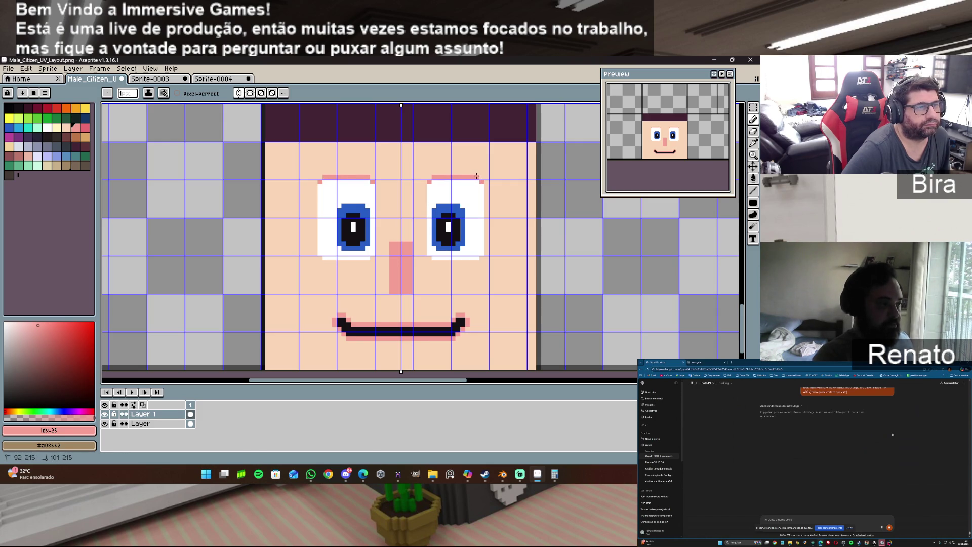
left_click(487, 185)
Run pink lines down both eyes' outer edges, then paint dark purple eyebrows above them.
left_click_drag(425, 186, 423, 211)
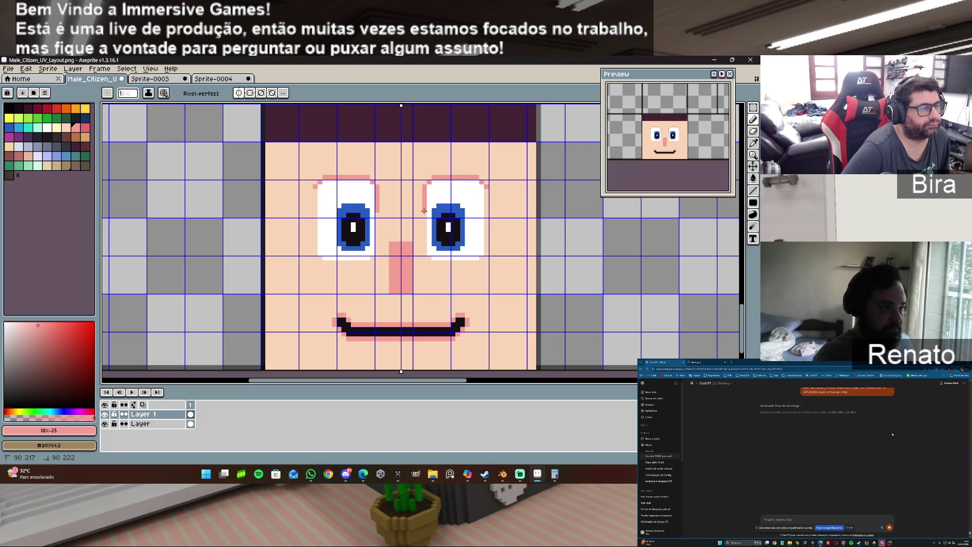
left_click_drag(489, 190, 489, 218)
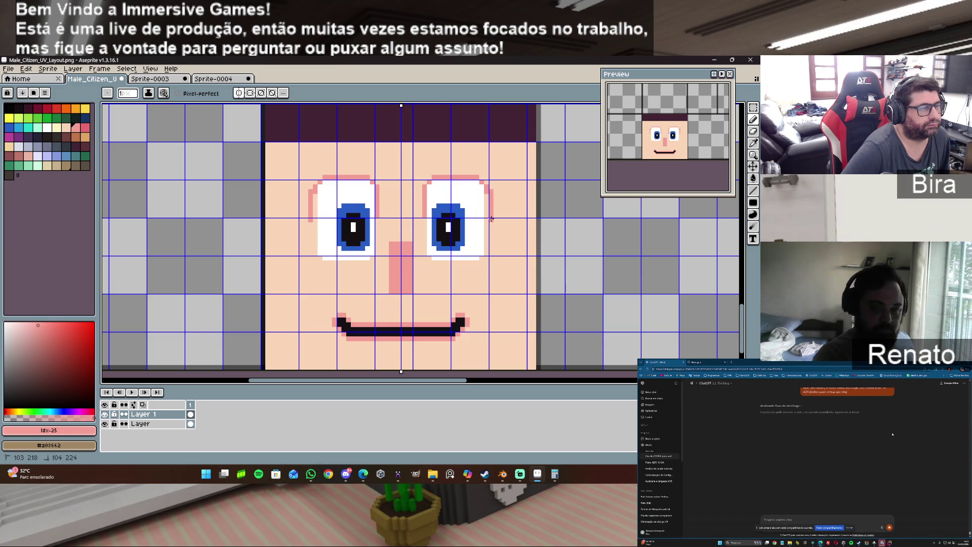
key("ctrl+z")
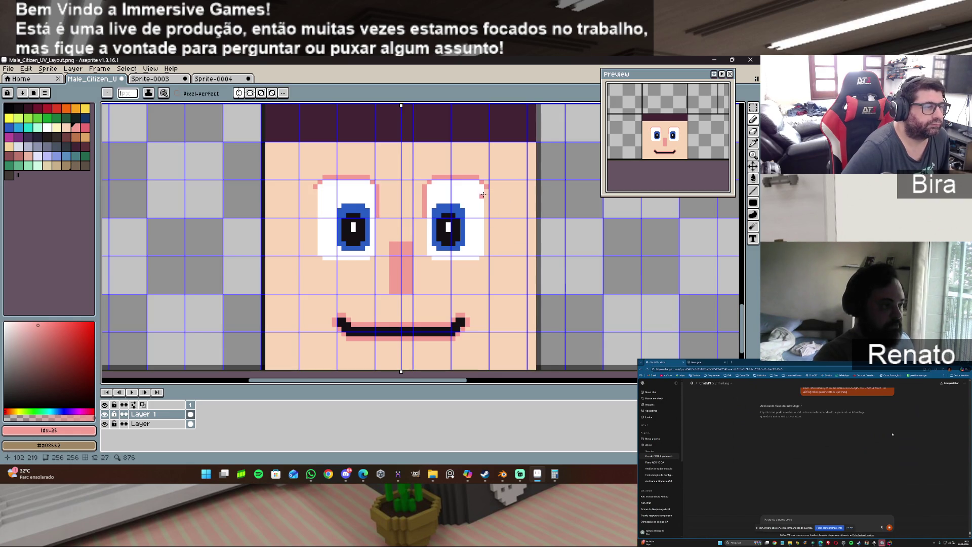
left_click_drag(486, 190, 486, 213)
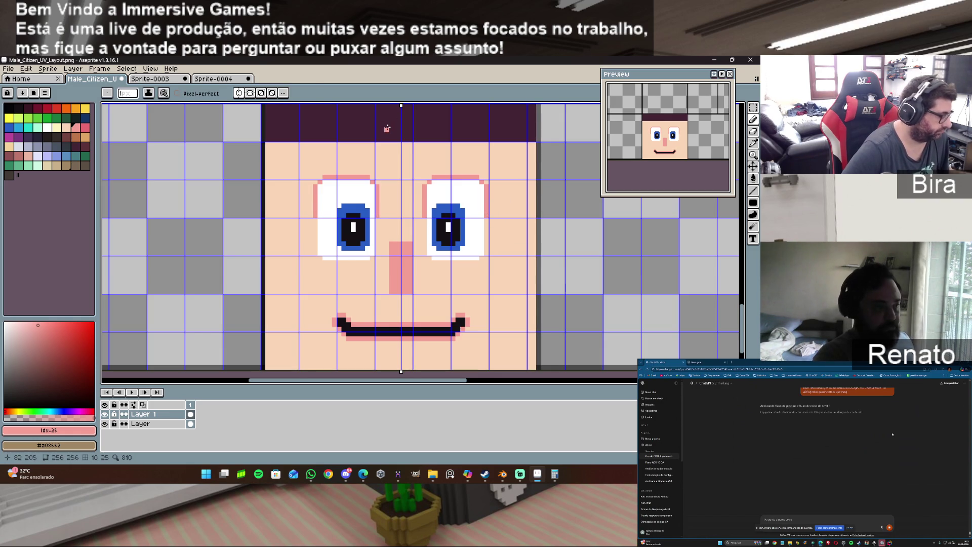
left_click(377, 133, "alt")
left_click_drag(301, 153, 351, 163)
Redraw both eyebrows as filled dark purple rectangles above the eyes.
key("ctrl+z")
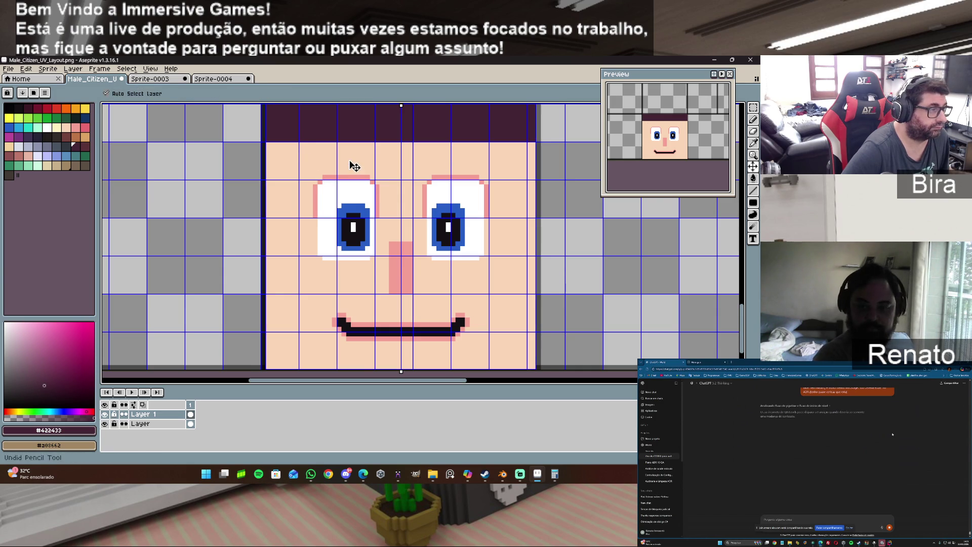
key("shift+u")
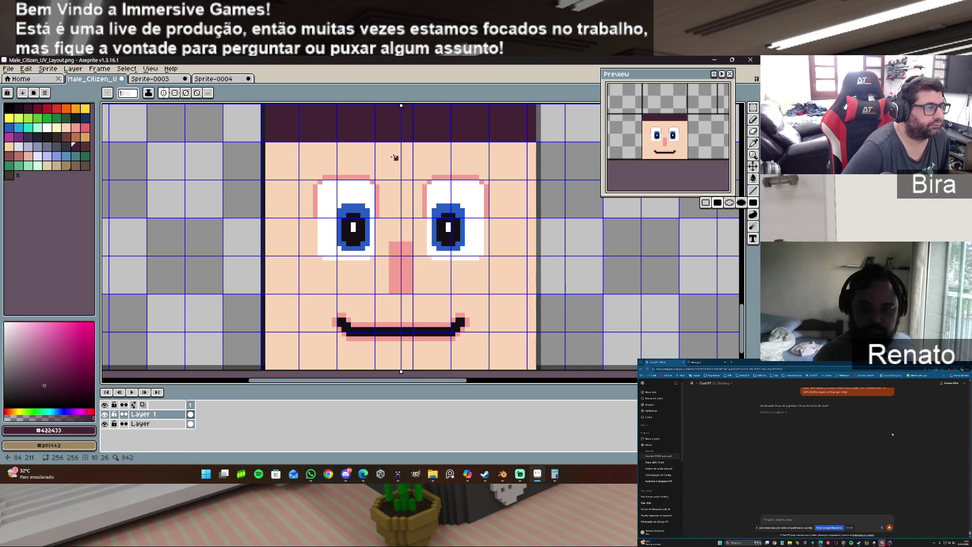
mouse_move(372, 152)
left_mouse_down()
mouse_move(369, 162)
mouse_move(301, 162)
left_mouse_up()
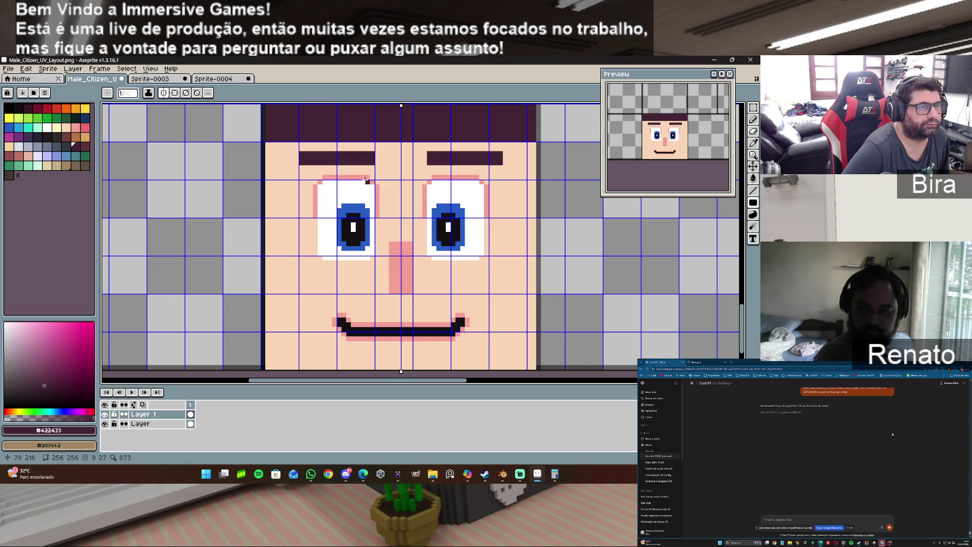
Round and trim the eyebrows' corners and outer ends with the skin tone.
left_click(290, 158, "alt")
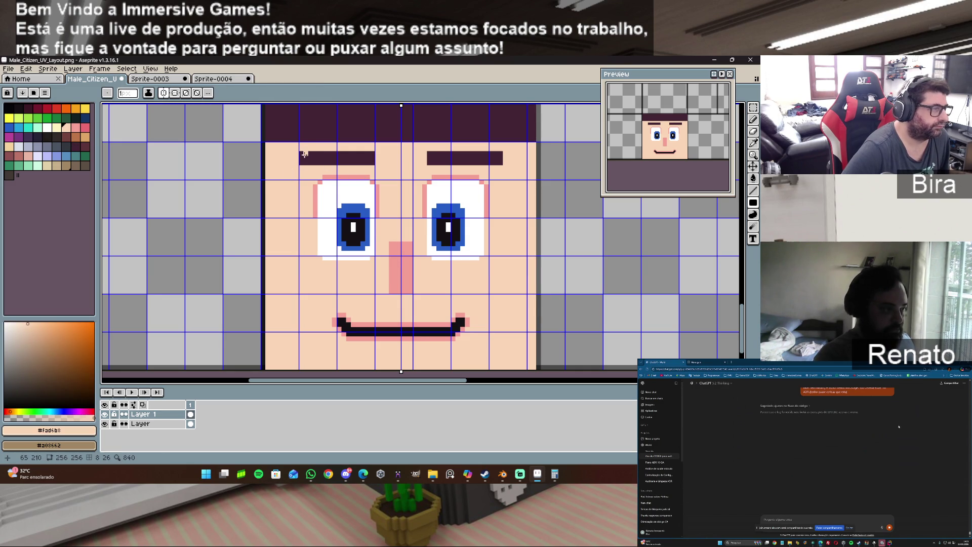
left_click(301, 154)
left_click(371, 153)
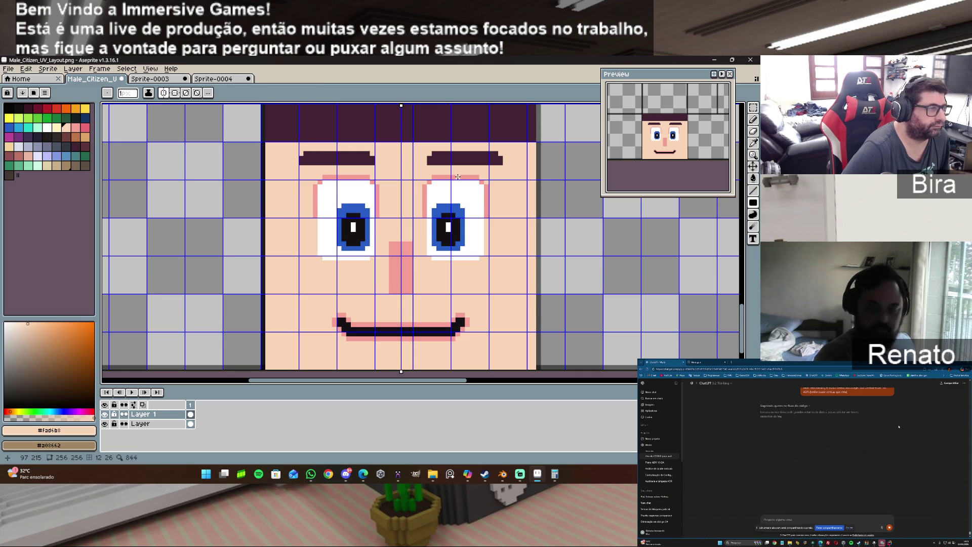
left_click(501, 162)
left_click(430, 162)
left_click(430, 163)
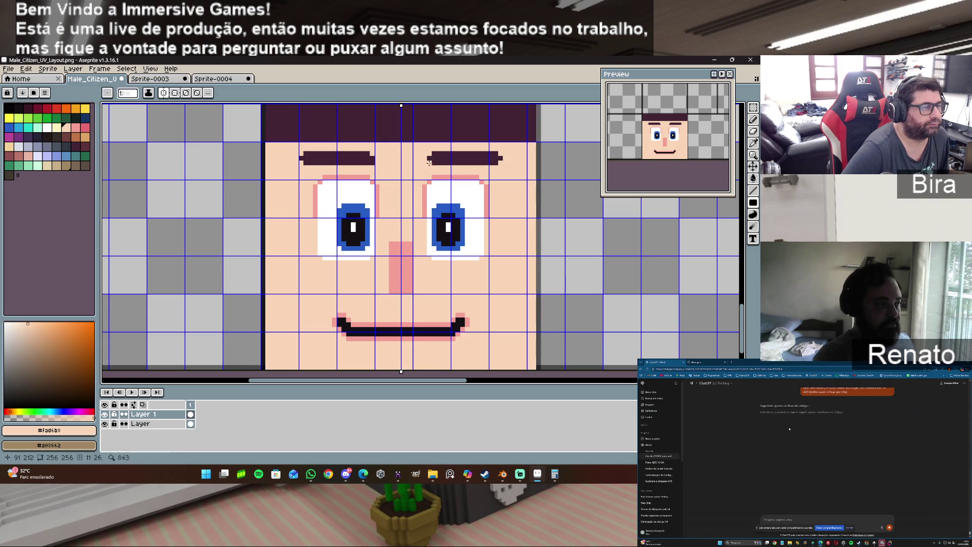
key("ctrl+z")
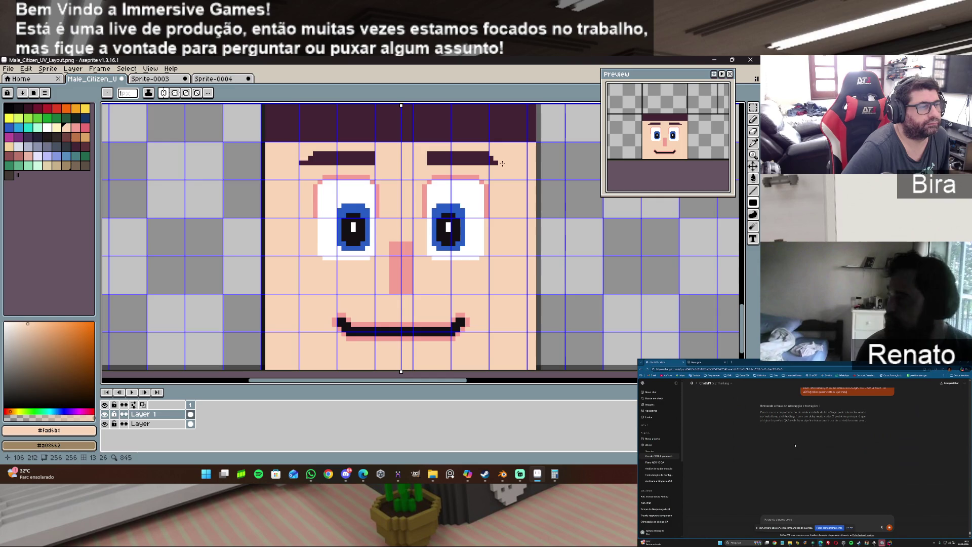
left_click(502, 163)
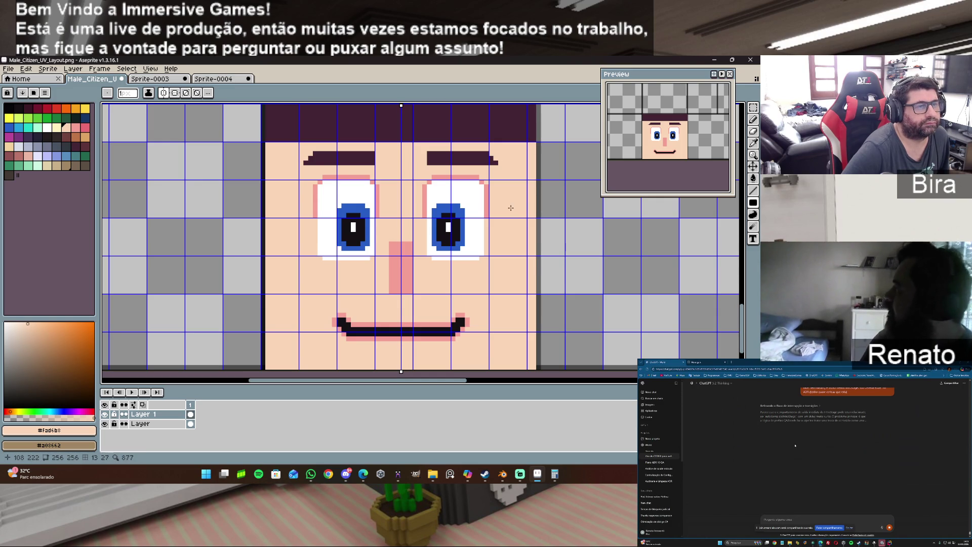
Extend both eyebrows inward toward the nose with dark eyebrow-coloured pixels.
key("i")
left_click(363, 153)
key("b")
left_click(378, 155)
left_click(381, 155)
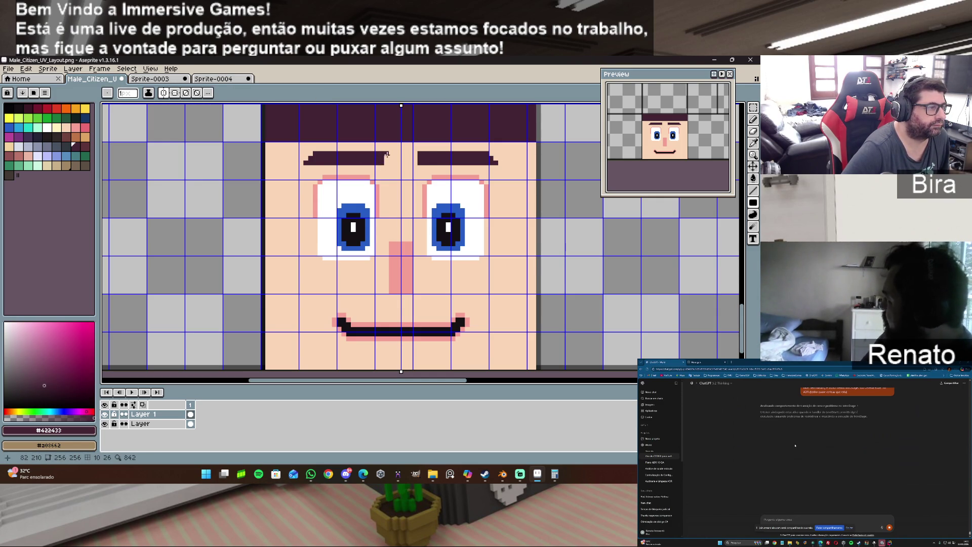
left_click(388, 154)
left_click_drag(389, 163, 390, 167)
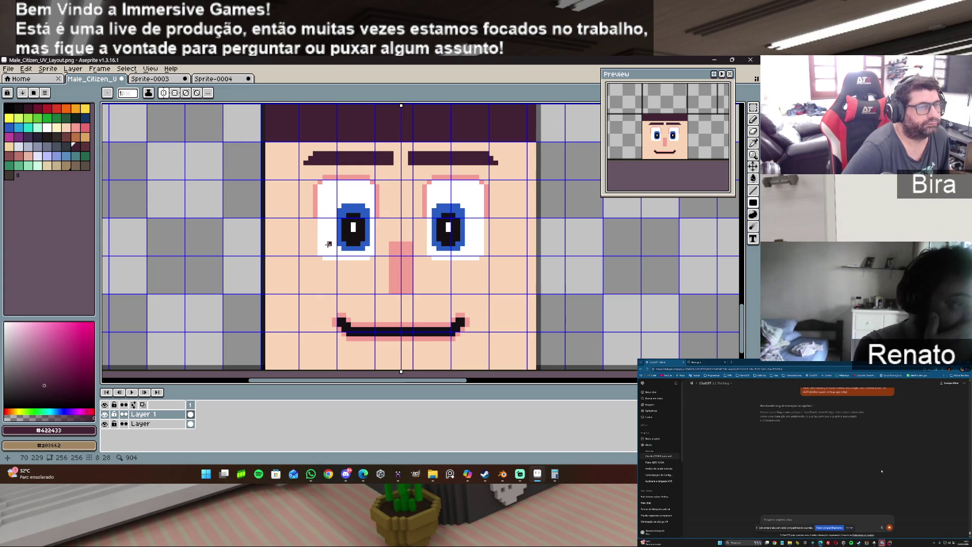
Export the face as Male_Citizen_Texture.png, overwriting the old file, then bring Blender forward.
left_click(8, 68)
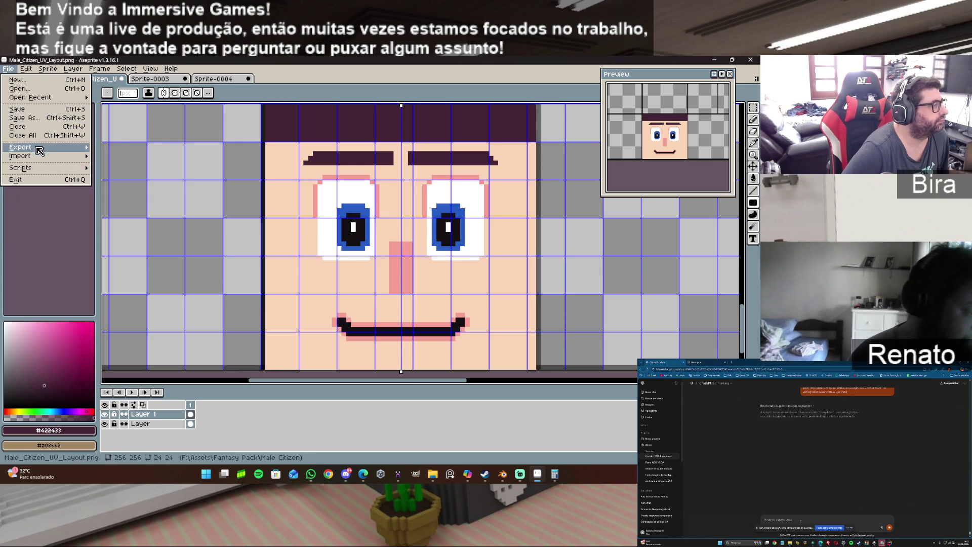
mouse_move(38, 148)
left_click(117, 147)
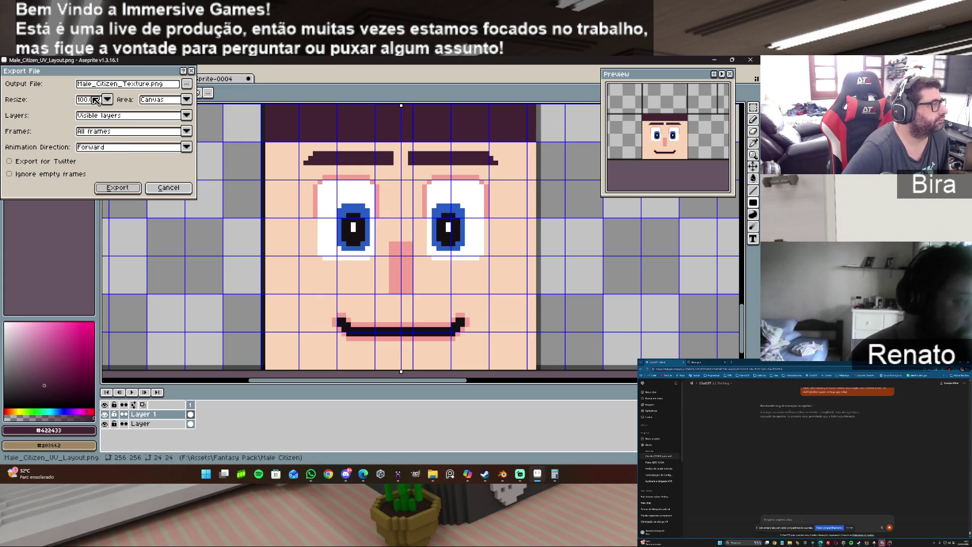
left_click(117, 188)
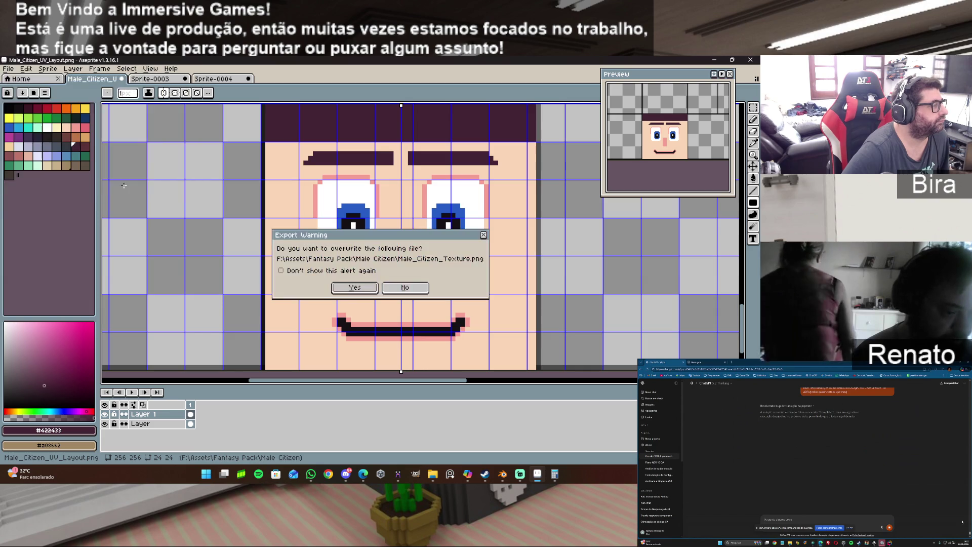
left_click(345, 289)
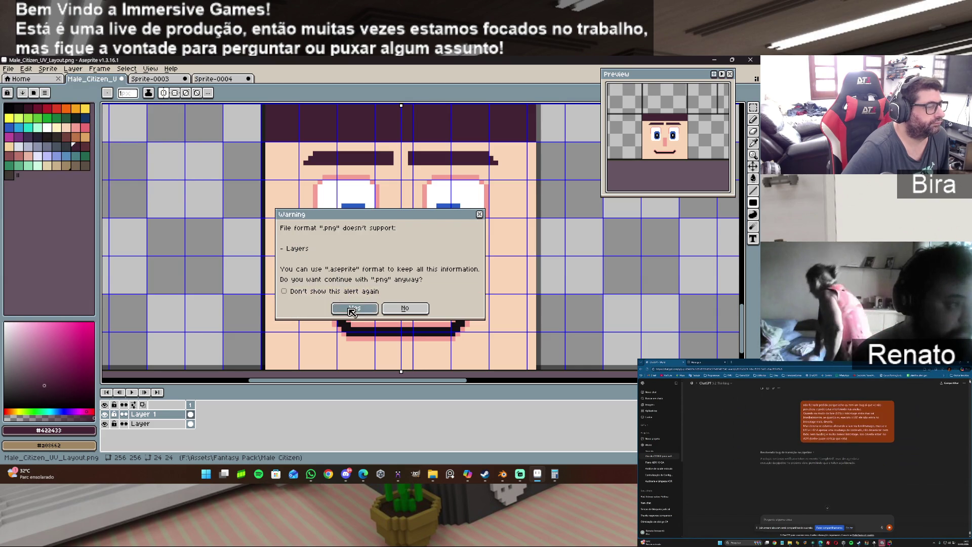
left_click(349, 307)
left_click(502, 473)
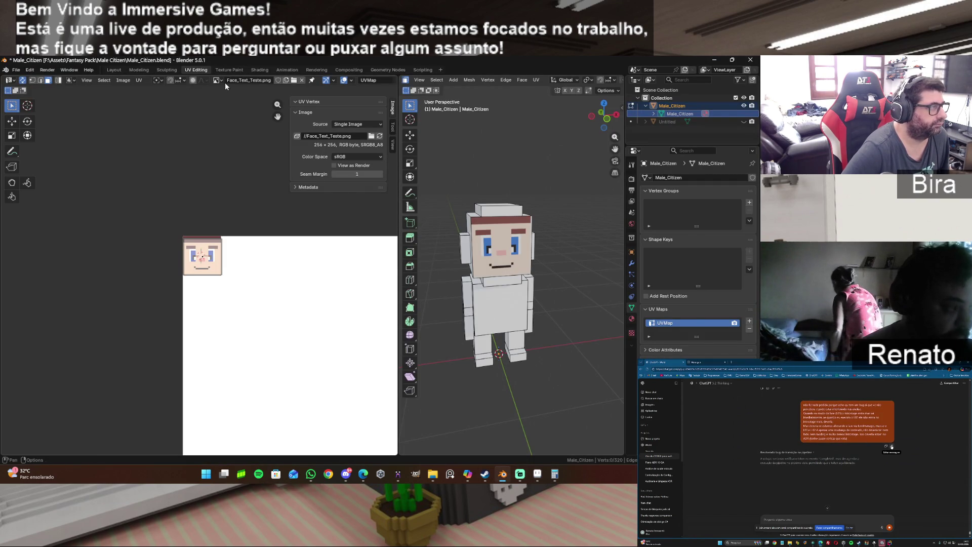
In the Shading workspace, display MaleCitizen_Texture in the image editor.
left_click(257, 70)
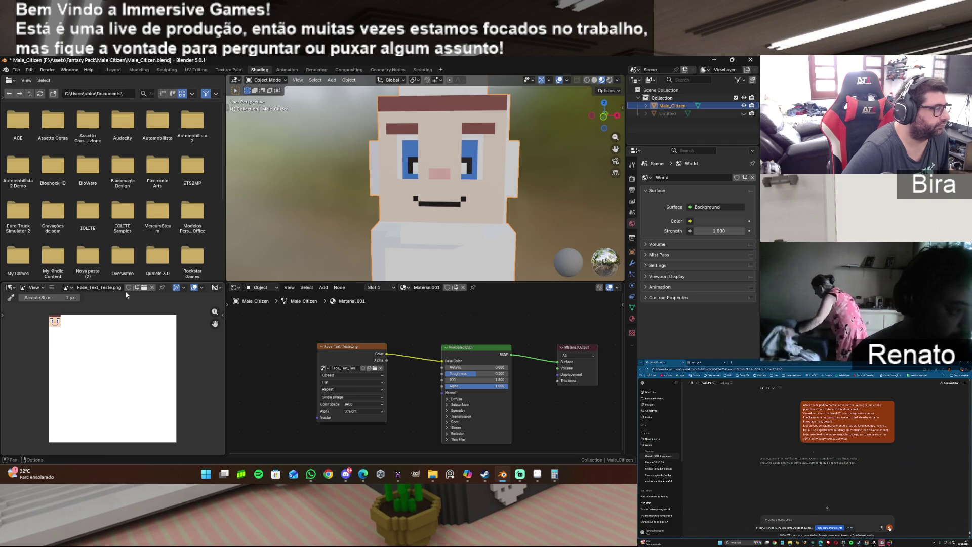
left_click(70, 287)
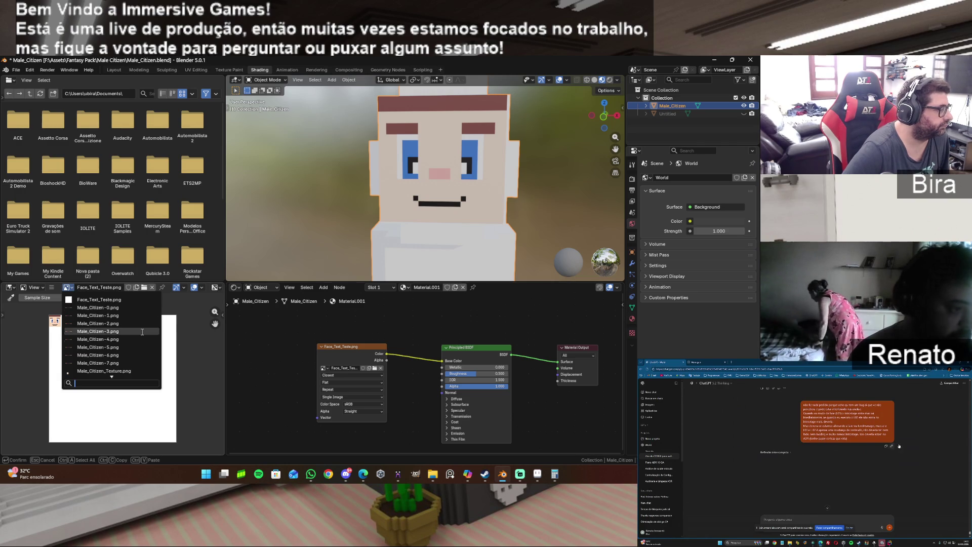
left_click(133, 372)
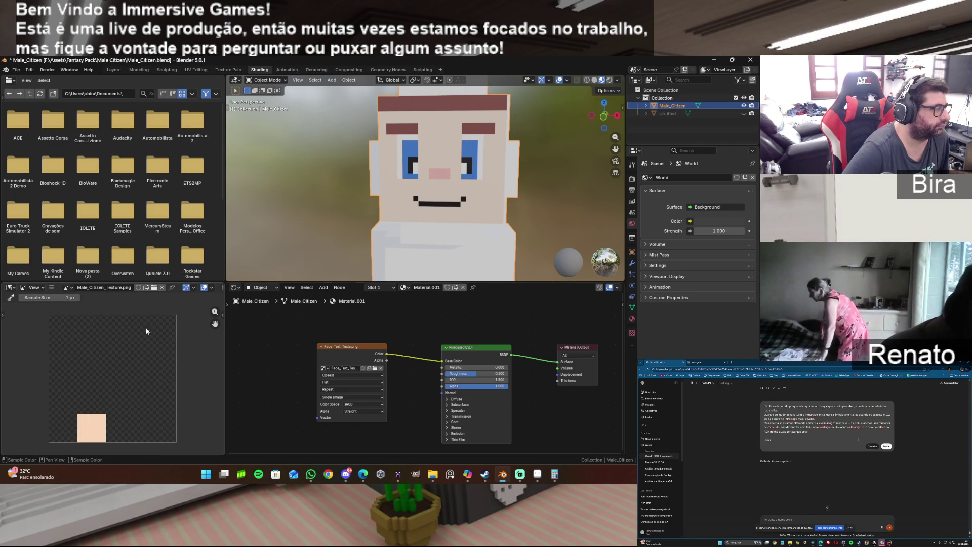
left_click(68, 287)
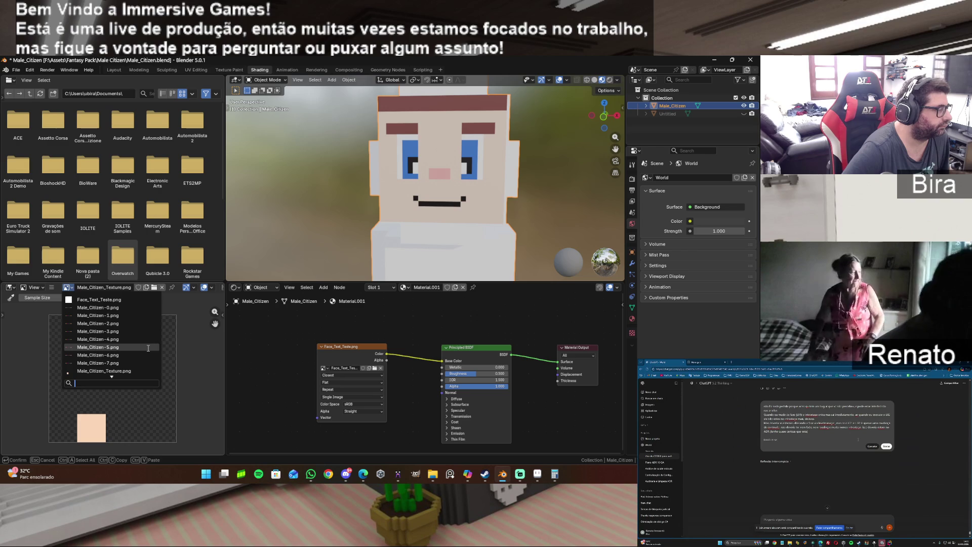
scroll(149, 348, "down", 4)
scroll(148, 348, "down", 4)
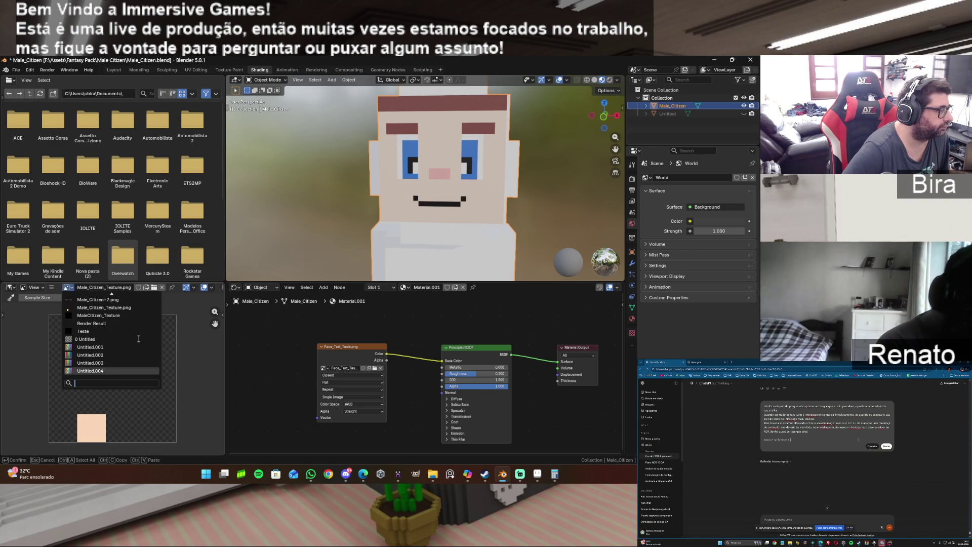
left_click(138, 315)
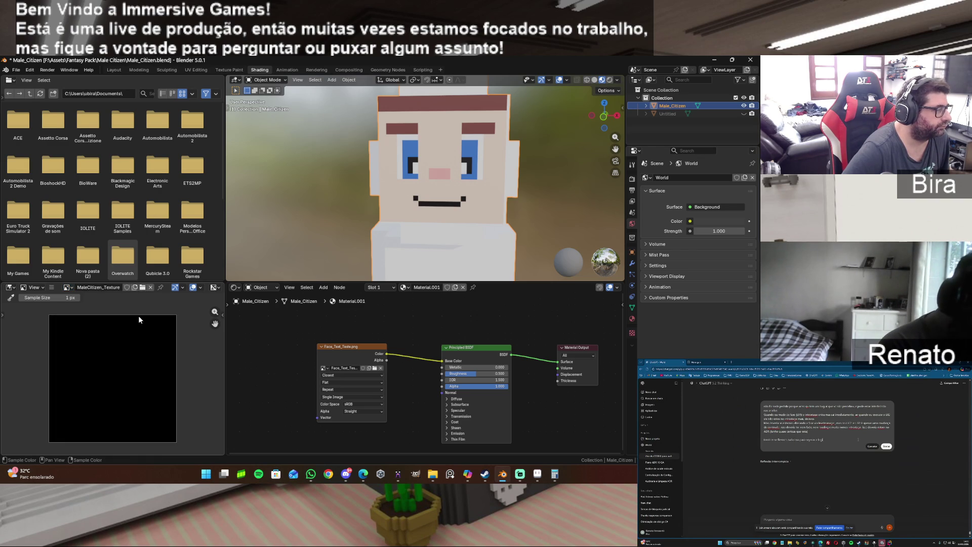
Set the Image Texture node's image to MaleCitizen_Texture.
left_click(326, 369)
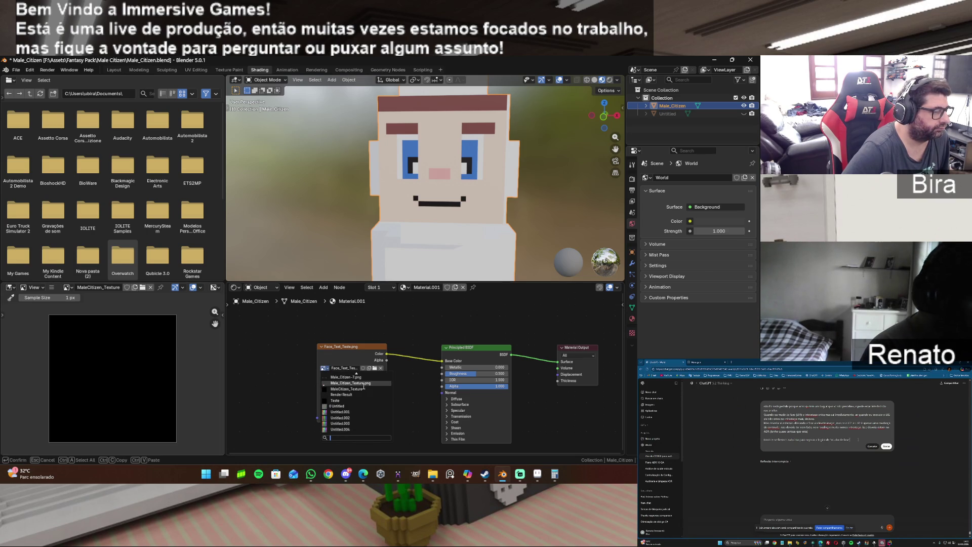
left_click(366, 383)
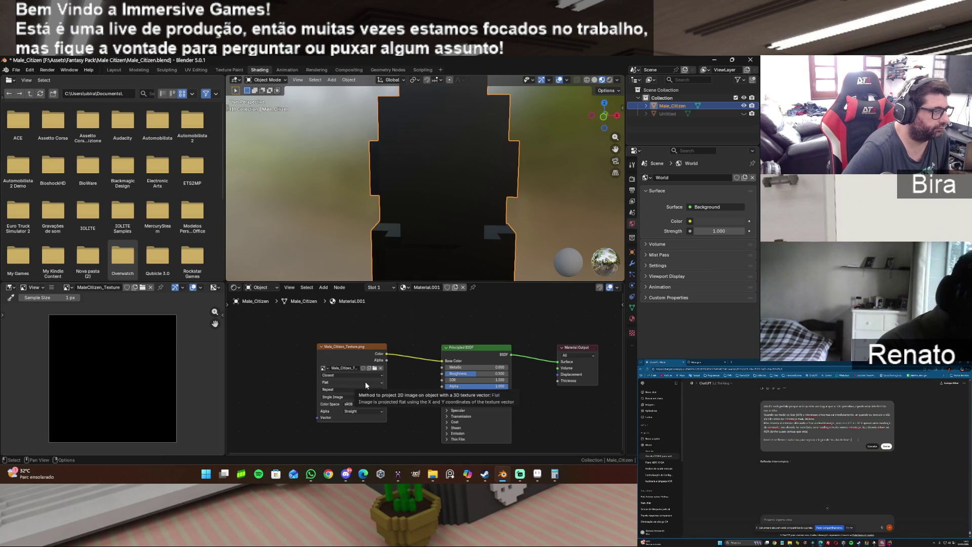
left_click(328, 369)
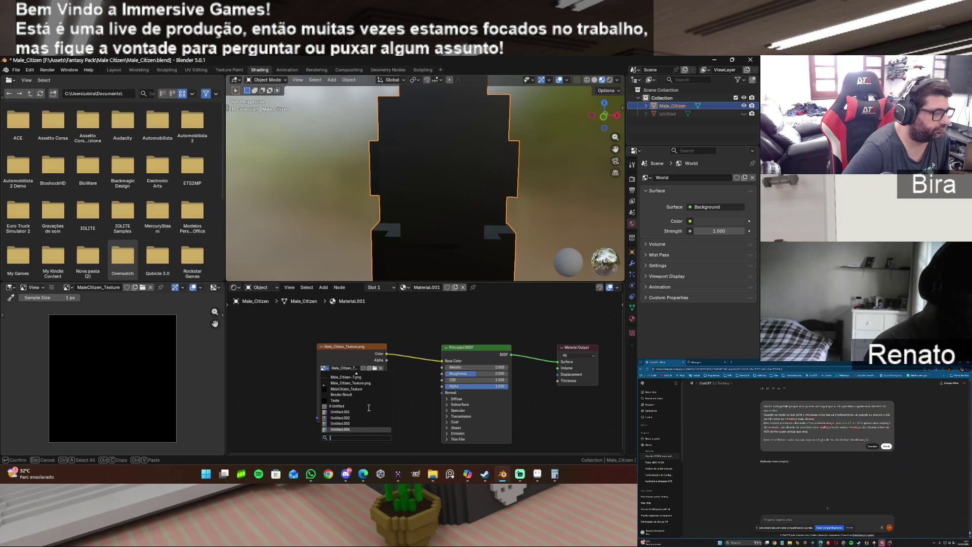
left_click(357, 388)
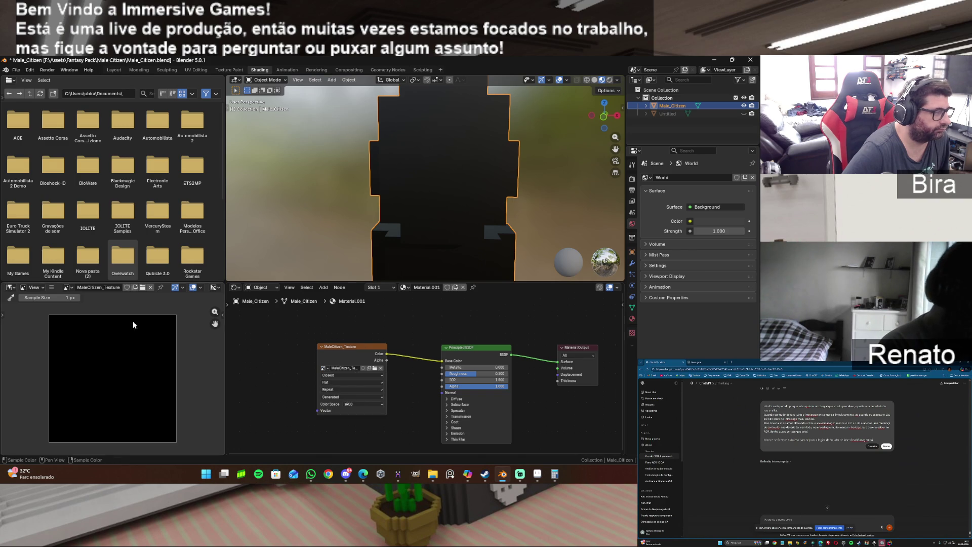
left_click(84, 287)
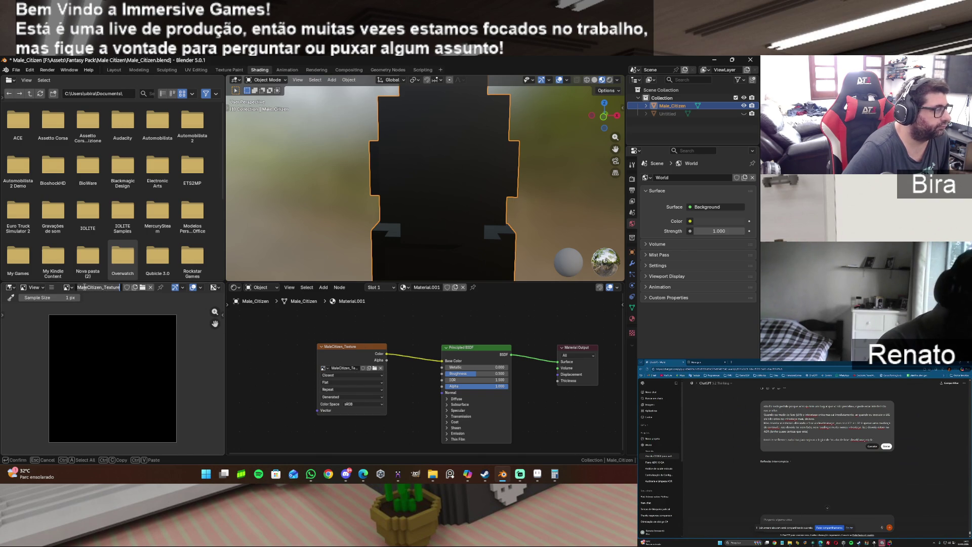
key("Escape")
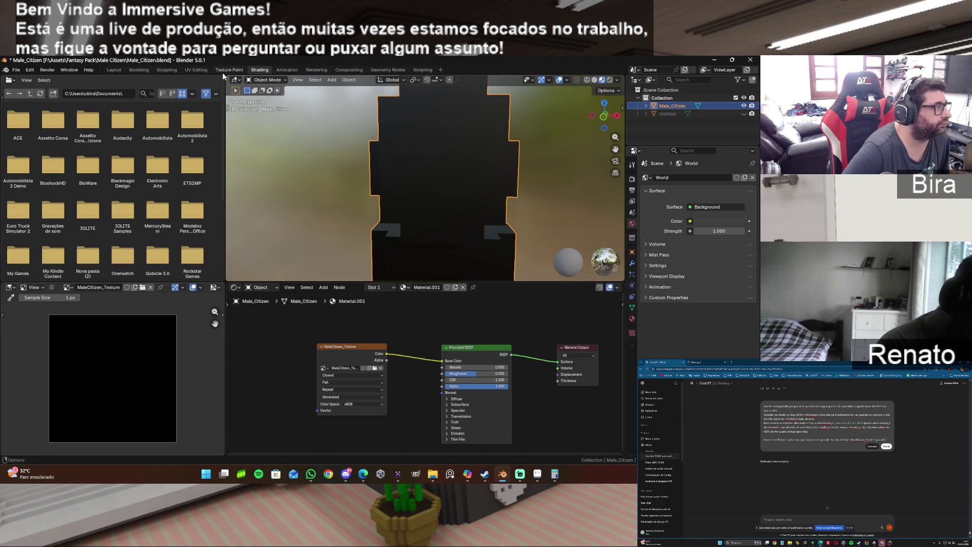
left_click(204, 68)
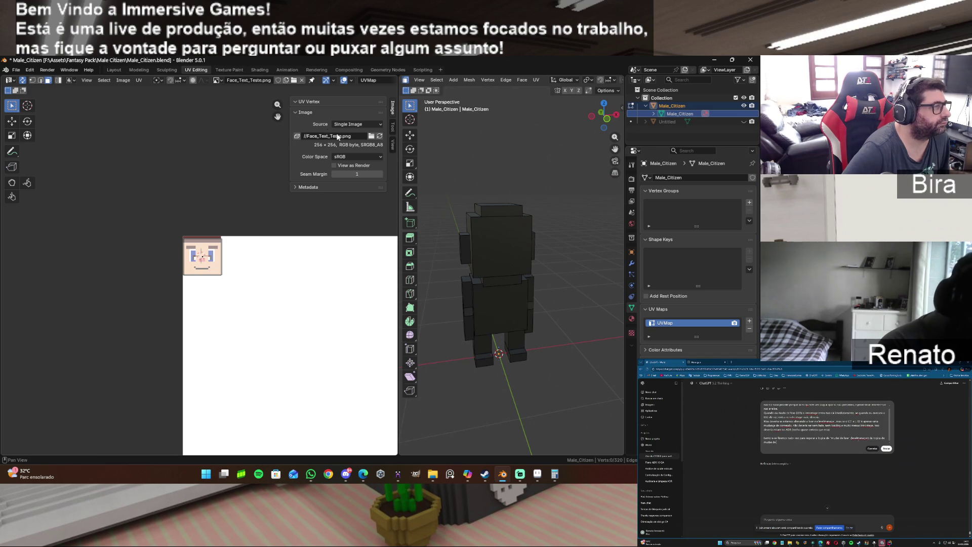
Load Male_Citizen_Texture.png in the UV editor and reload it from disk.
left_click(222, 80)
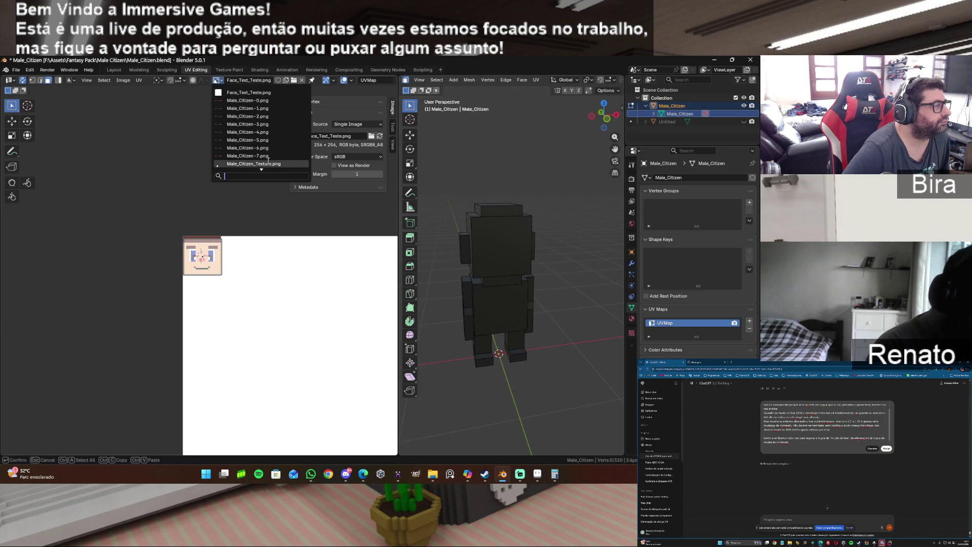
left_click(267, 163)
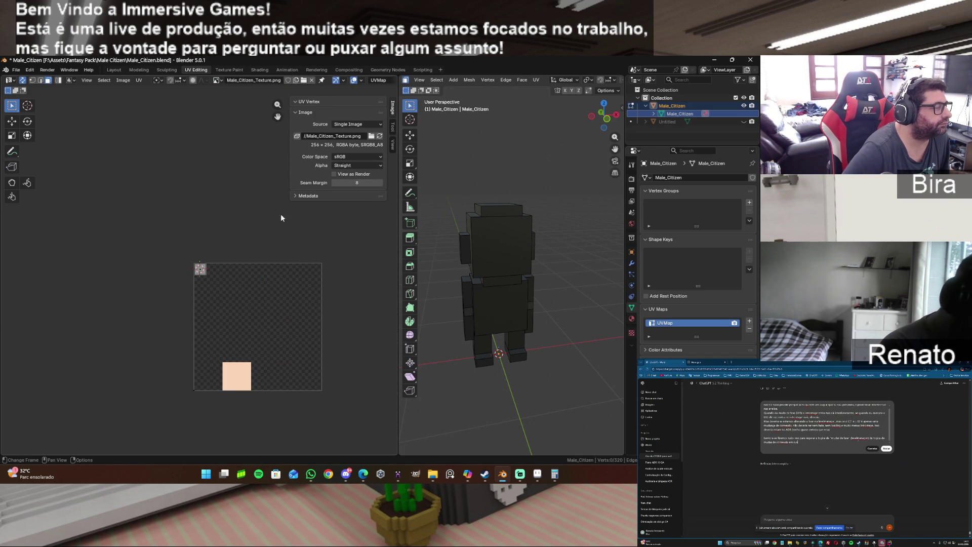
left_click(122, 81)
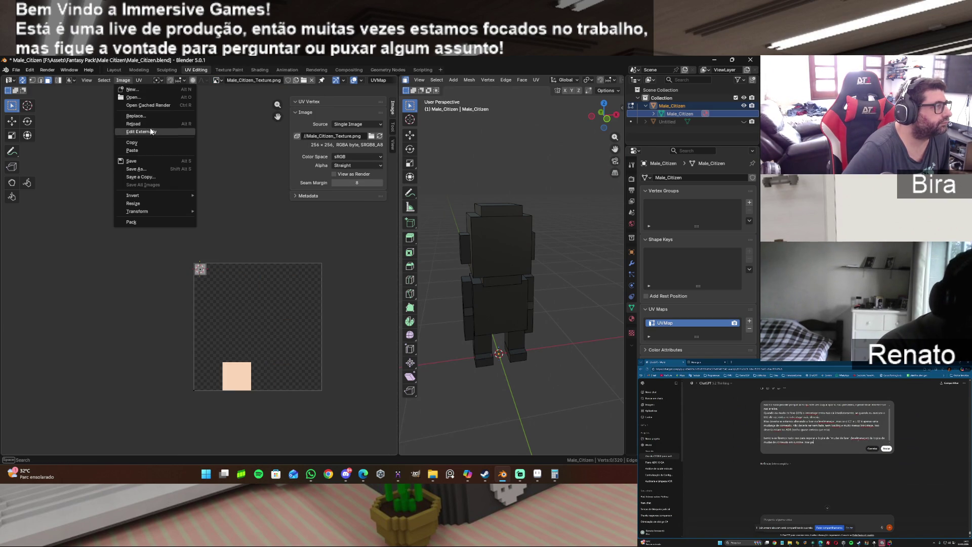
left_click(154, 123)
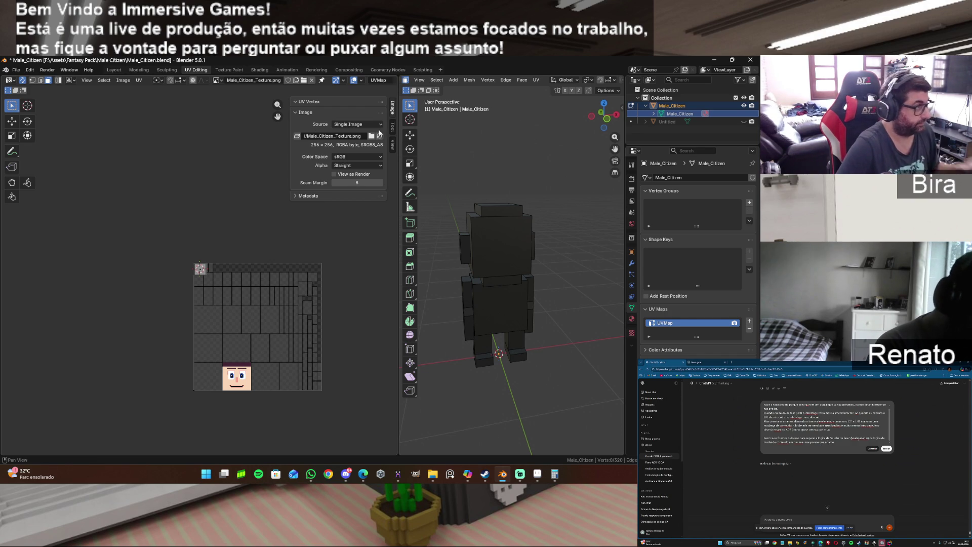
Set the Image Texture node to Male_Citizen_Texture.png and move the duplicate node aside.
left_click(259, 69)
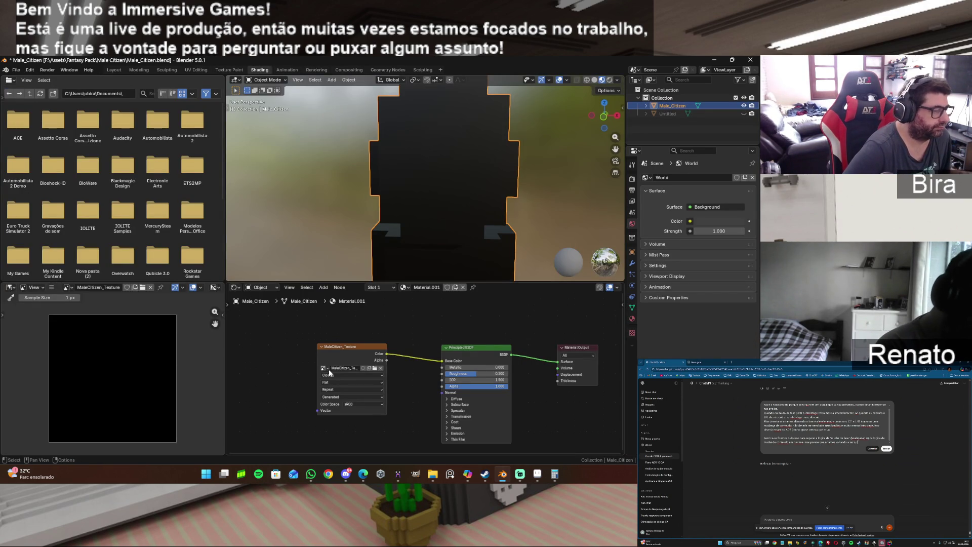
left_click(325, 368)
left_click(365, 384)
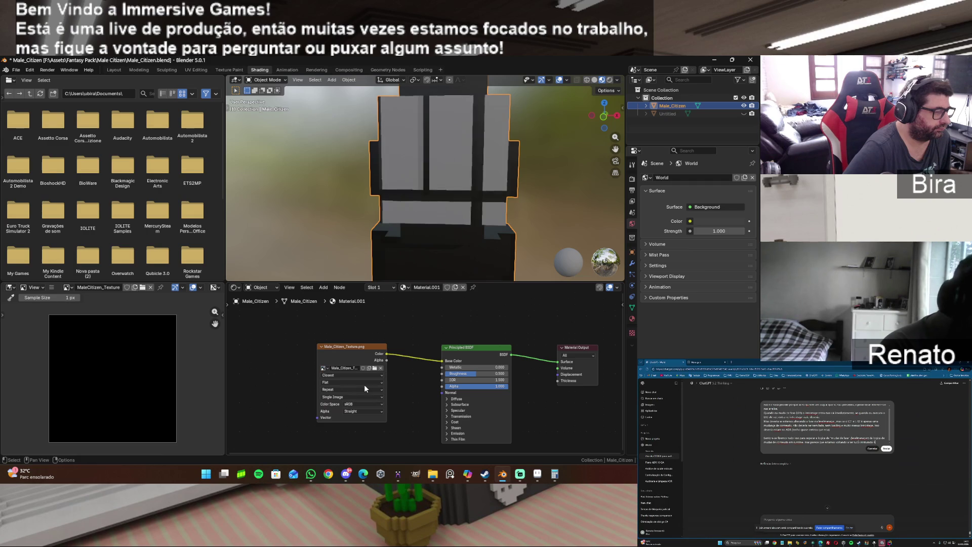
left_click(327, 372)
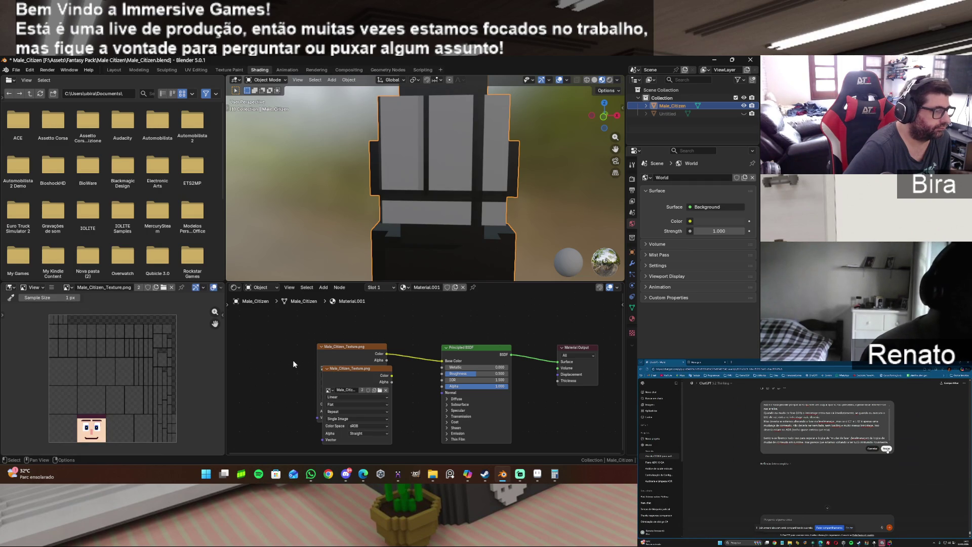
left_click_drag(374, 375, 302, 338)
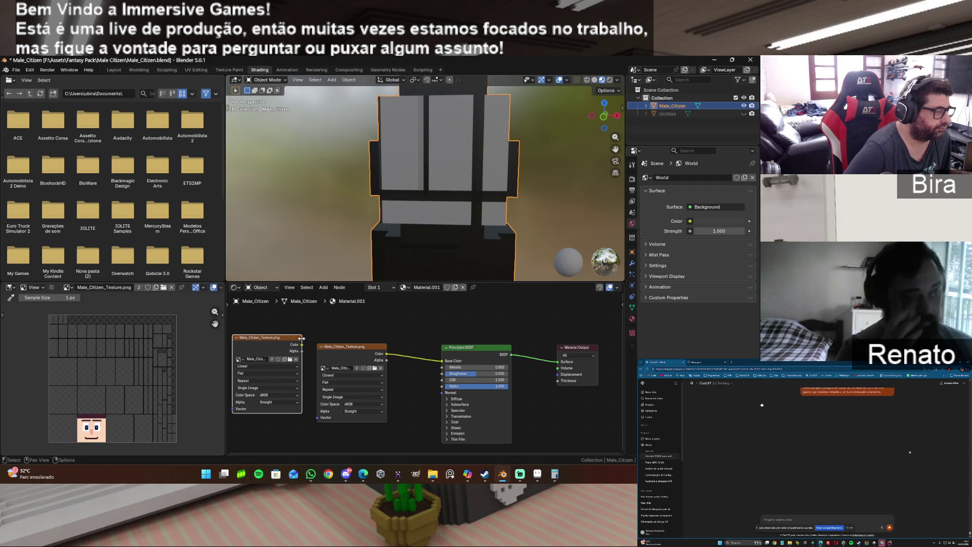
Delete the duplicate Image Texture node and set the remaining node to MaleCitizen_Texture.
key("x")
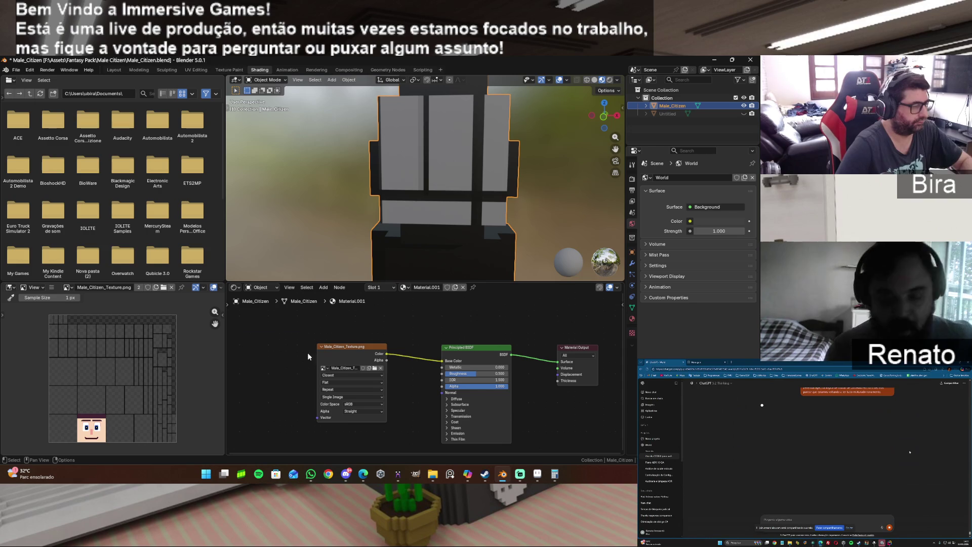
left_click(328, 369)
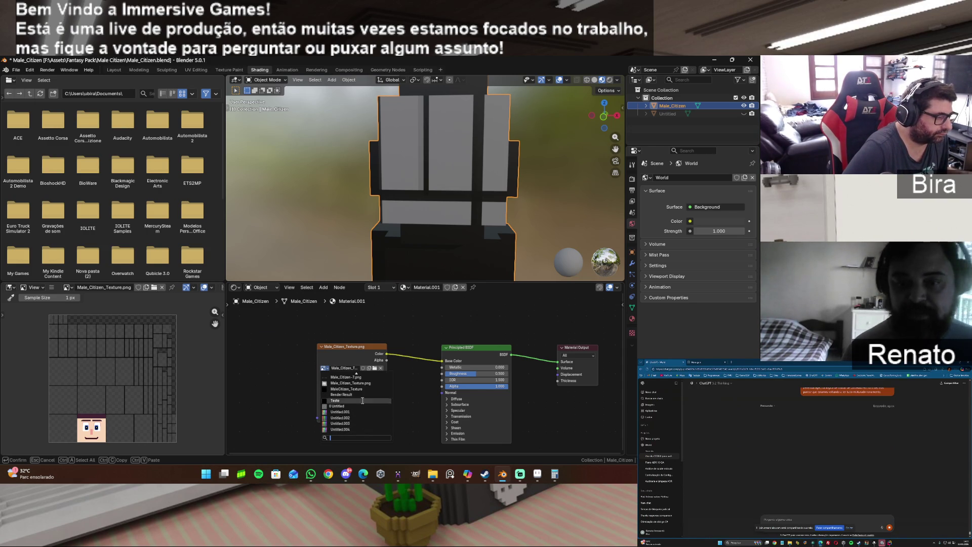
left_click(367, 389)
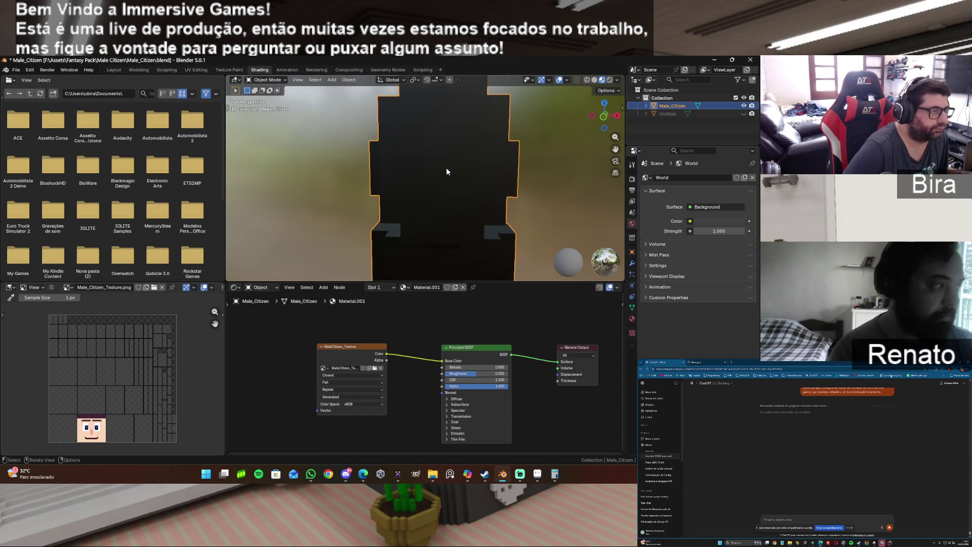
double_click(330, 370)
key("Escape")
left_click(324, 368)
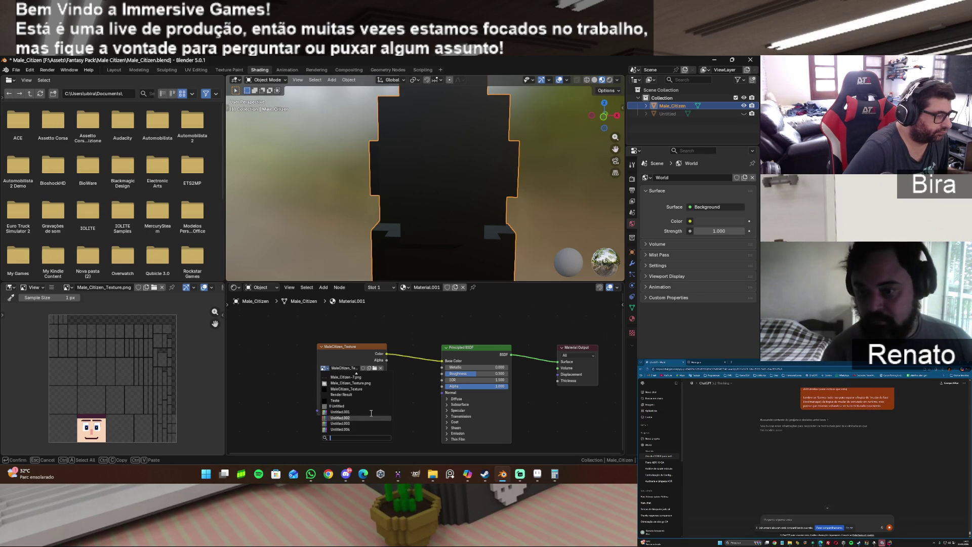
left_click(370, 388)
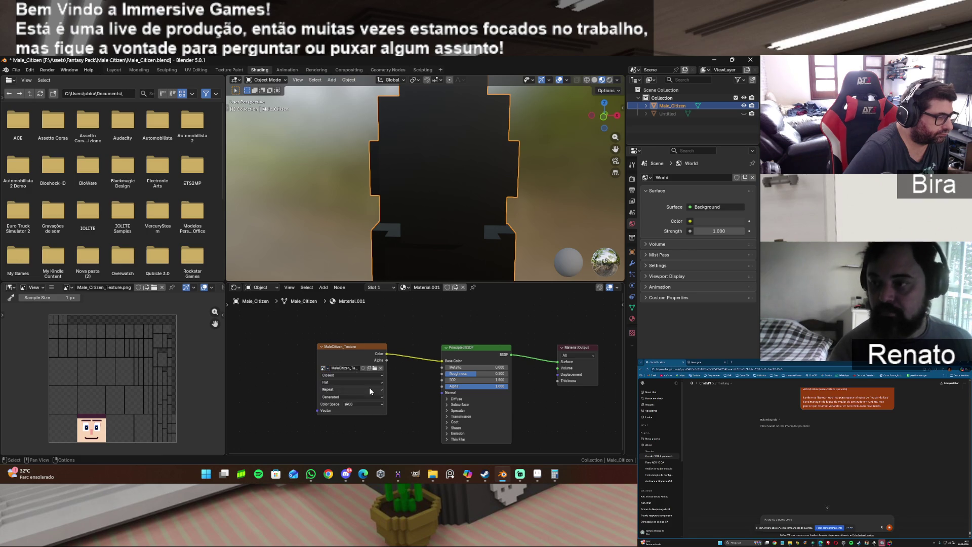
scroll(157, 290, "down", 1)
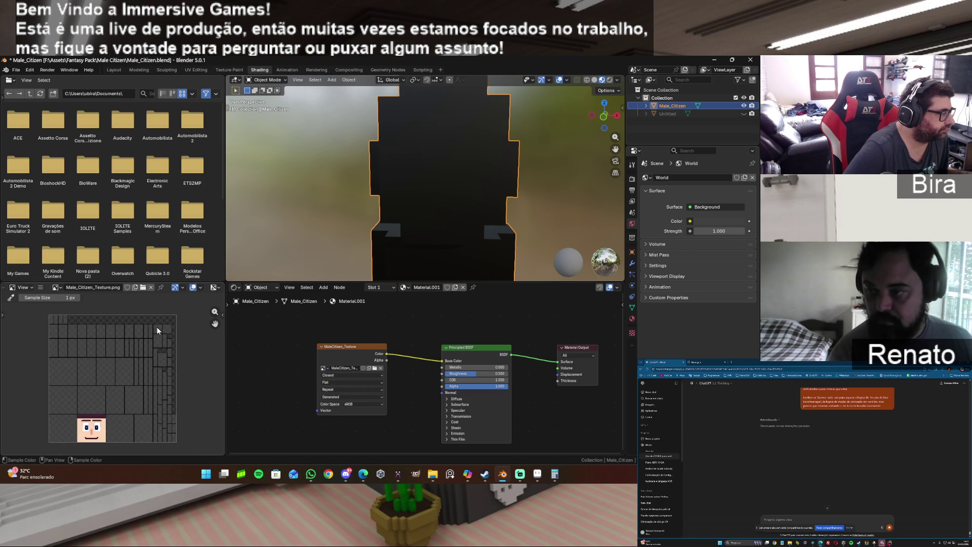
scroll(497, 216, "down", 3)
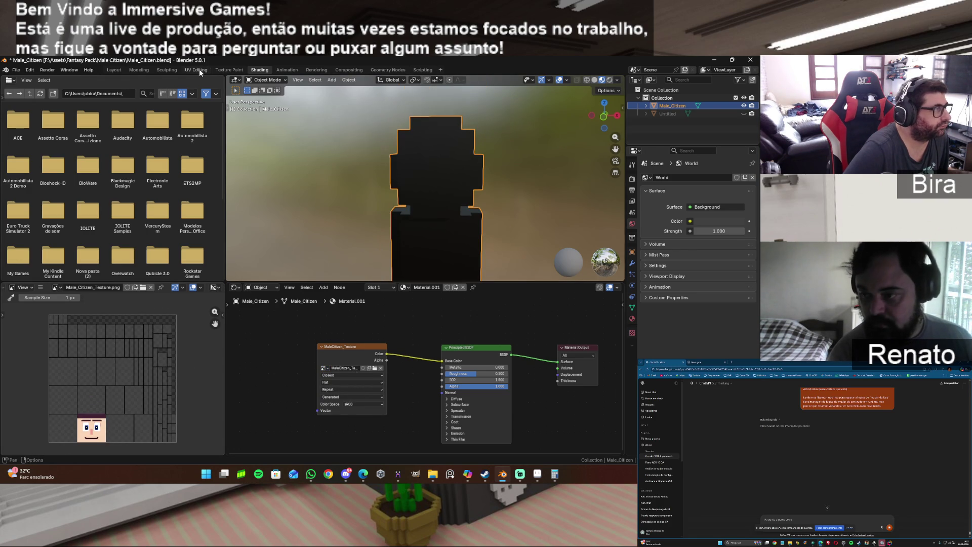
left_click(199, 69)
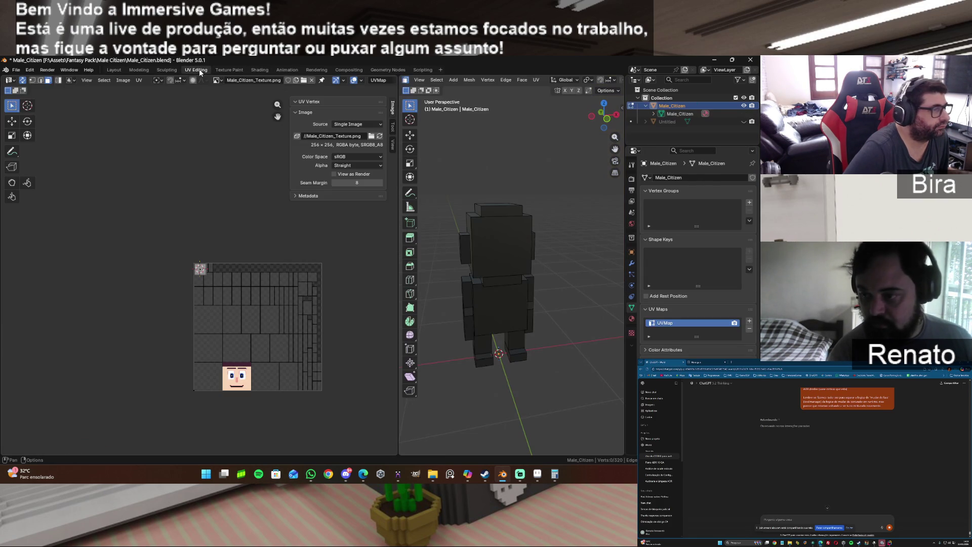
Delete Male_Citizen's existing UVMap.
left_click(509, 243)
mouse_move(610, 121)
left_mouse_down()
mouse_move(577, 118)
mouse_move(598, 119)
left_mouse_up()
key("alt+a")
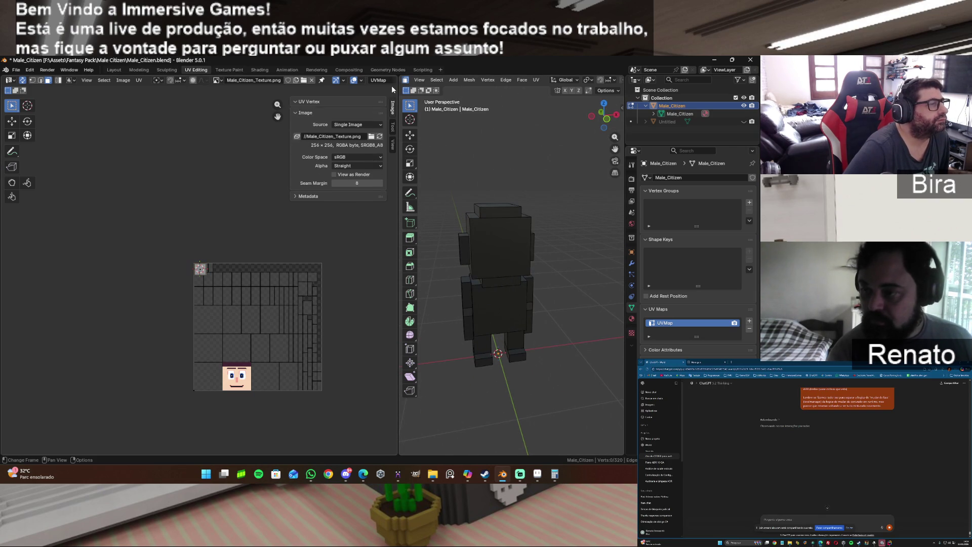
left_click(203, 272)
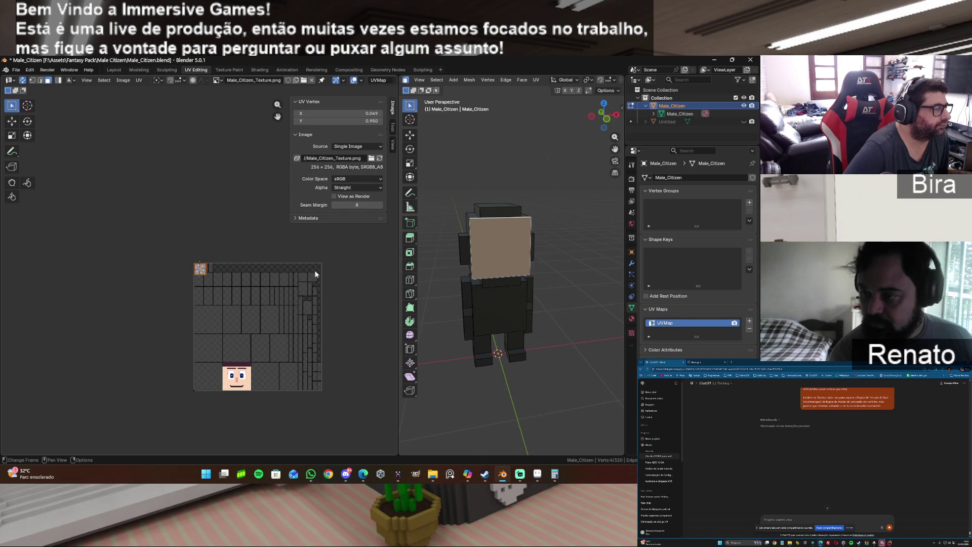
left_click(750, 328)
key("alt+a")
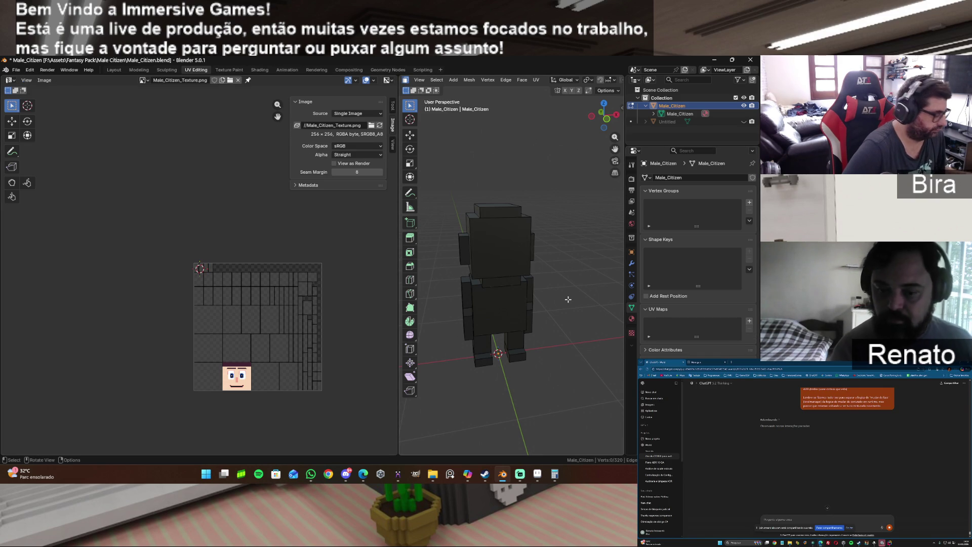
Select the whole mesh and unwrap it with Smart UV Project.
key("a")
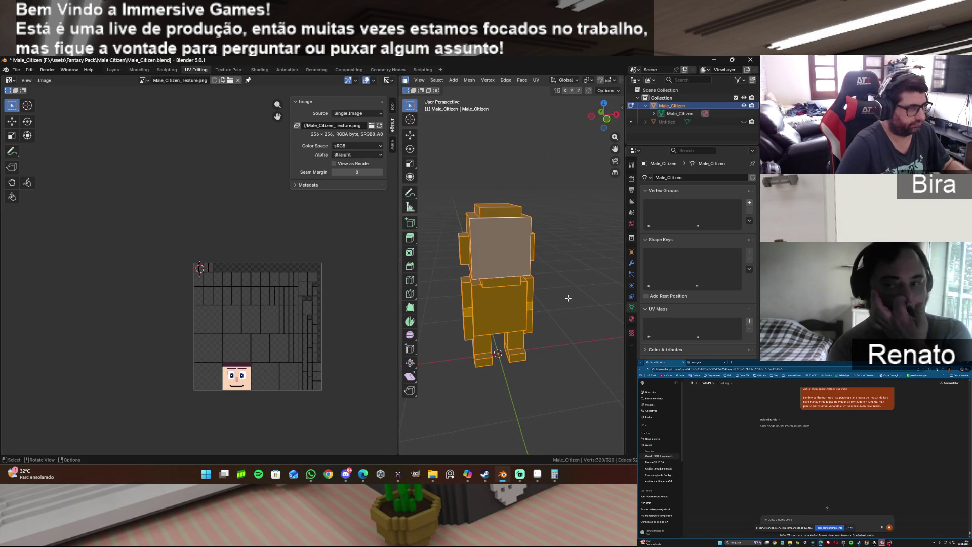
key("u")
left_click(567, 299)
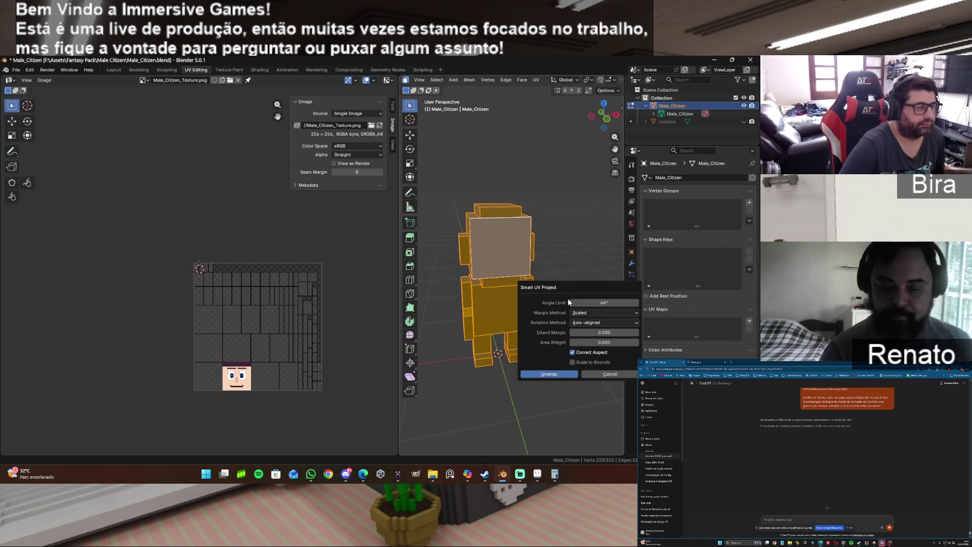
left_click(552, 374)
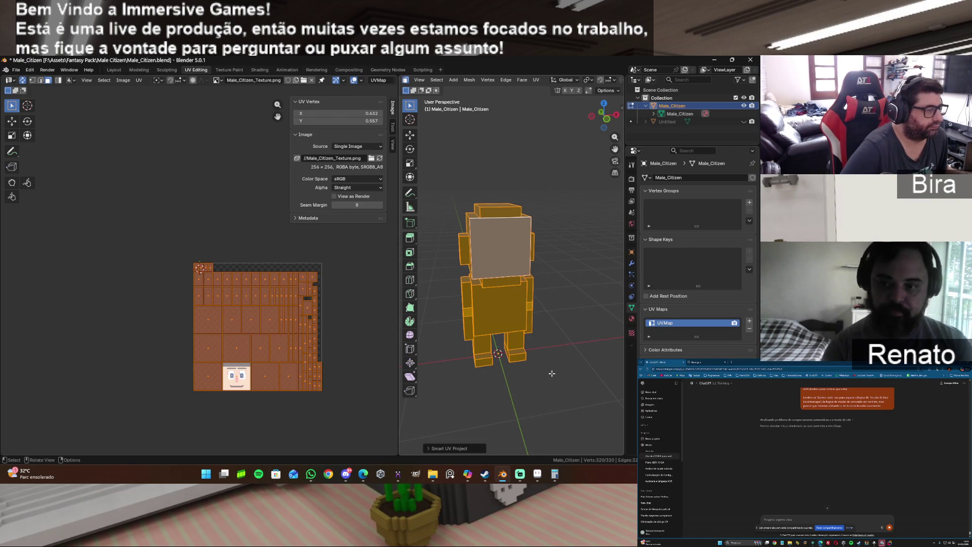
Select only the front face of the head.
left_click(569, 292)
mouse_move(608, 120)
left_mouse_down()
mouse_move(566, 126)
mouse_move(622, 127)
mouse_move(606, 124)
left_mouse_up()
left_click(499, 244)
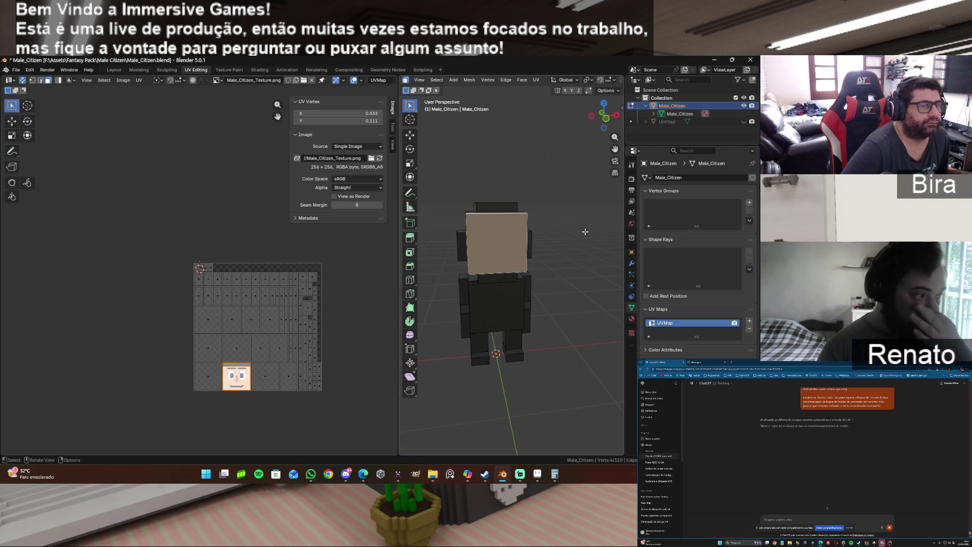
left_click(177, 193)
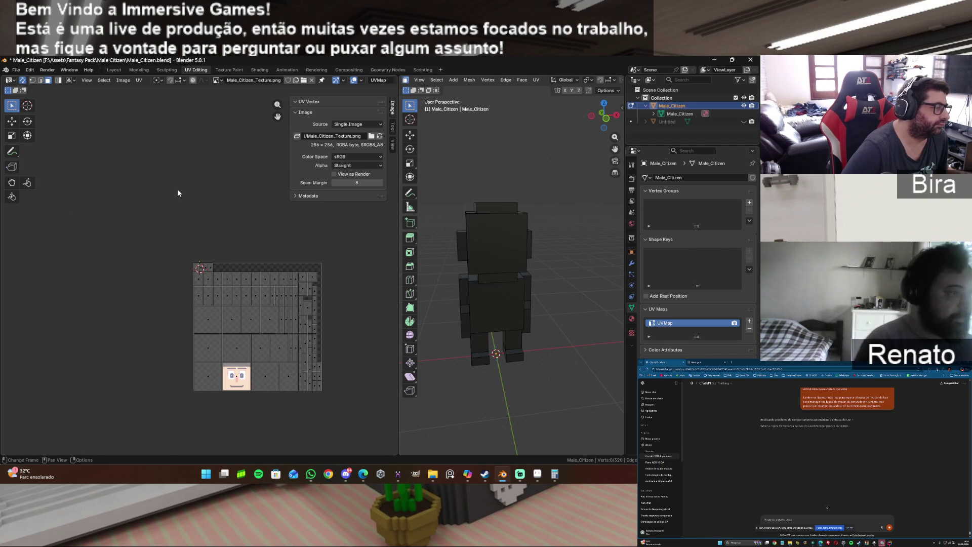
left_click(499, 241)
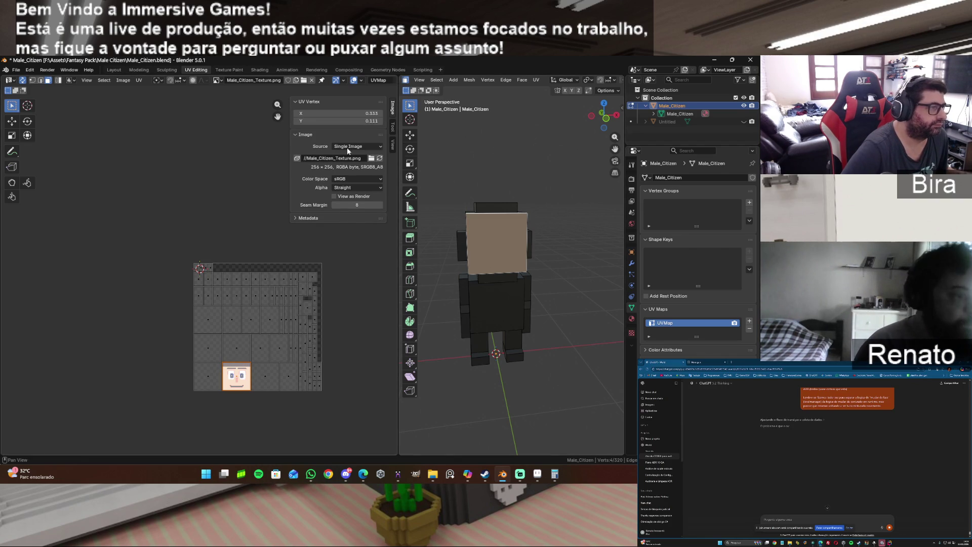
left_click(259, 71)
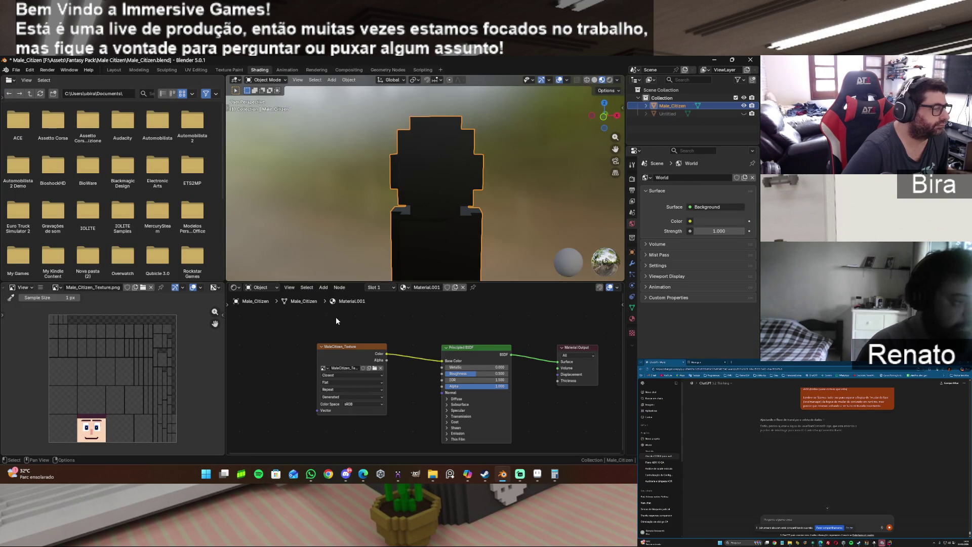
Assign Male_Citizen_Texture.png to the Image Texture node and check the face on the head.
left_click(321, 370)
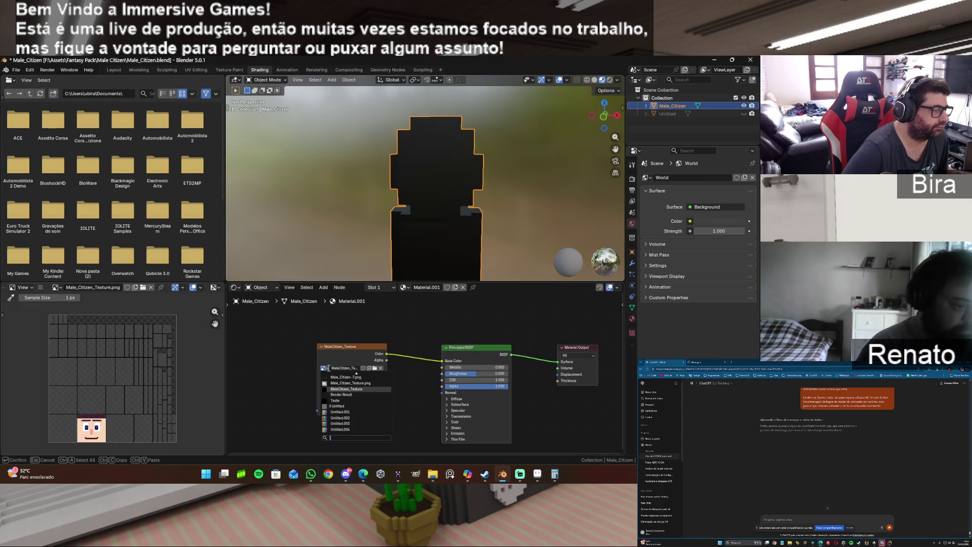
left_click(370, 383)
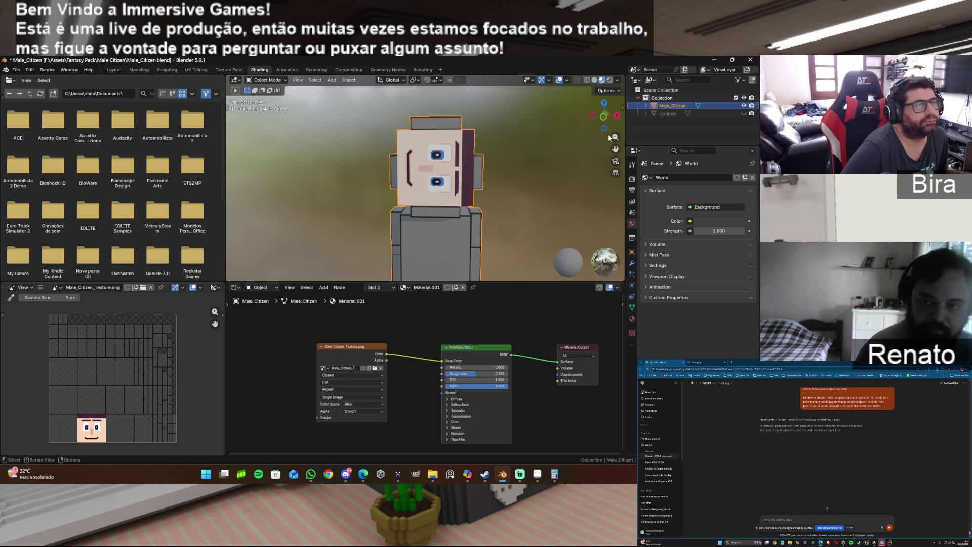
mouse_move(604, 116)
left_mouse_down()
mouse_move(577, 119)
mouse_move(604, 117)
left_mouse_up()
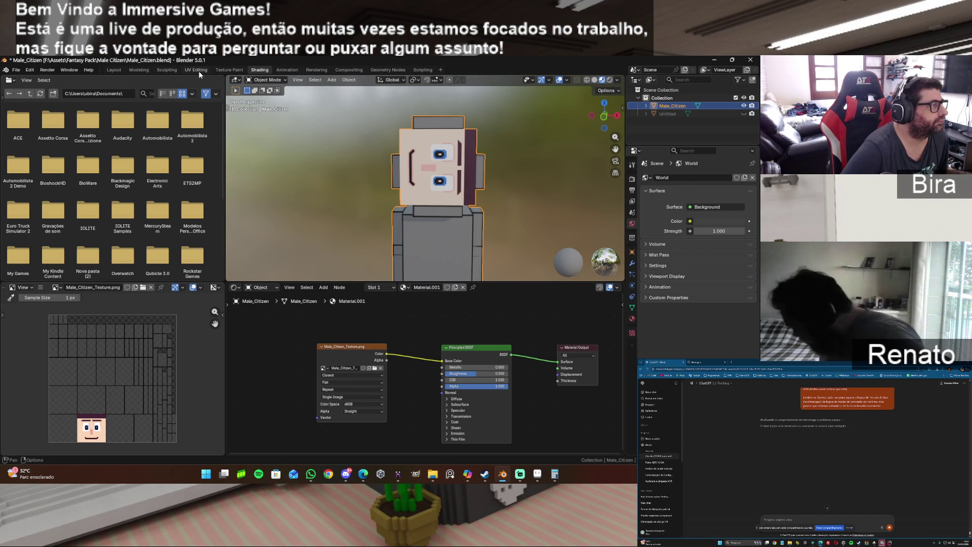
left_click(197, 69)
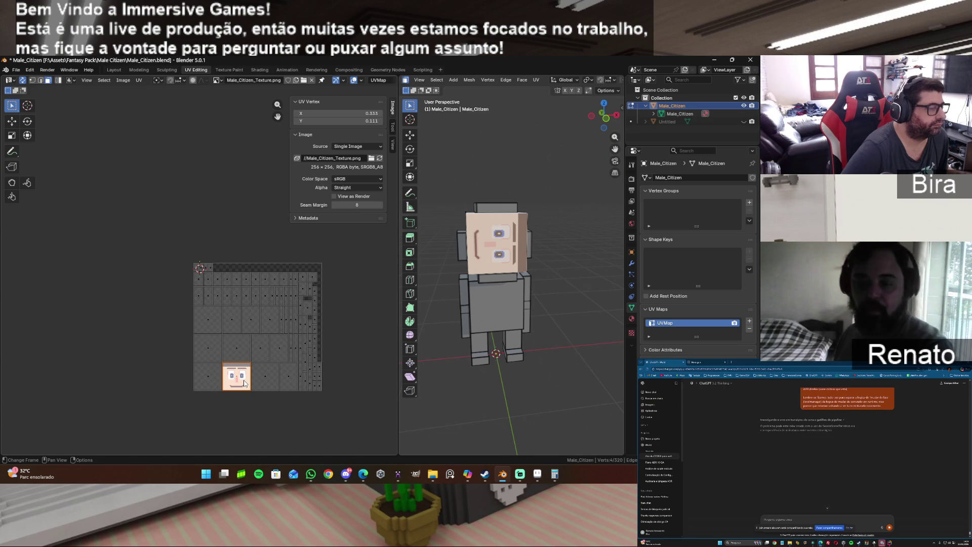
Rotate the face's UV island by -90° after trying 90° and 180°.
key("r")
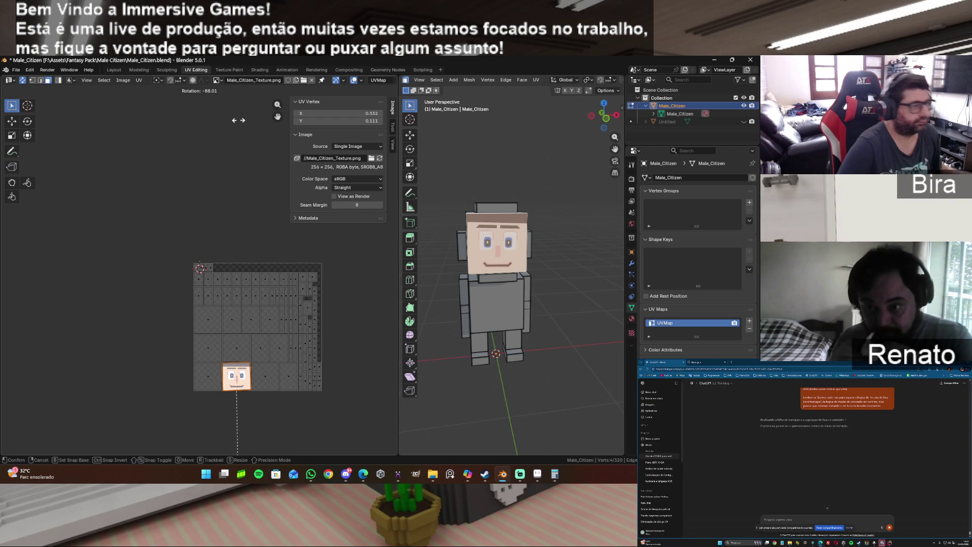
right_click(238, 121)
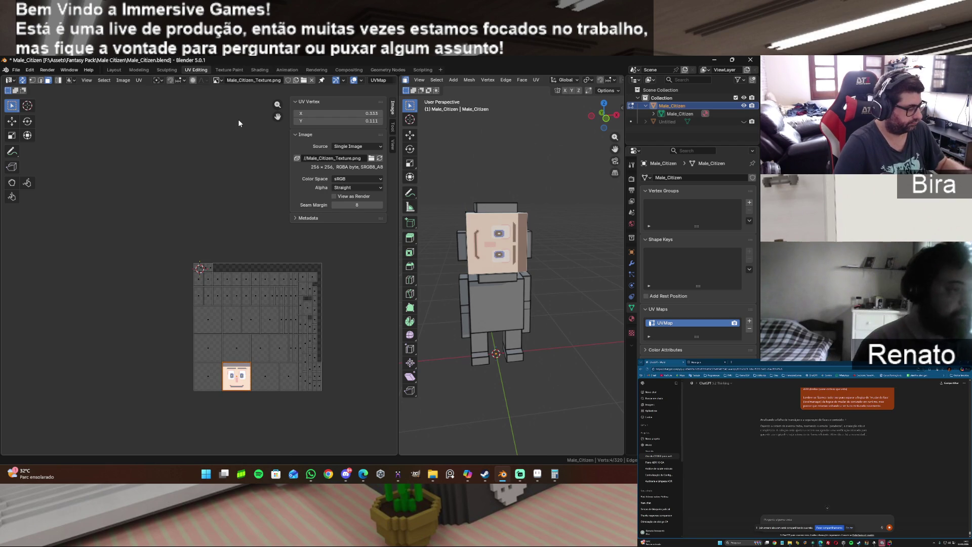
type("r90")
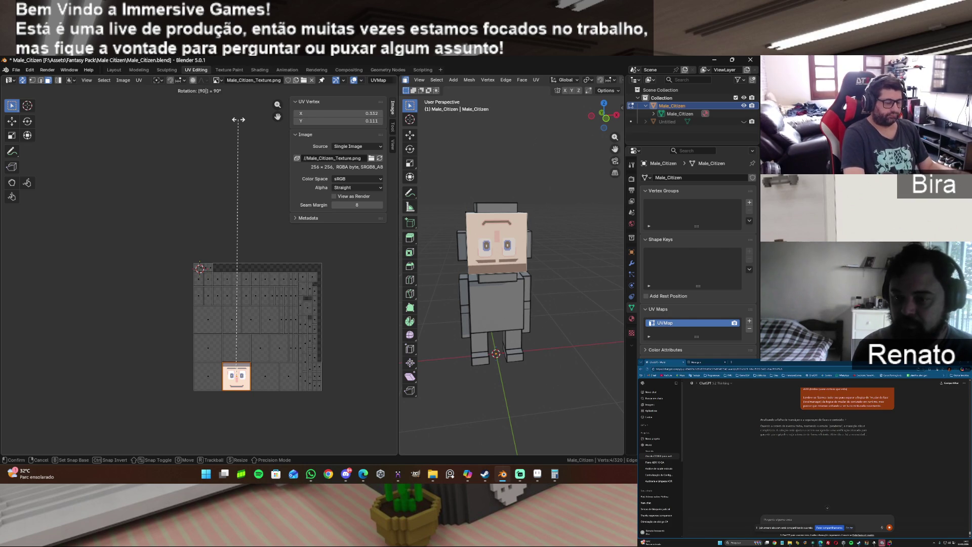
type("90")
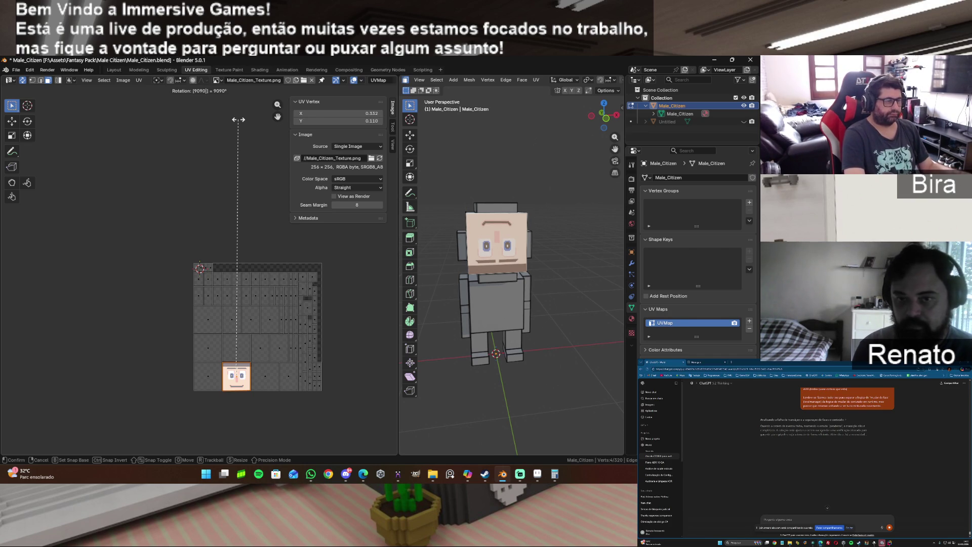
type("90")
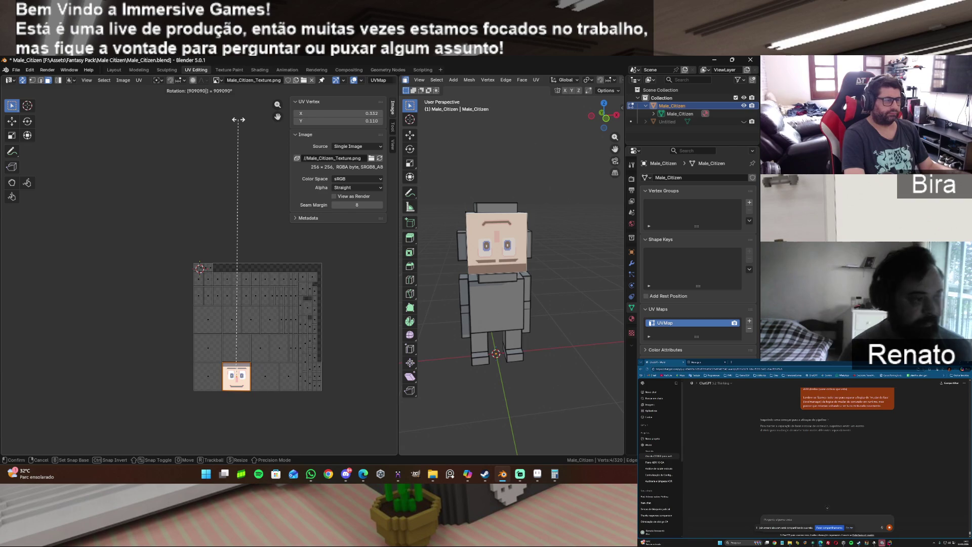
type("180")
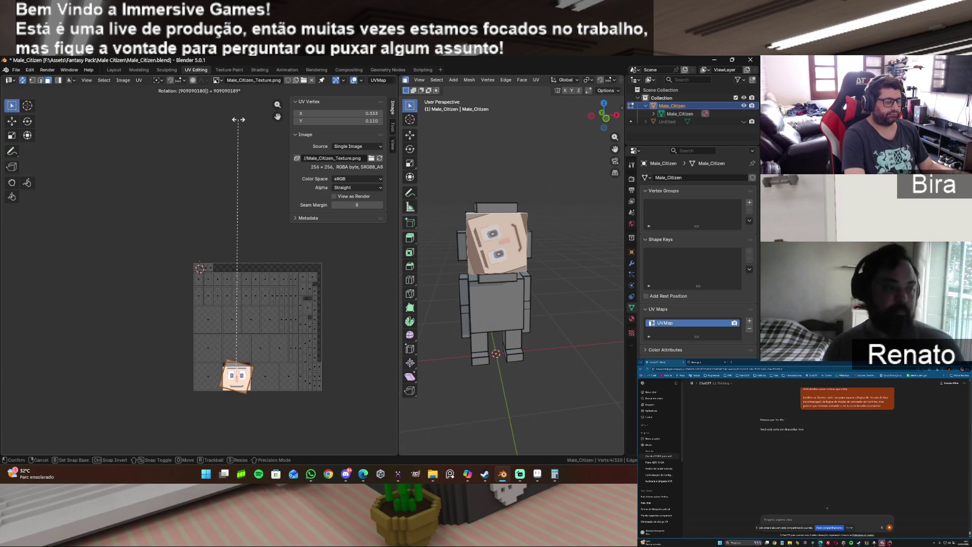
key("BackSpace")
key("BackSpace")
key("BackSpace")
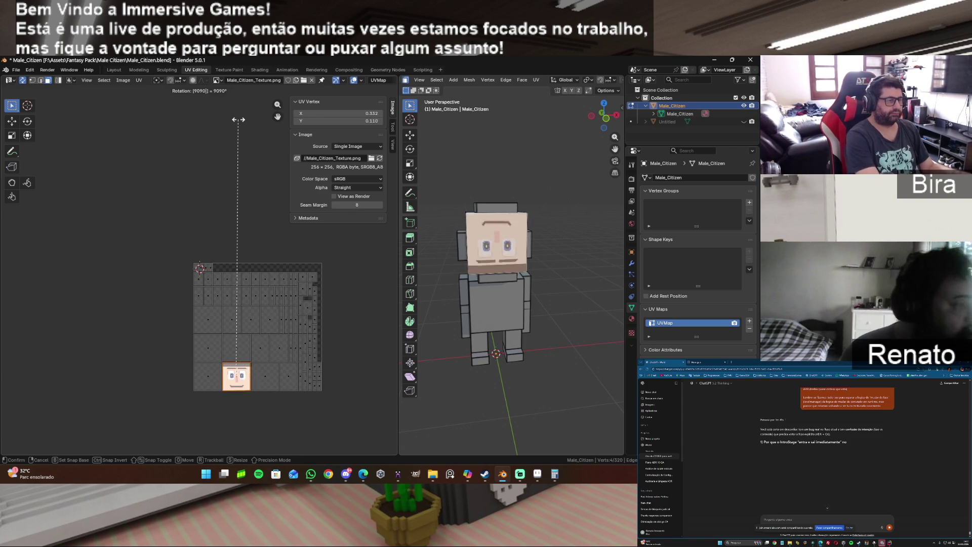
key("BackSpace")
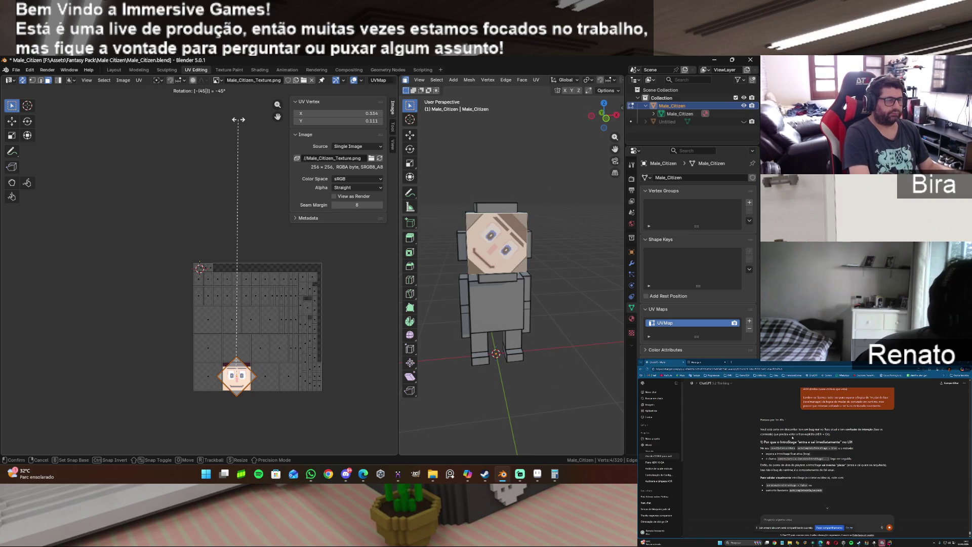
key("ctrl+BackSpace")
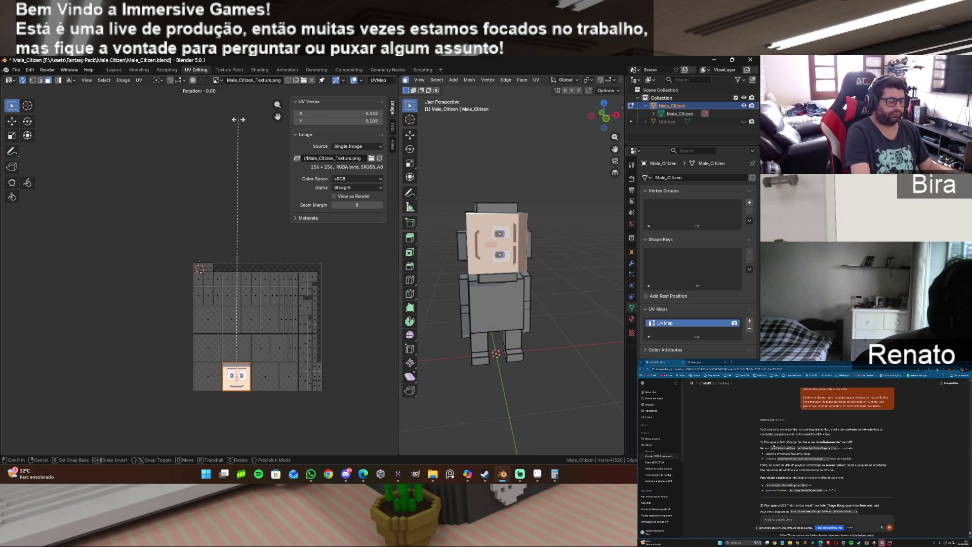
type("90")
key("BackSpace")
type("0")
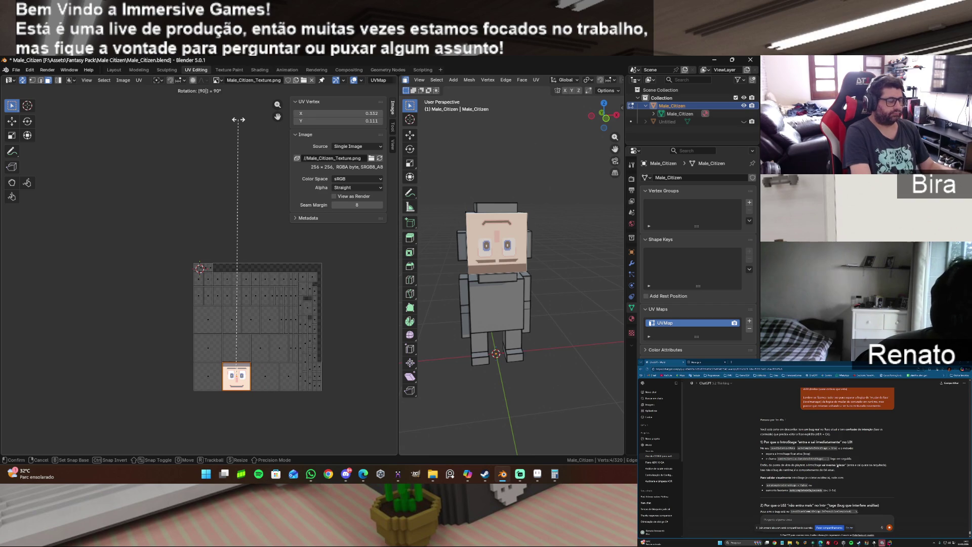
key("BackSpace")
key("BackSpace")
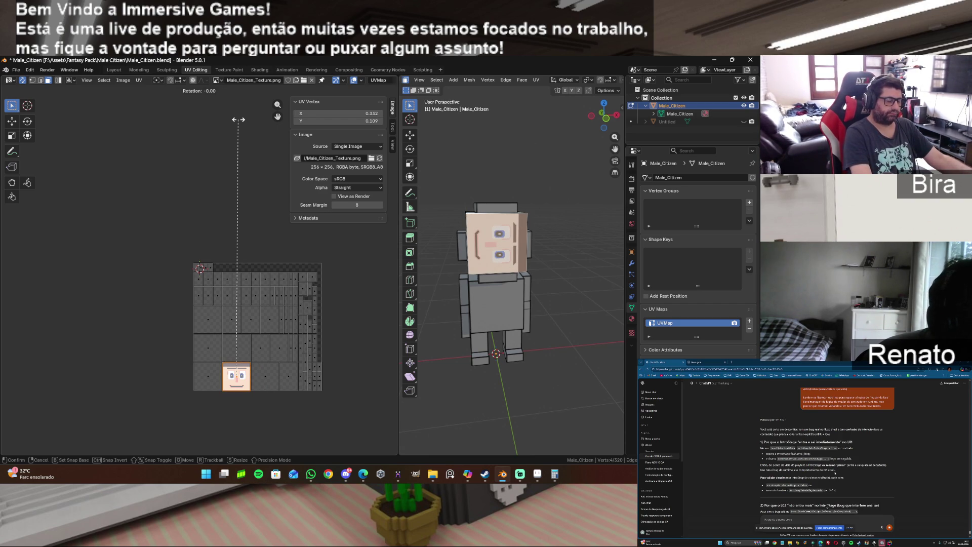
type("9")
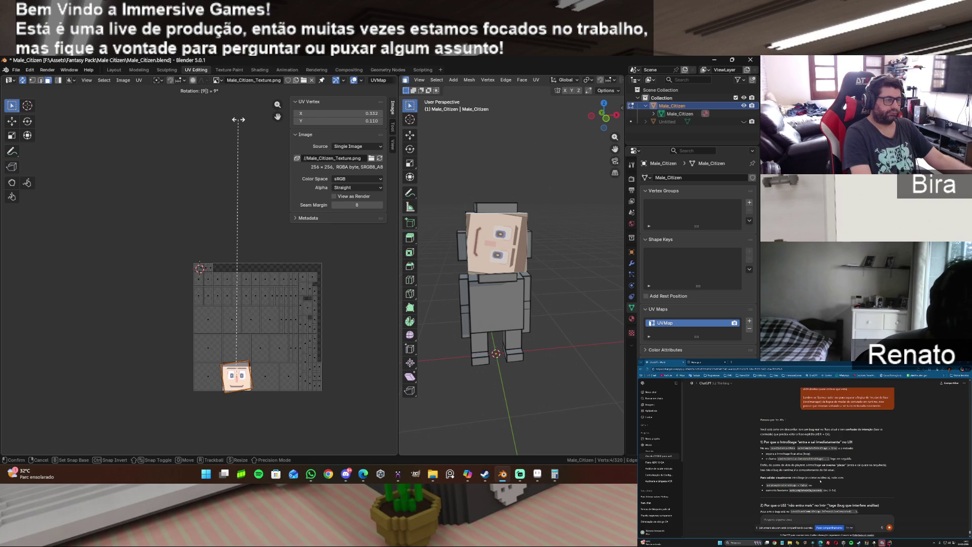
type("0")
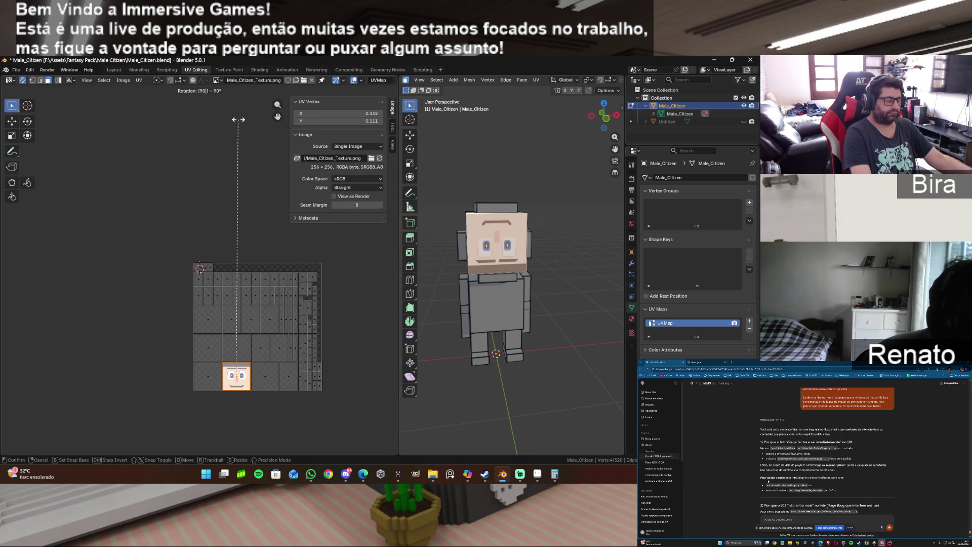
type("90")
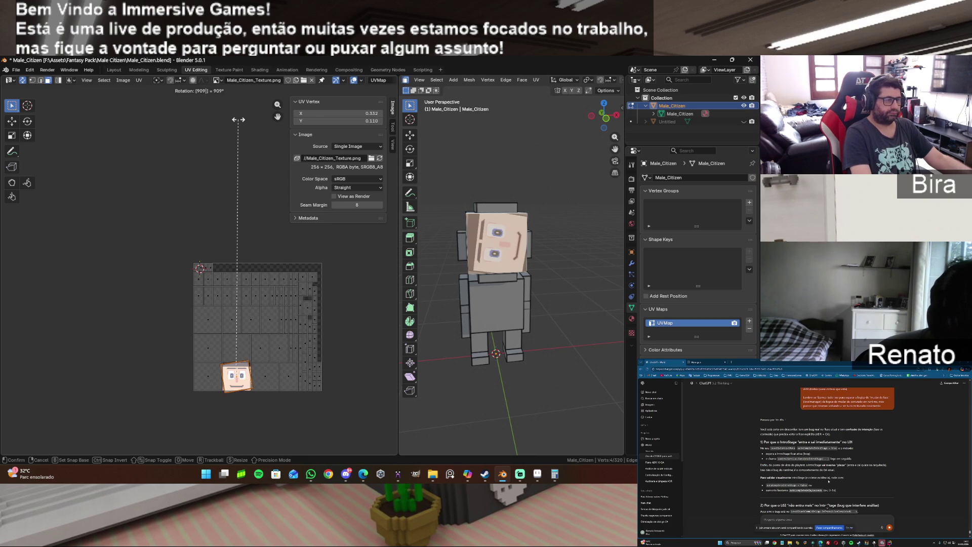
type("90")
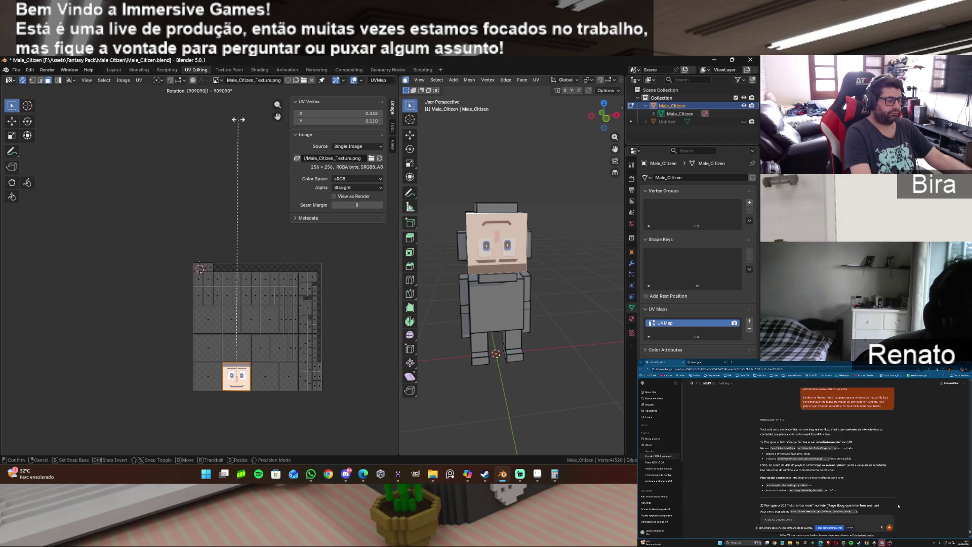
key("BackSpace")
key("BackSpace")
key("BackSpace")
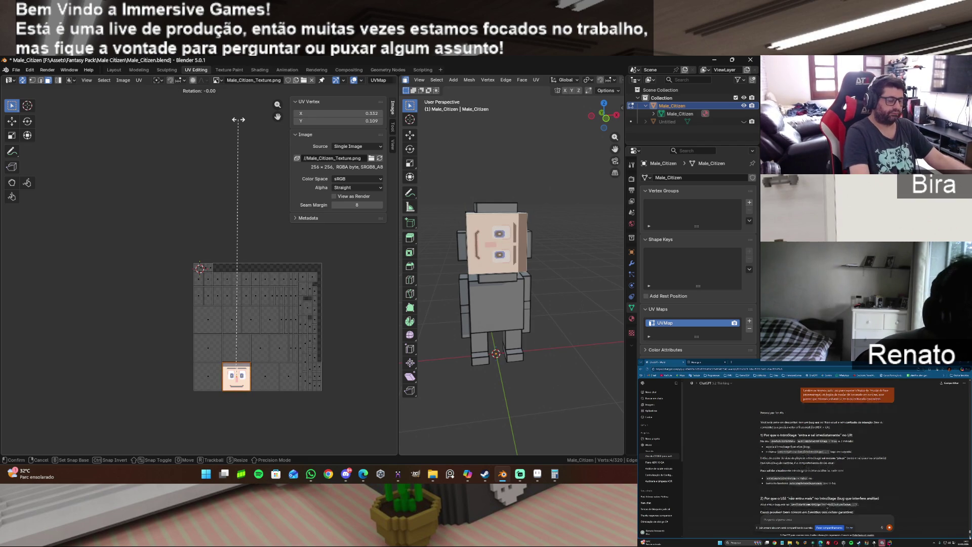
type("180")
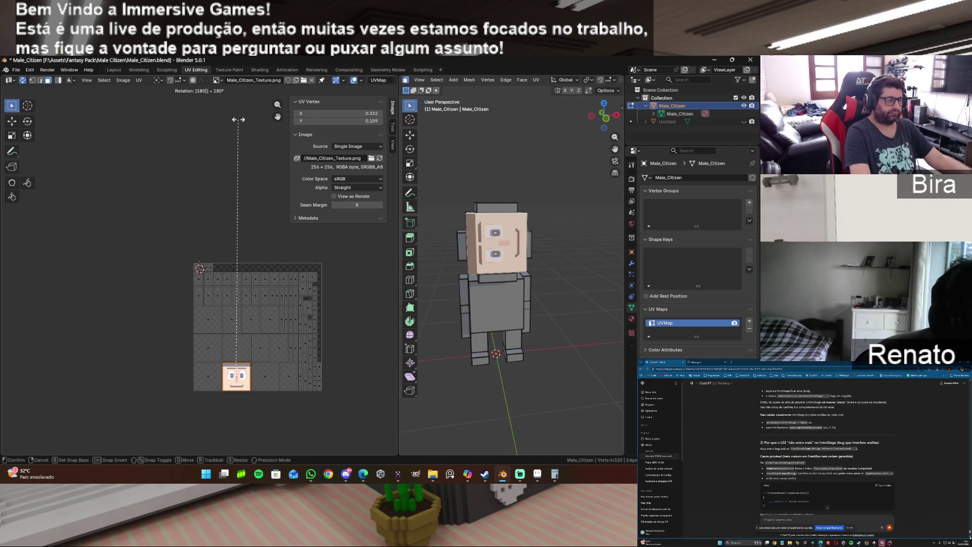
key("BackSpace")
key("BackSpace")
key("BackSpace")
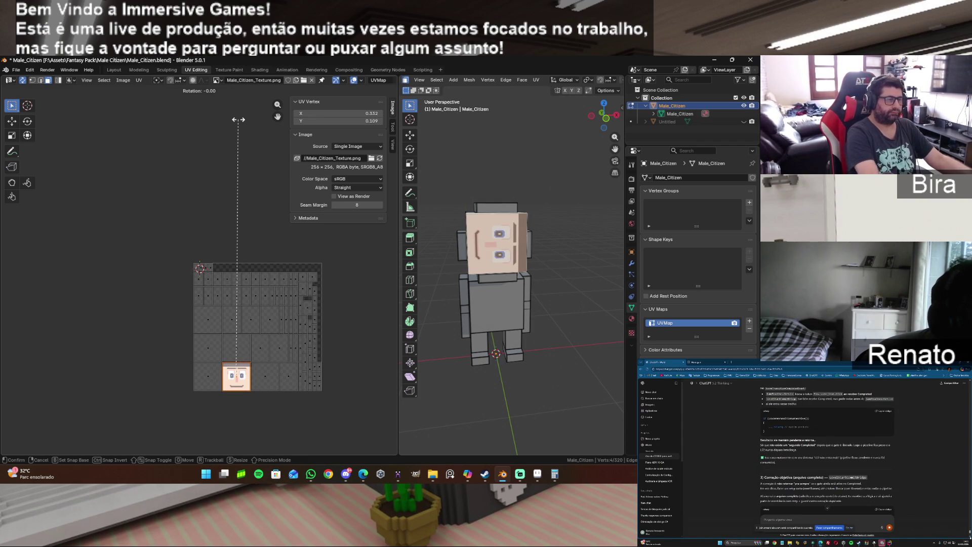
type("-90")
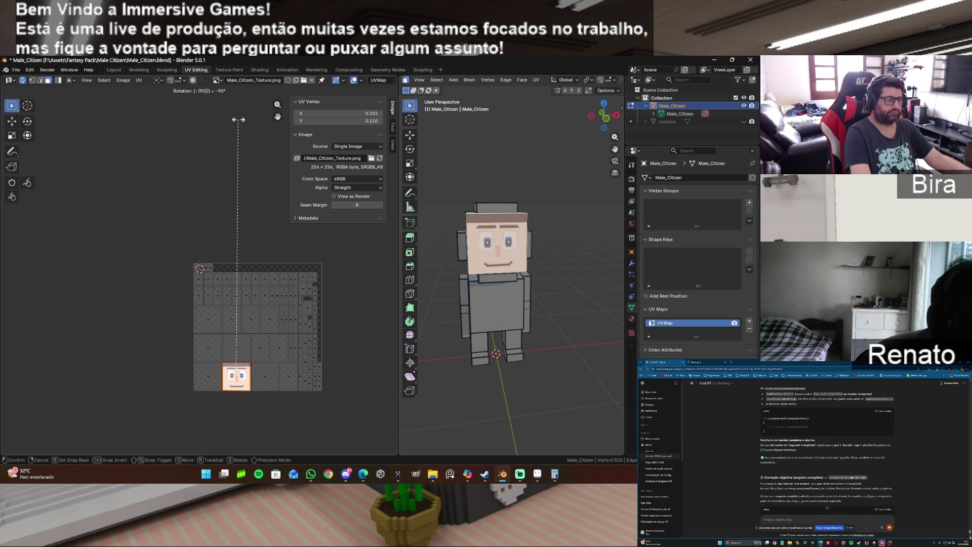
key("Return")
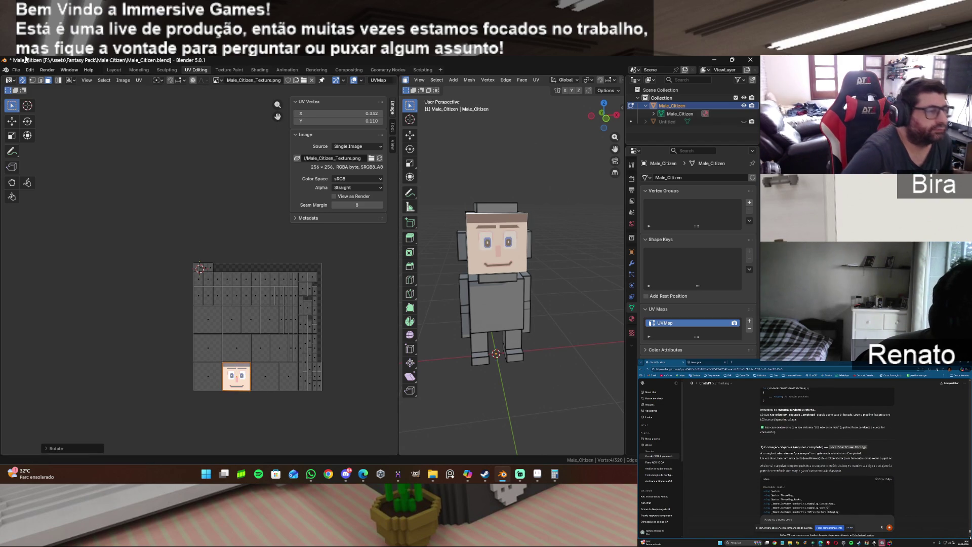
Deselect the face, orbit to check it sits upright, and return to Aseprite.
left_click(587, 231)
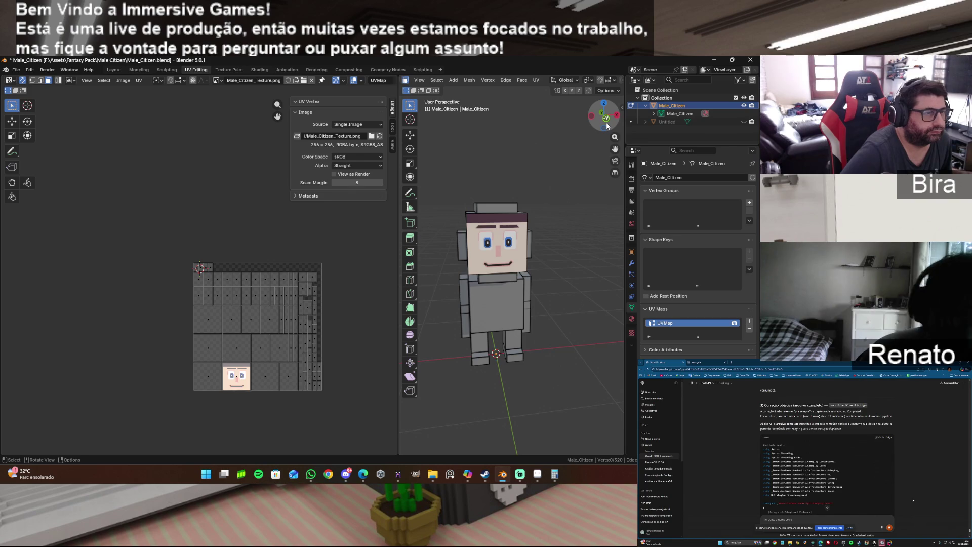
left_click_drag(605, 121, 582, 126)
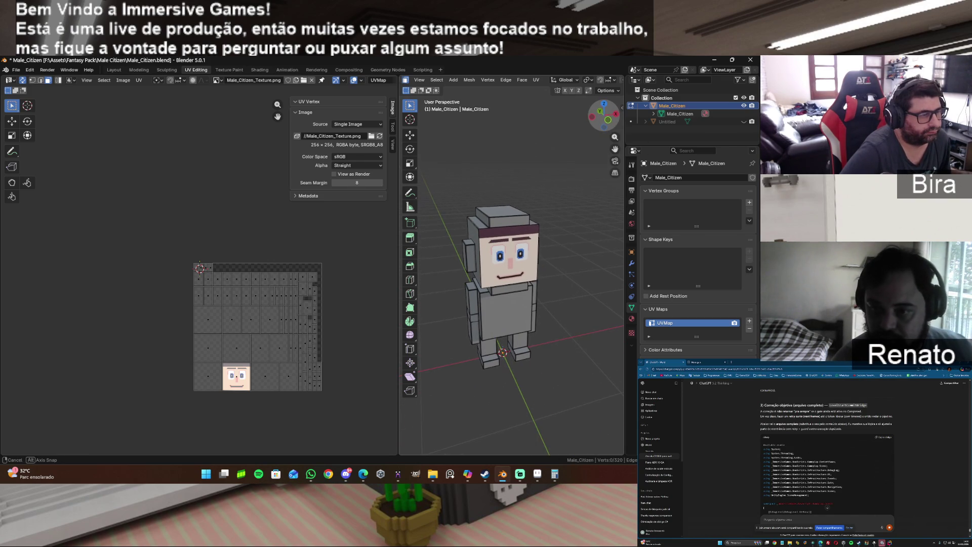
left_click(538, 473)
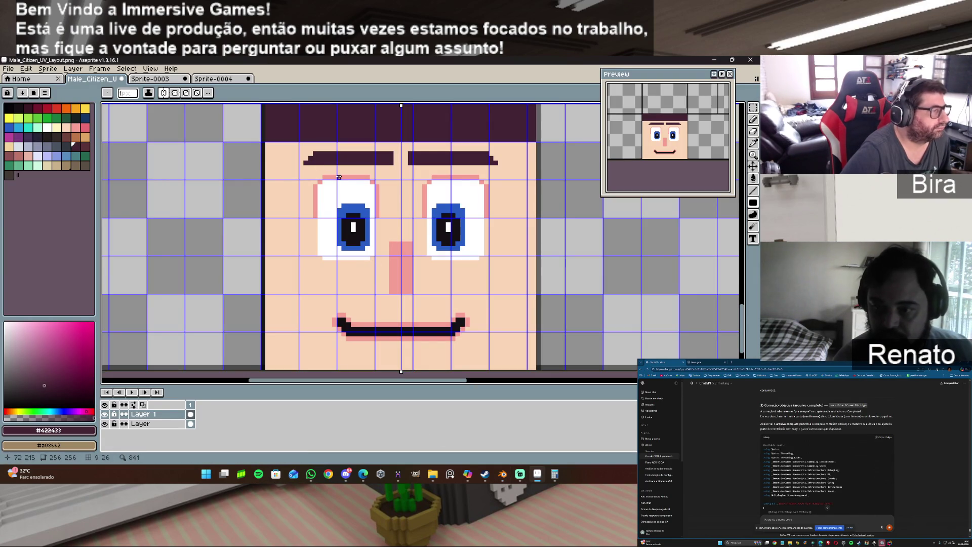
Outline both eyes in the picked pink along their tops, inner and outer edges, and bottoms.
left_click(320, 182, "alt")
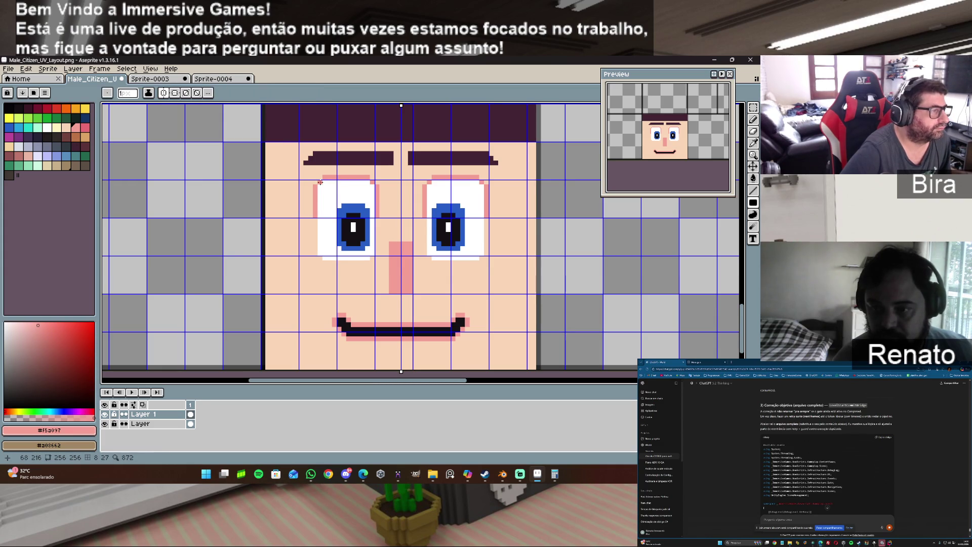
mouse_move(323, 181)
left_mouse_down()
mouse_move(370, 182)
mouse_move(356, 188)
mouse_move(375, 193)
left_mouse_up()
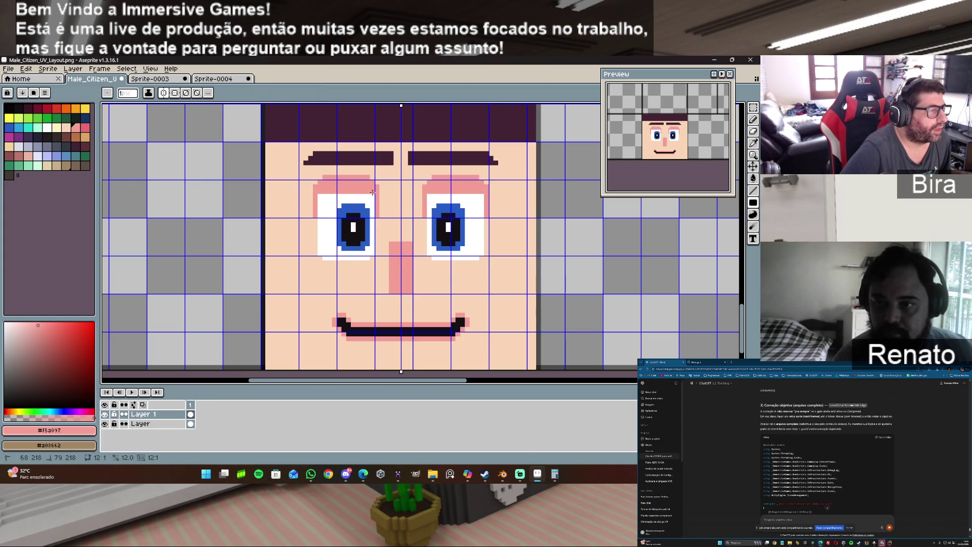
left_click(372, 196)
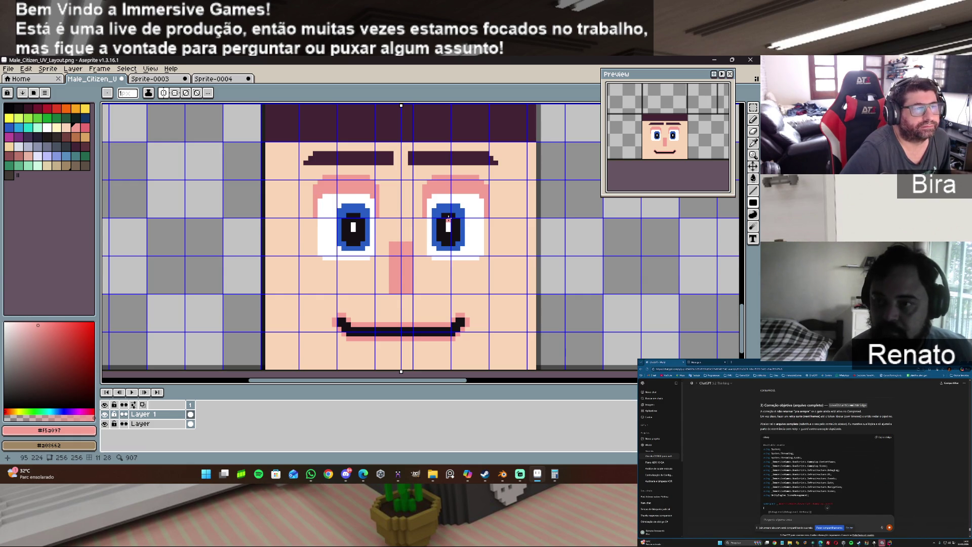
left_click_drag(314, 220, 313, 226)
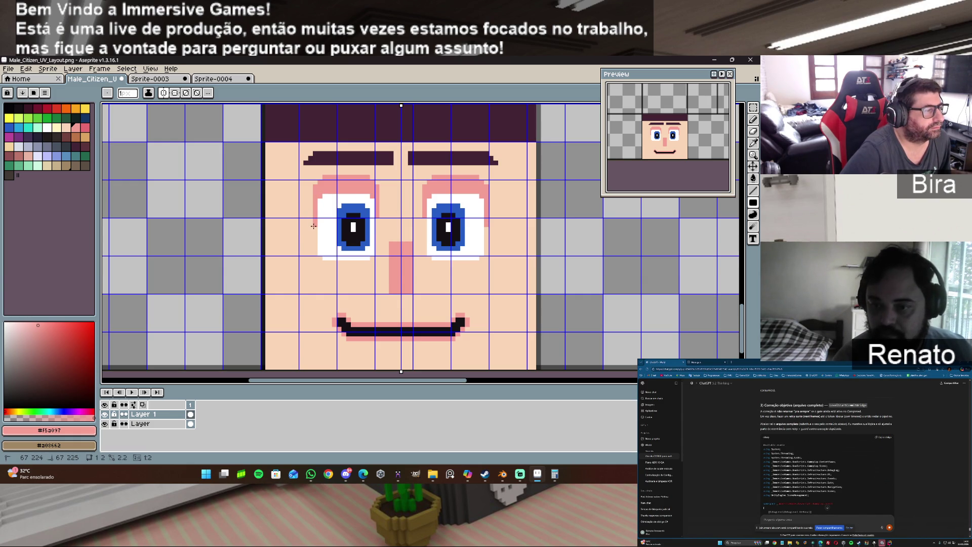
left_click(375, 223)
left_click_drag(375, 223, 375, 234)
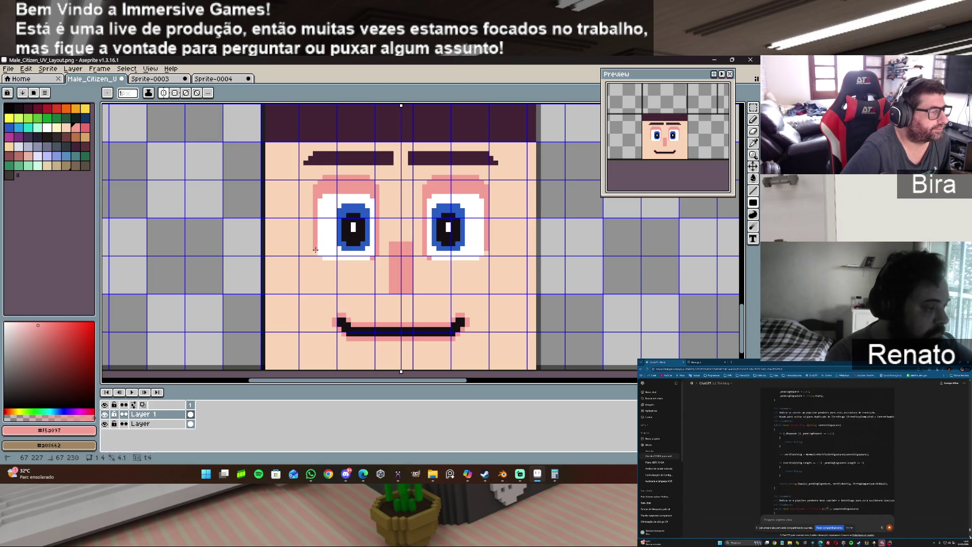
left_click_drag(321, 262, 370, 263)
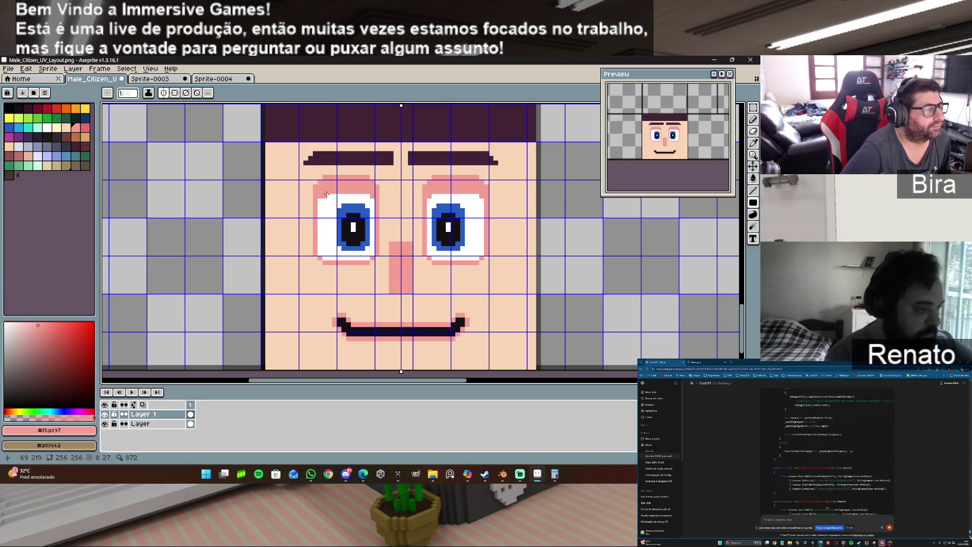
left_click_drag(320, 256, 320, 201)
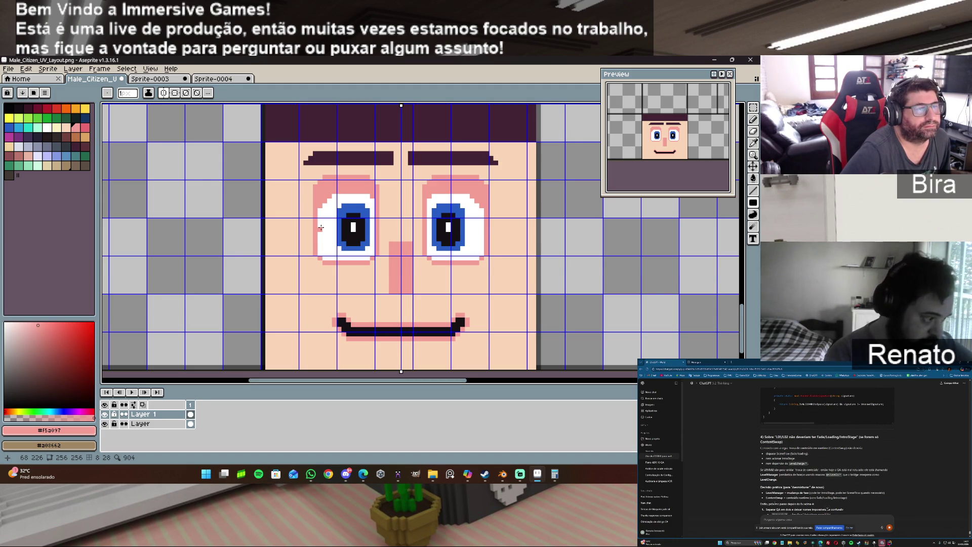
Widen the pink nose's base, using skin and pink colours sampled from the face.
left_click(428, 264, "alt")
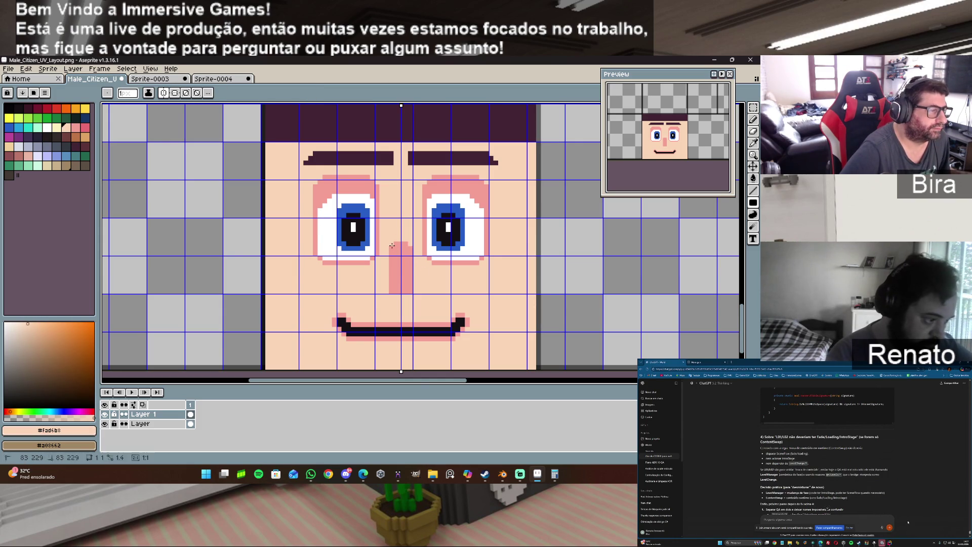
key("v")
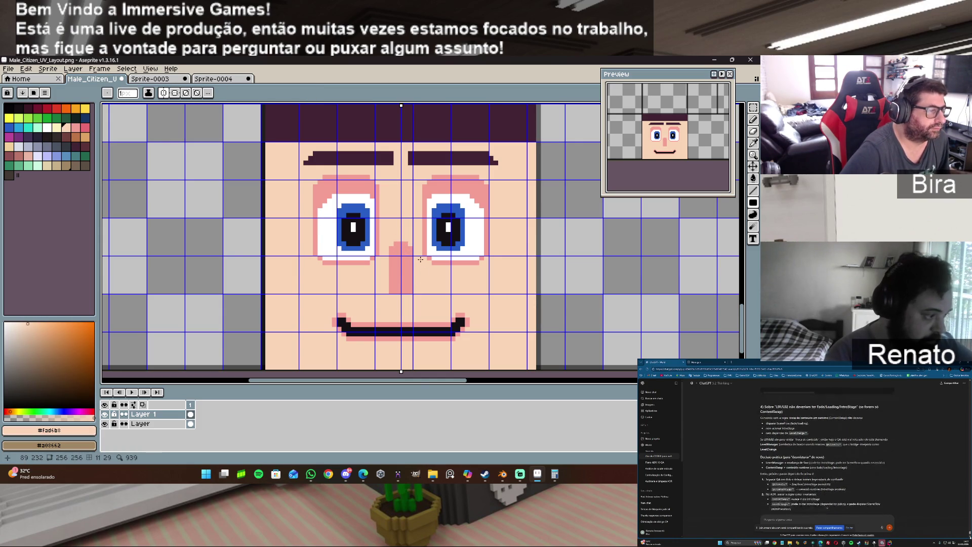
key("ctrl")
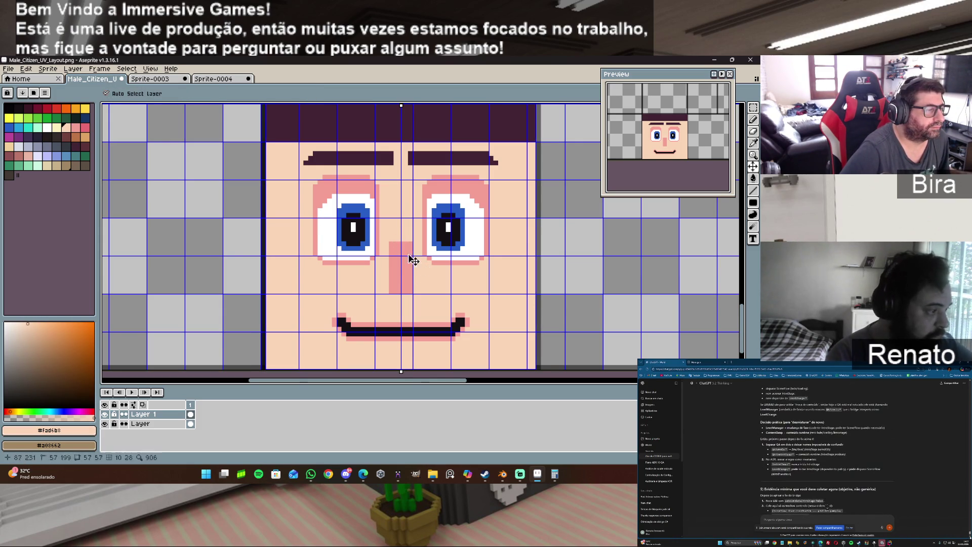
left_click(387, 286, "alt")
left_click_drag(384, 282, 384, 291)
left_click(418, 291)
left_click(386, 299, "alt")
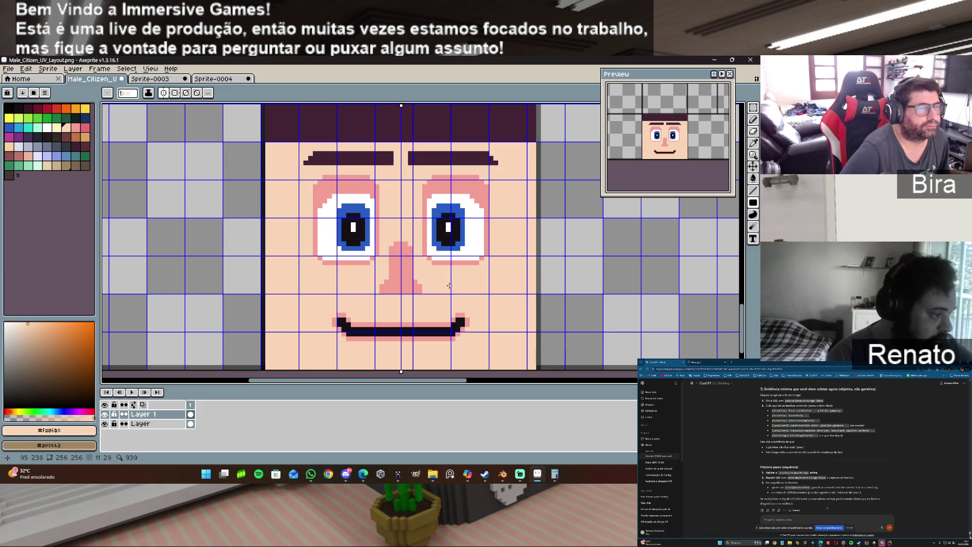
left_click(389, 295, "alt")
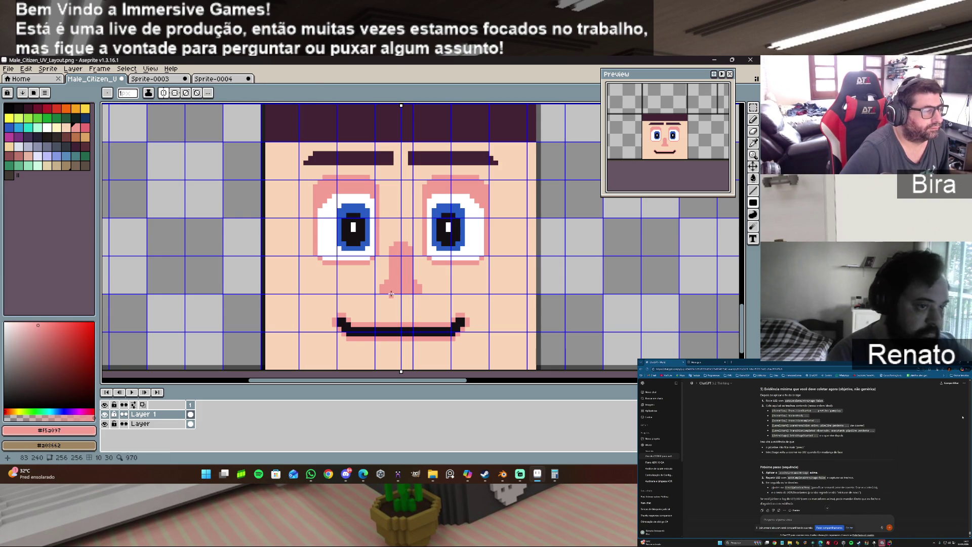
left_click_drag(386, 296, 413, 300)
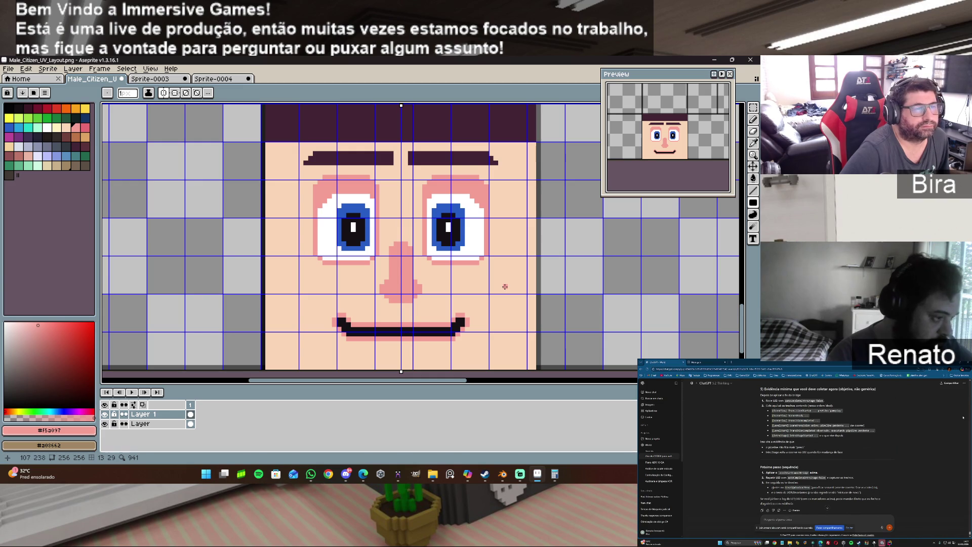
key("ctrl+z")
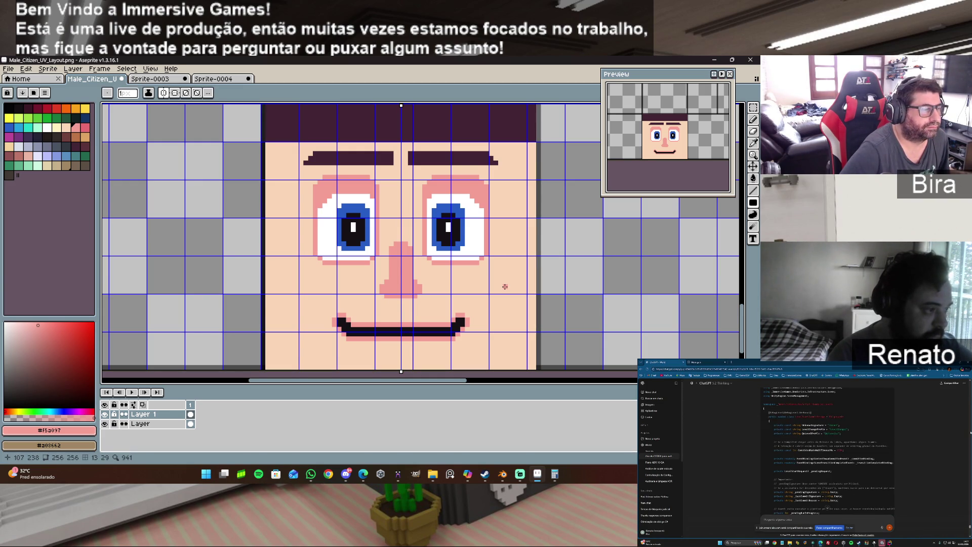
Shade the nose's bottom and upper-left edges in darker pink, then draw black lines beside the eyes.
left_click(85, 127)
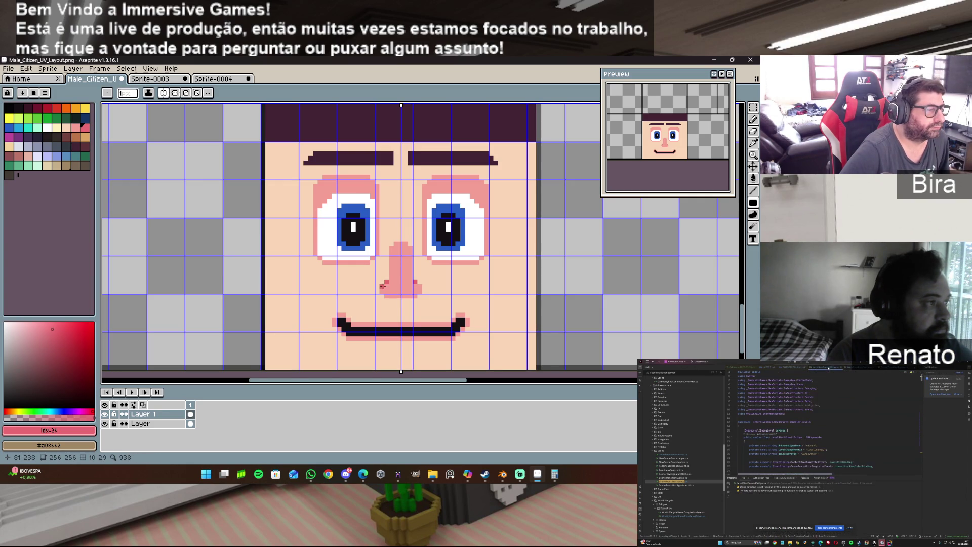
left_click(382, 289)
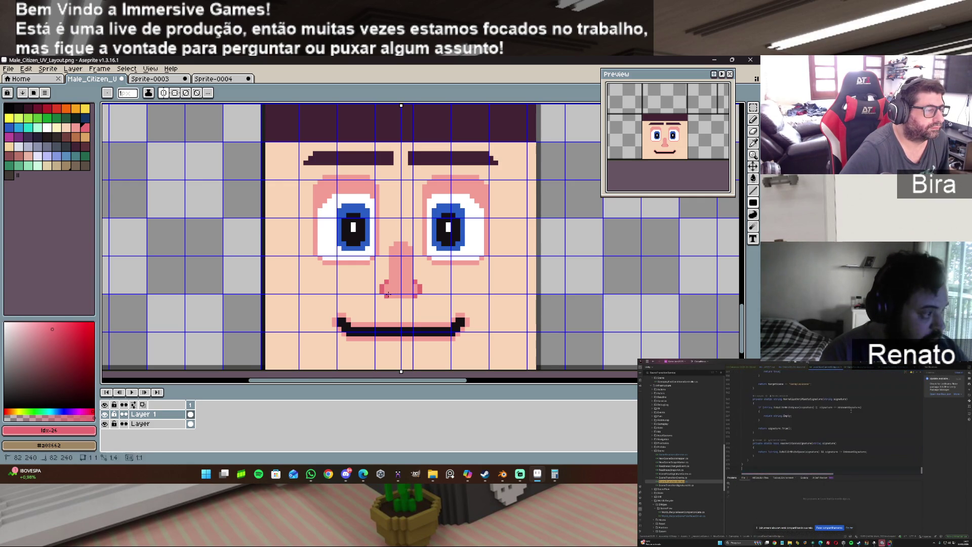
left_click_drag(392, 294, 396, 294)
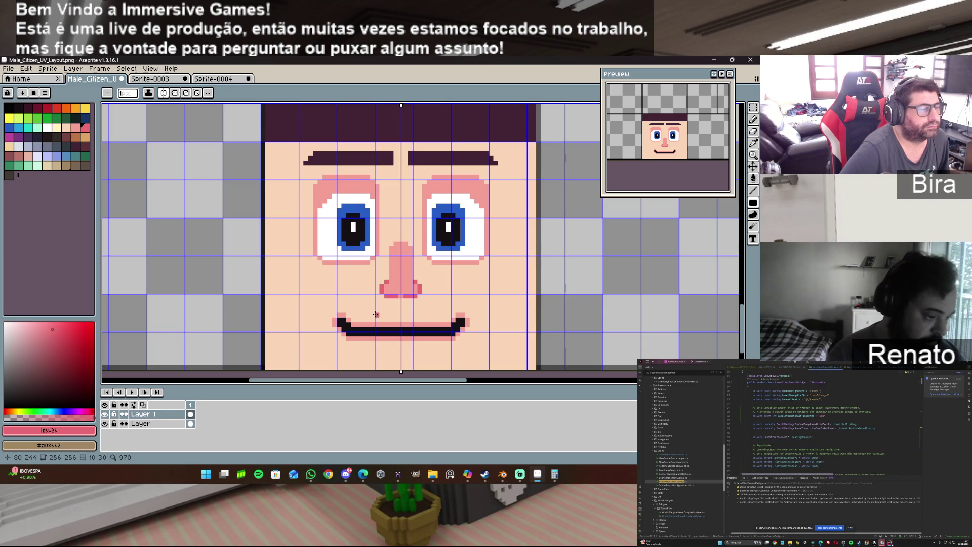
left_click_drag(390, 277, 391, 247)
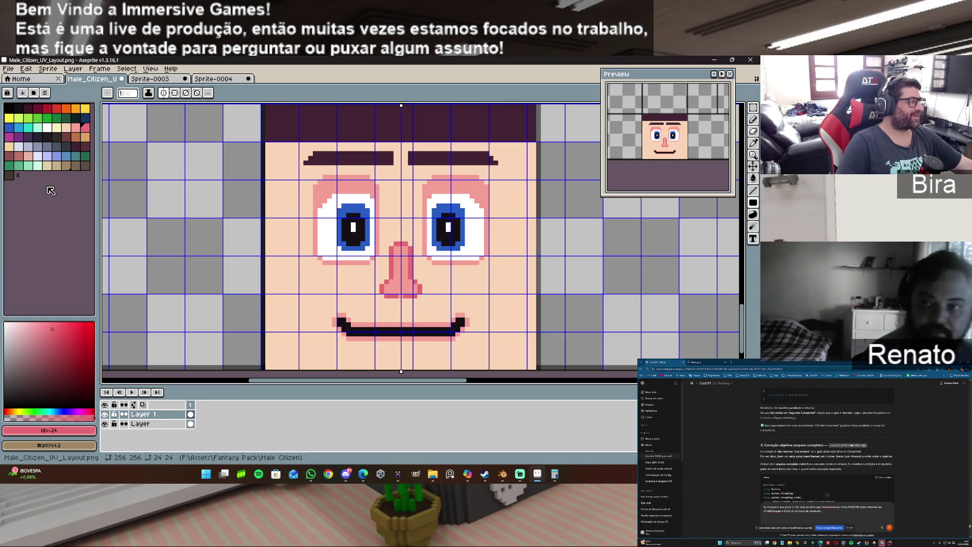
left_click(18, 109)
left_click_drag(377, 210, 376, 248)
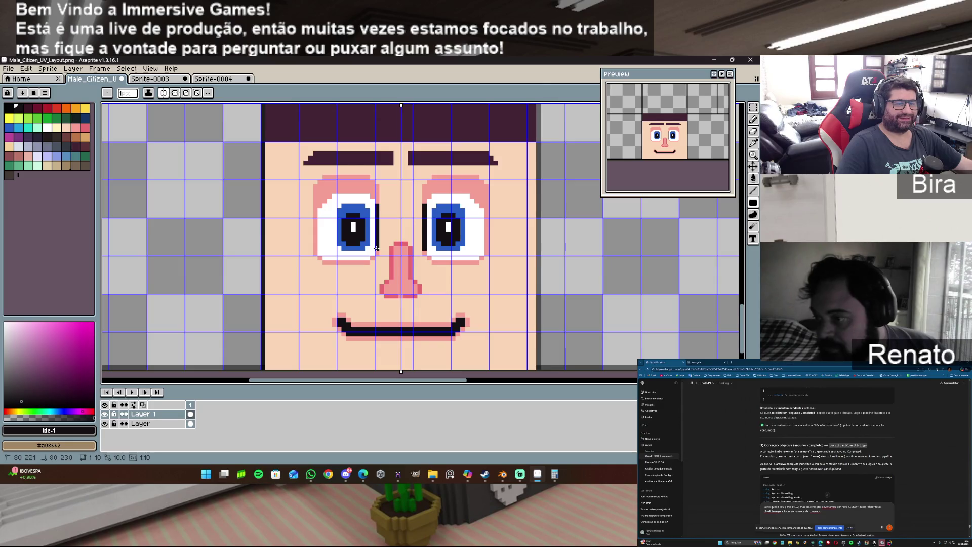
Draw symmetric black outlines along the tops and outer edges of both eyes.
mouse_move(377, 205)
left_mouse_down()
mouse_move(374, 253)
mouse_move(324, 263)
left_mouse_up()
key("ctrl+z")
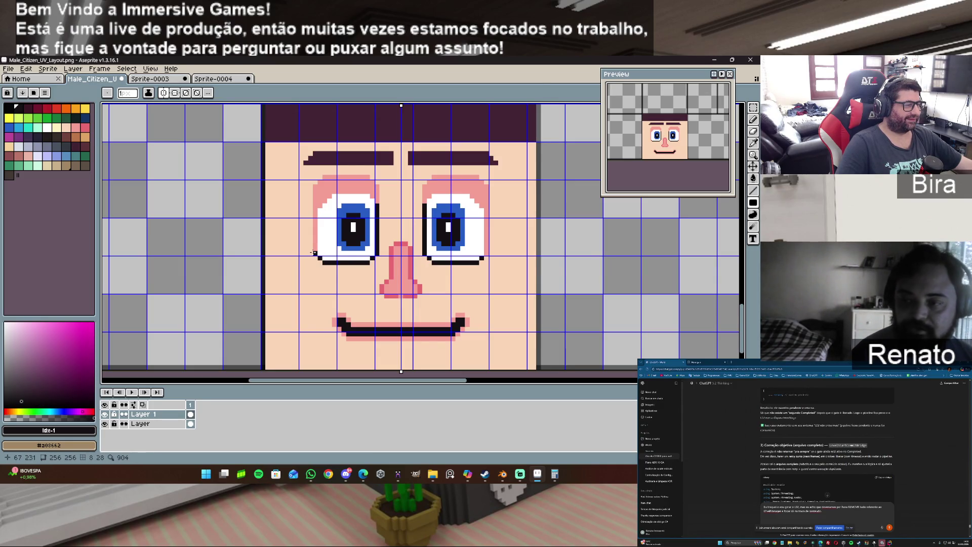
mouse_move(314, 251)
left_mouse_down()
mouse_move(315, 207)
mouse_move(334, 190)
mouse_move(373, 192)
left_mouse_up()
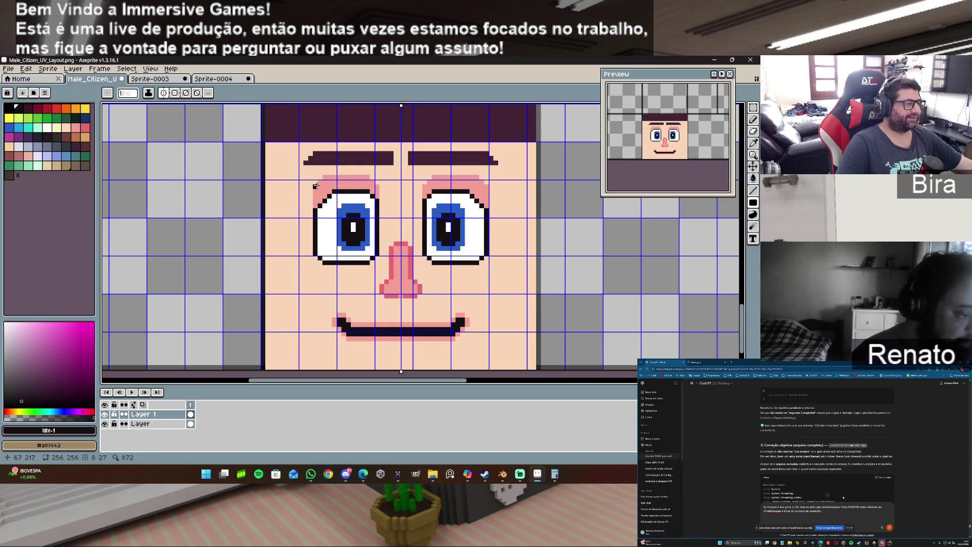
left_click_drag(328, 177, 371, 177)
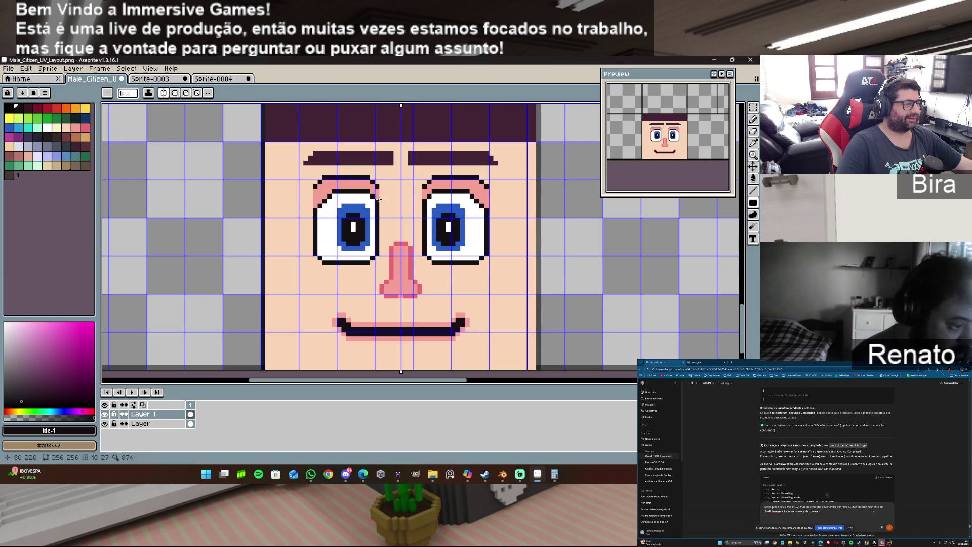
left_click_drag(315, 190, 318, 205)
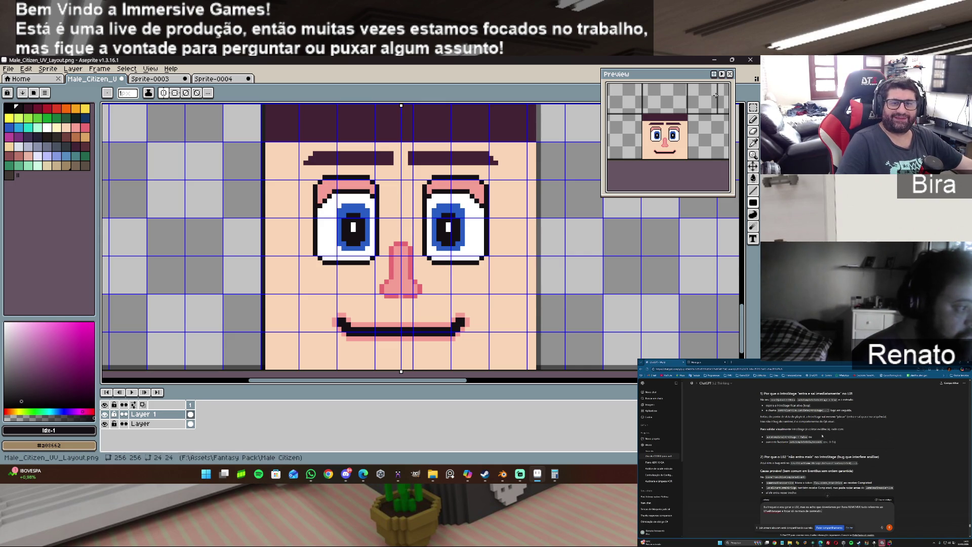
left_click(956, 396)
scroll(956, 396, "up", 5)
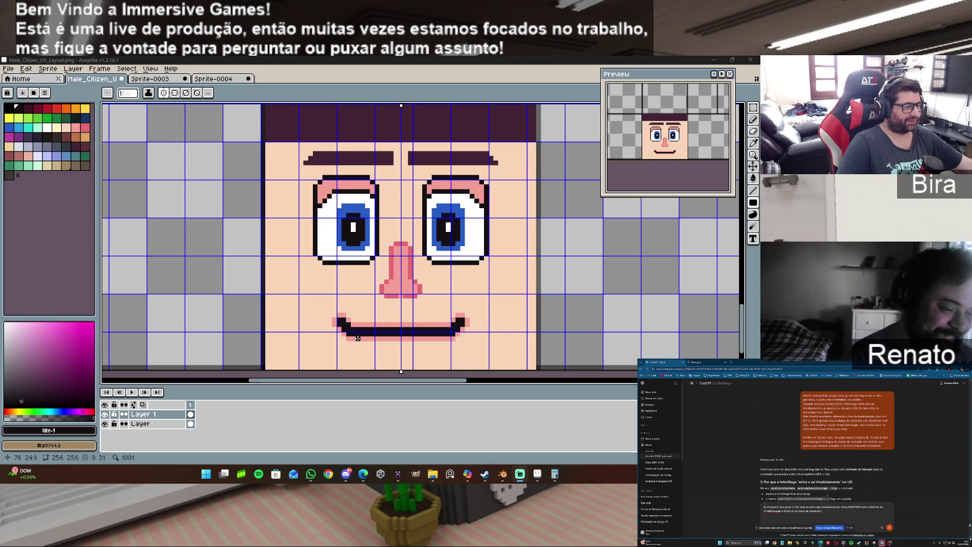
Draw a black line along the smile's lower edge with a pink lower lip beneath it.
left_click(353, 339)
left_click_drag(353, 338, 432, 338)
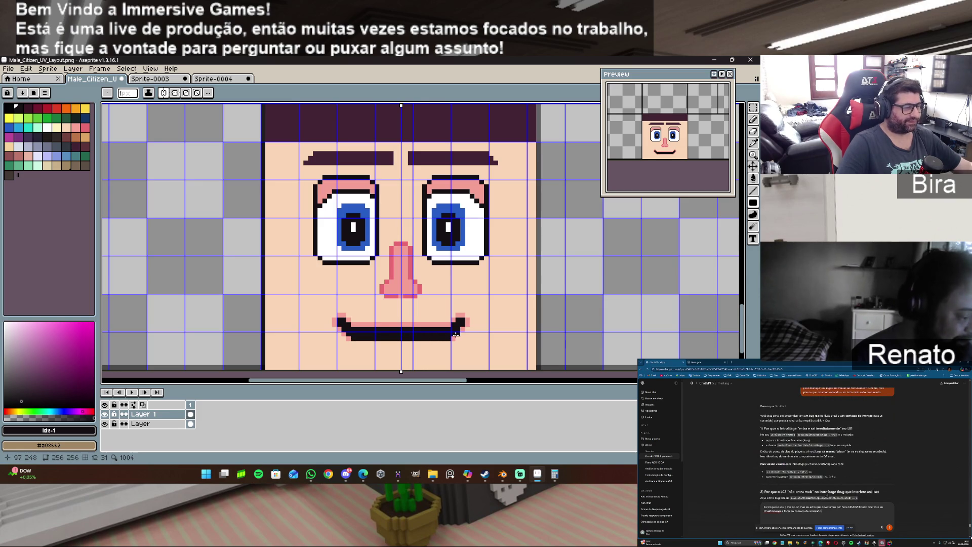
left_click(429, 324, "alt")
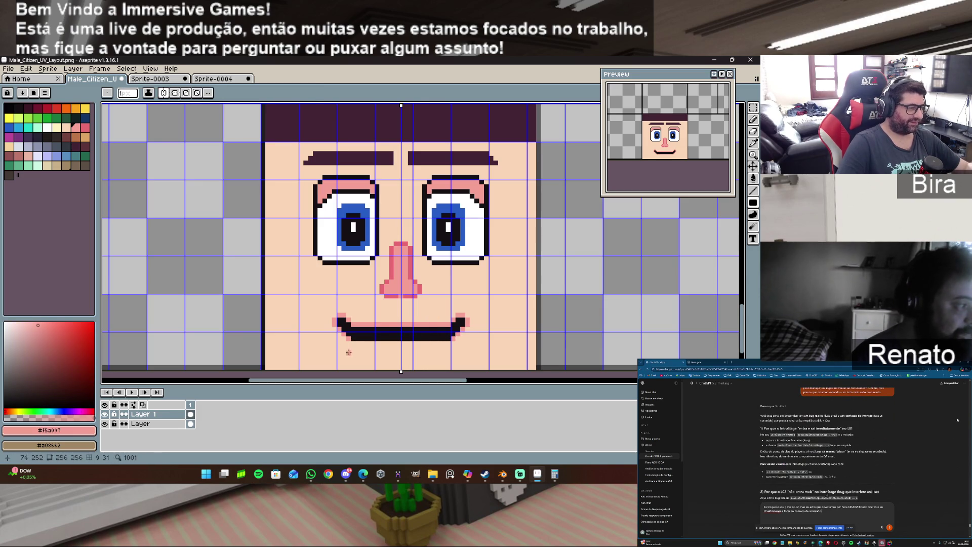
left_click_drag(356, 343, 399, 345)
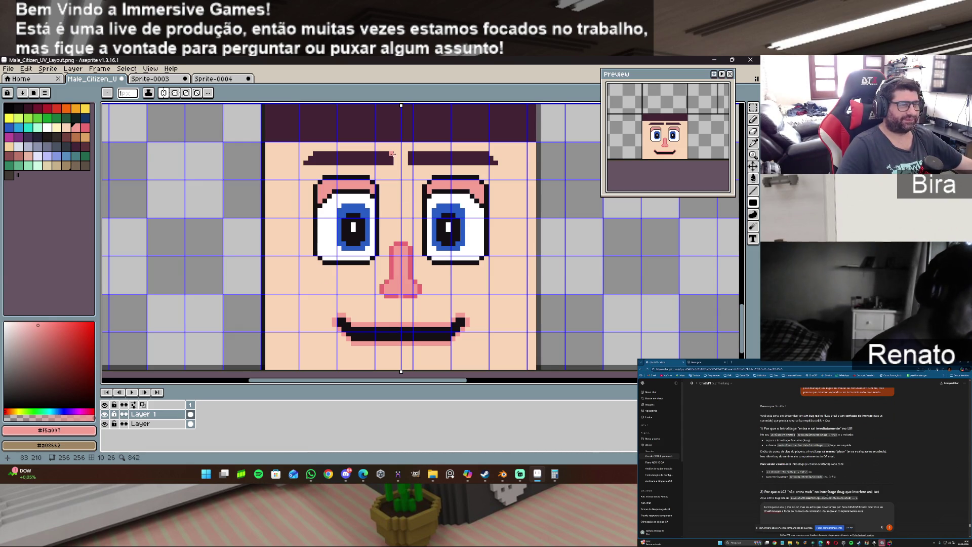
Add pink pixels beside the eyes' lower corners, then bring Blender to the front.
left_click(311, 252)
left_click(325, 267)
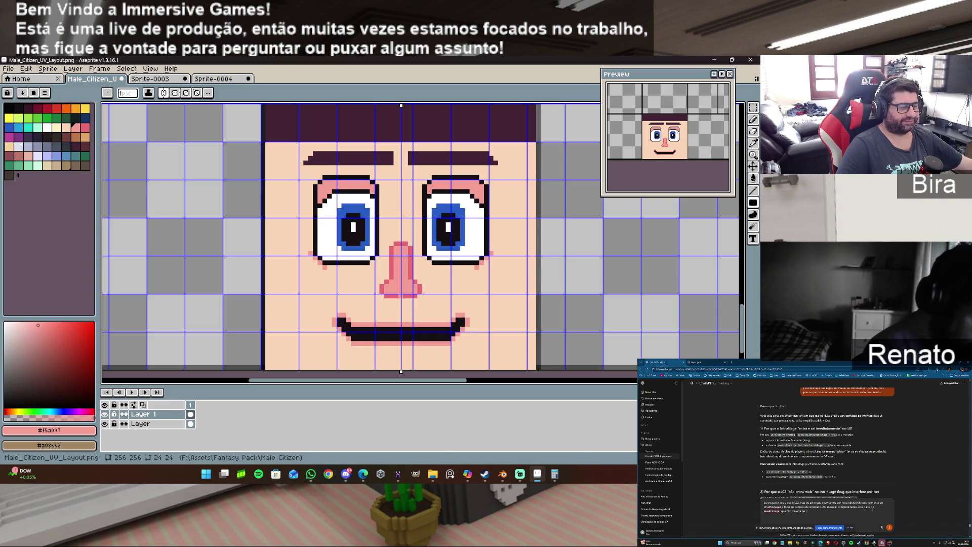
left_click(501, 476)
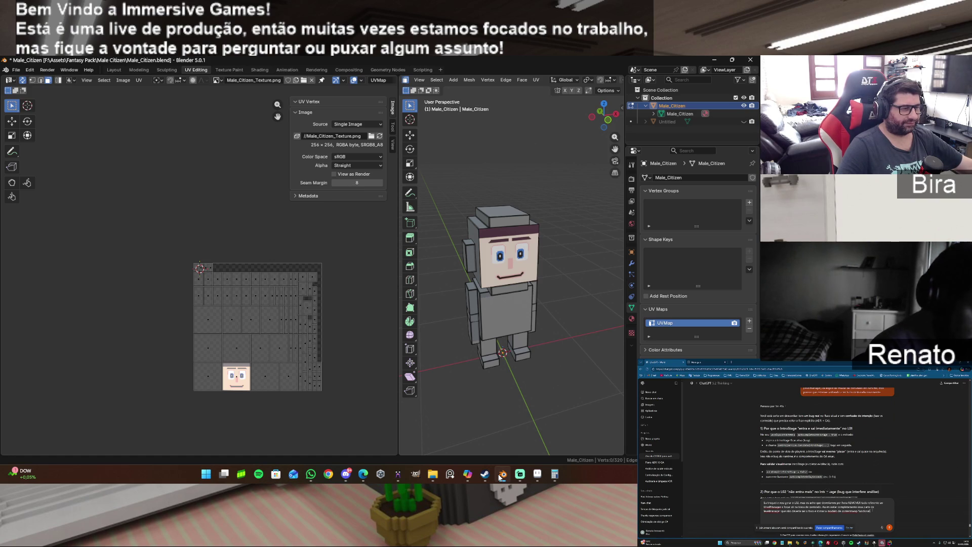
Switch back from the textured model to the head texture in Aseprite.
left_click(538, 475)
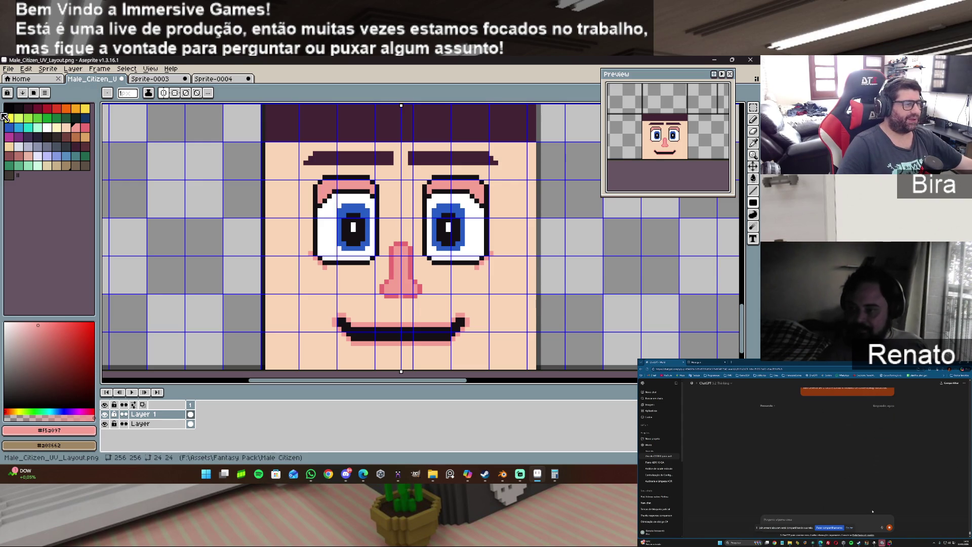
Export the face as Male_Citizen_Texture.png, accepting PNG without layers, then switch to Blender.
left_click(11, 69)
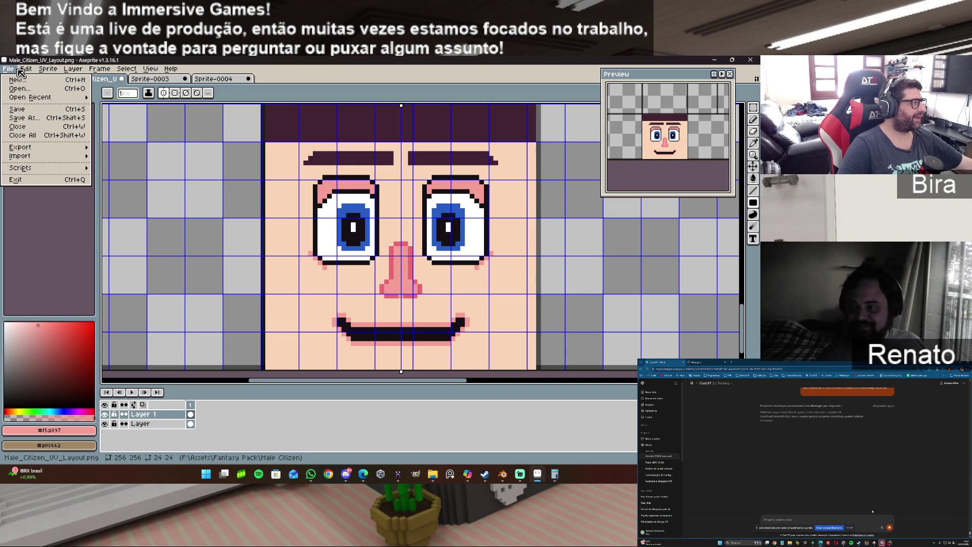
mouse_move(20, 147)
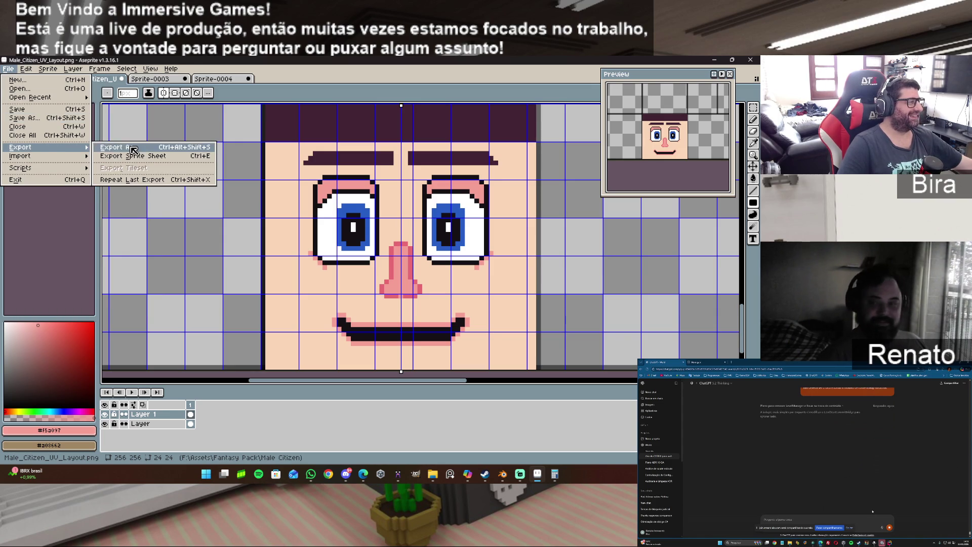
left_click(127, 147)
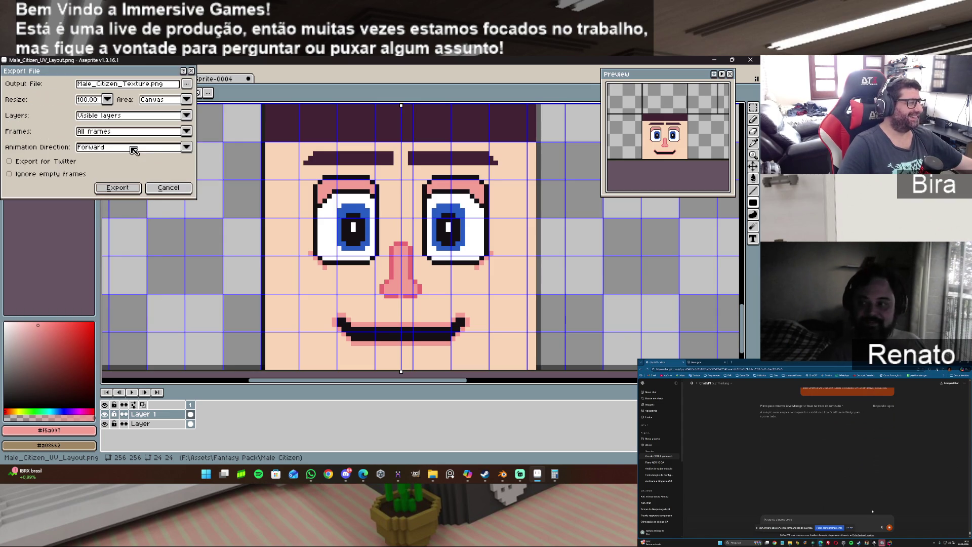
left_click(135, 189)
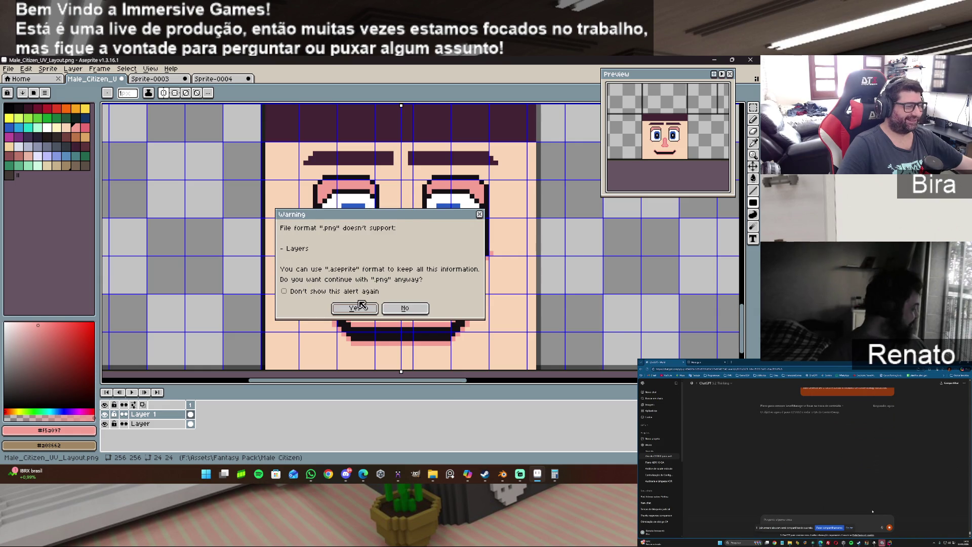
left_click(359, 307)
left_click(501, 476)
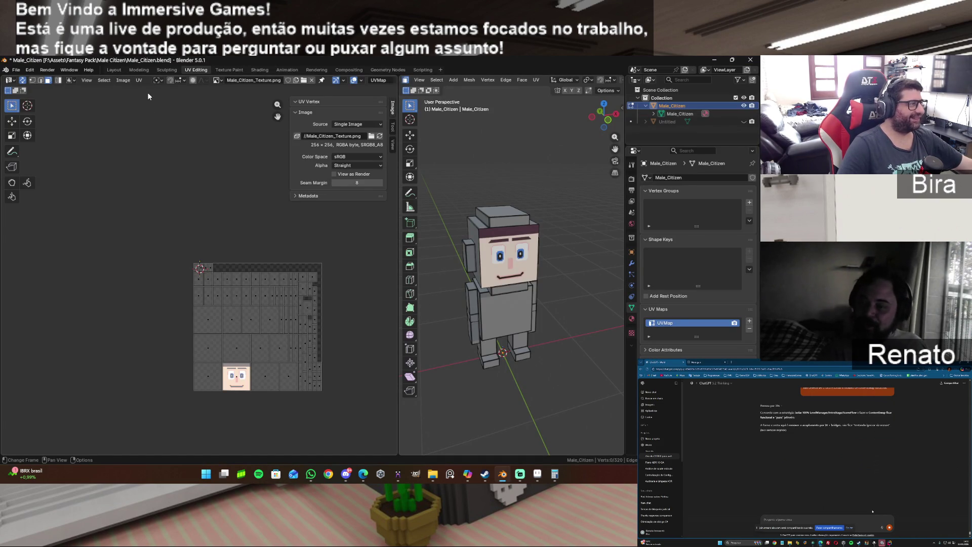
Reload the texture from disk and select the head's side face to locate its UVs.
left_click(123, 80)
left_click(150, 127)
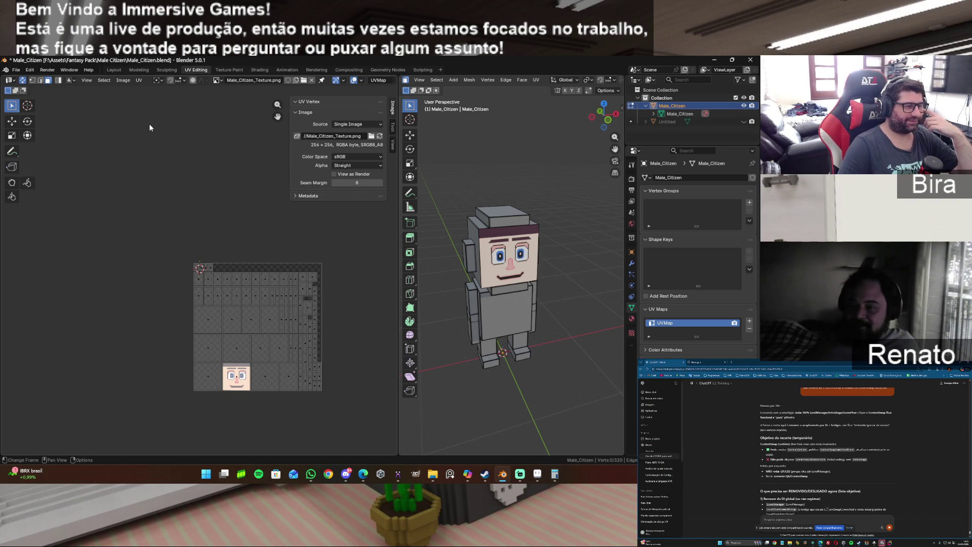
left_click_drag(608, 121, 613, 118)
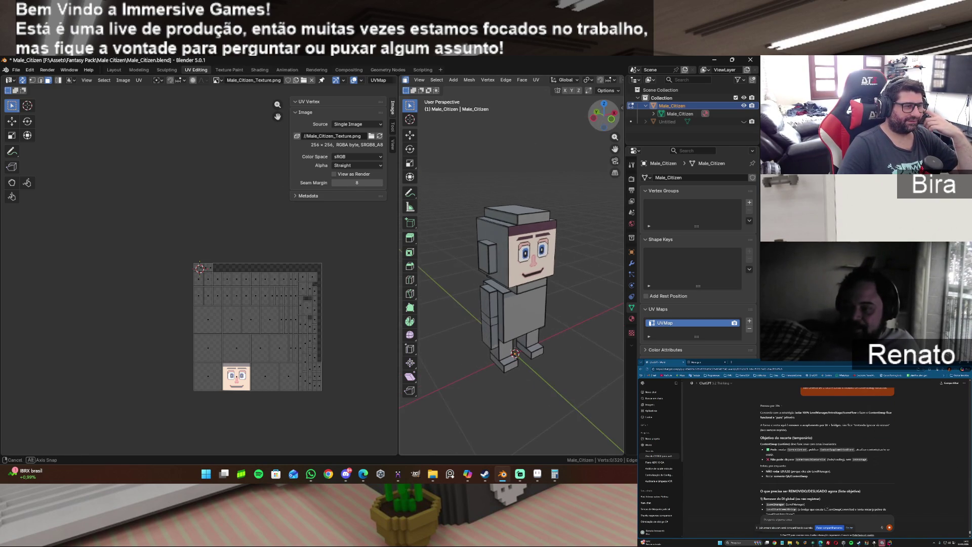
left_click(501, 236)
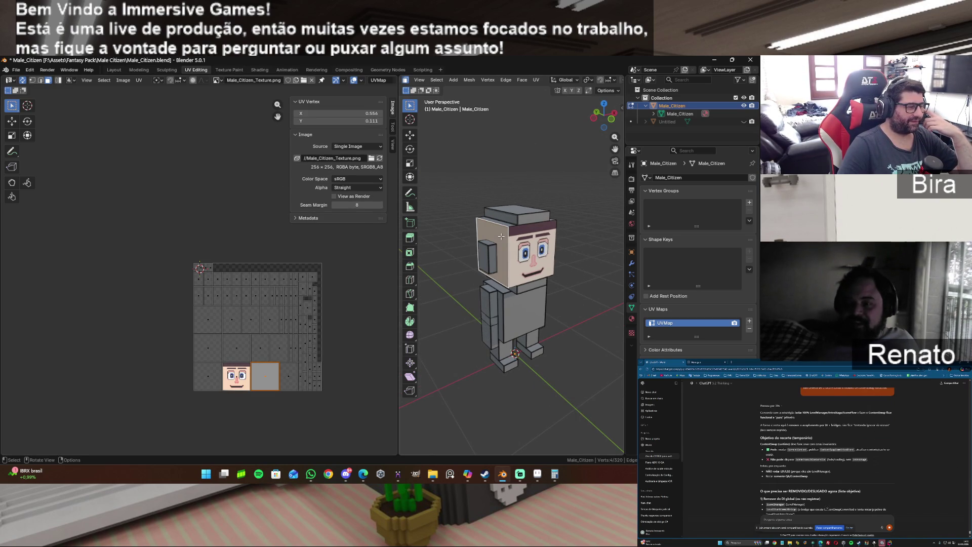
Sample the face's skin tone and bucket-fill the empty square beside the face.
mouse_move(538, 477)
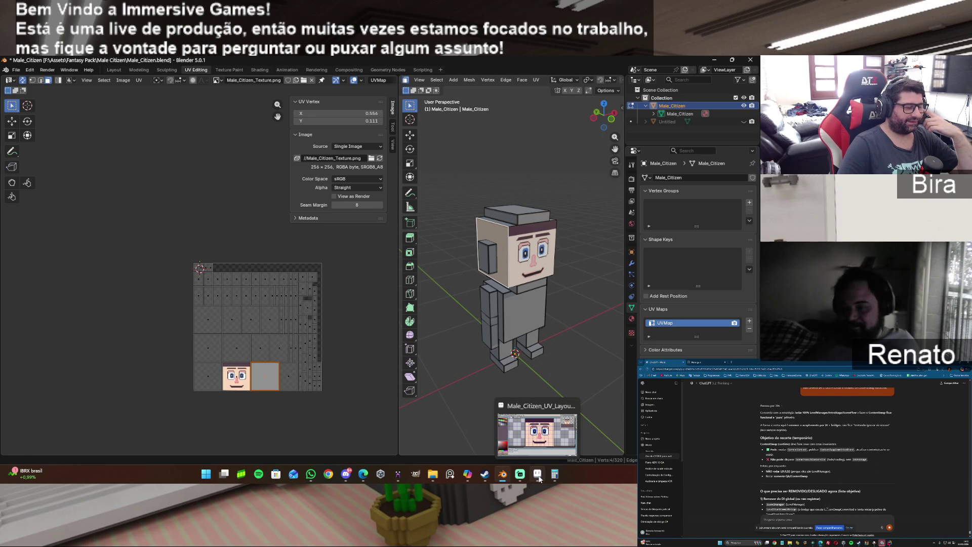
left_click(539, 476)
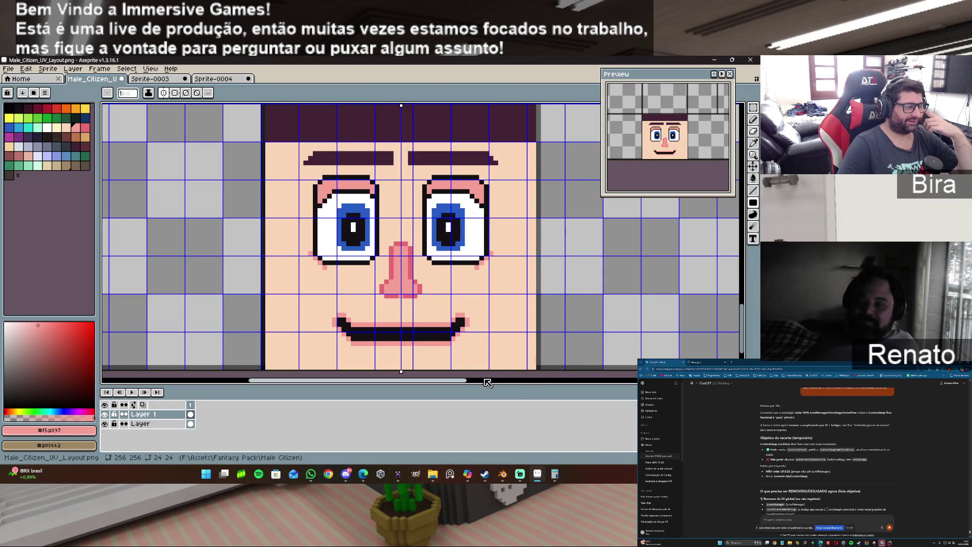
left_click_drag(450, 380, 541, 384)
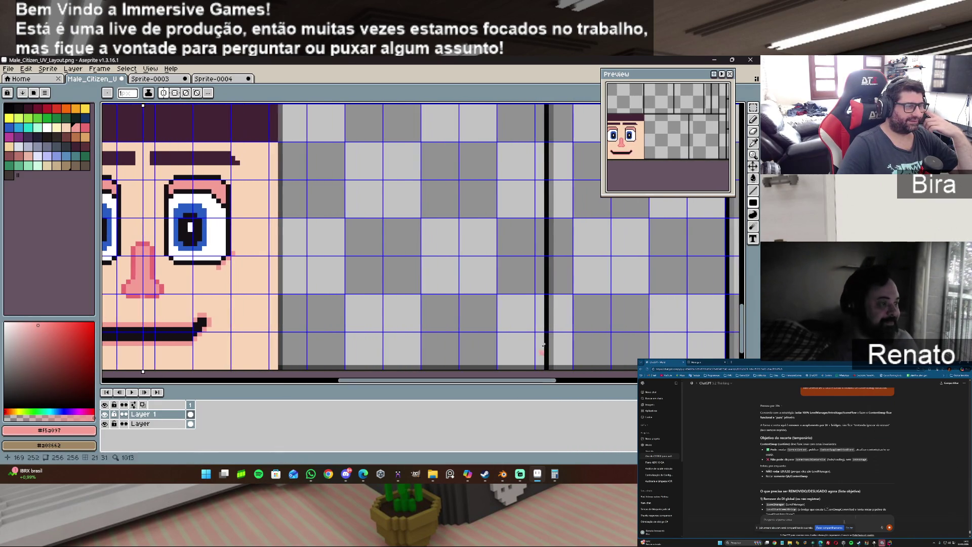
scroll(595, 277, "down", 1)
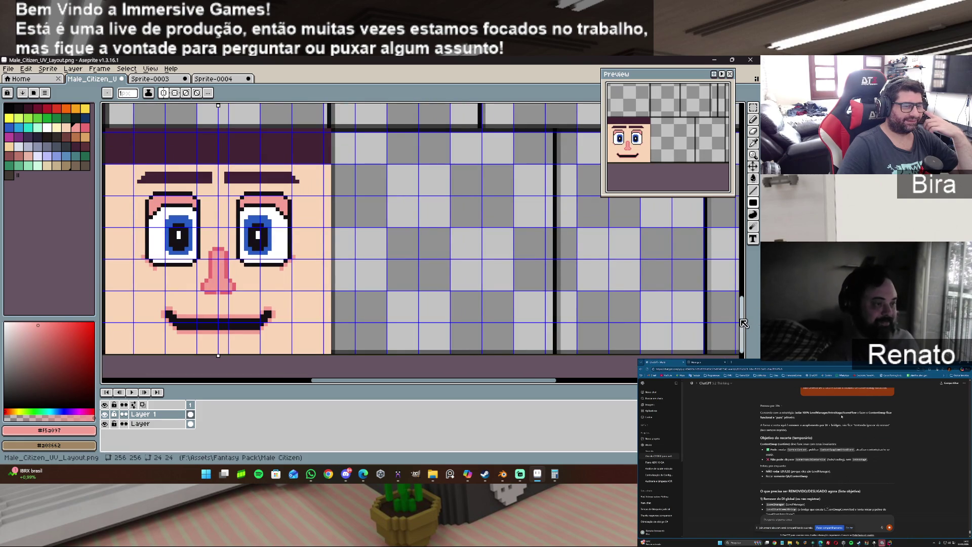
mouse_move(744, 323)
left_mouse_down()
mouse_move(743, 306)
mouse_move(747, 324)
left_mouse_up()
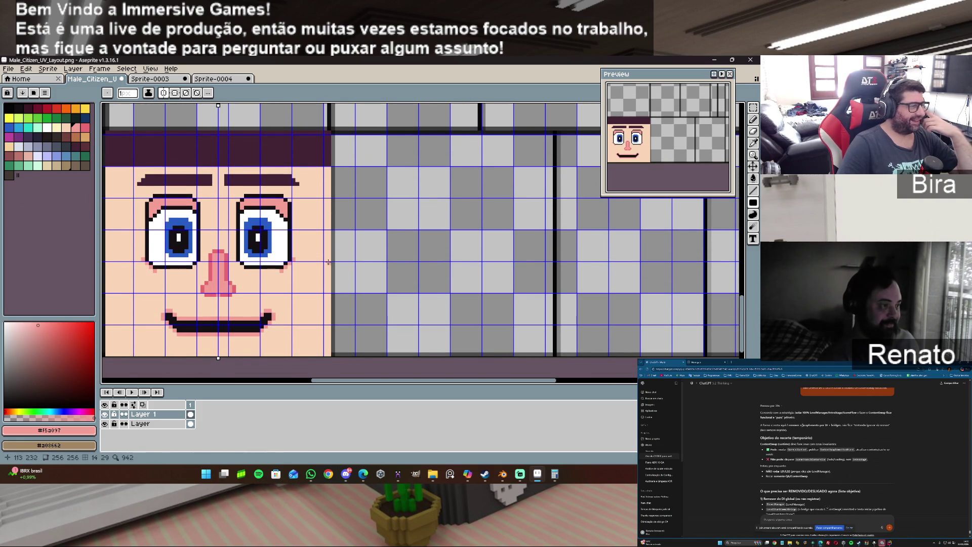
key("i")
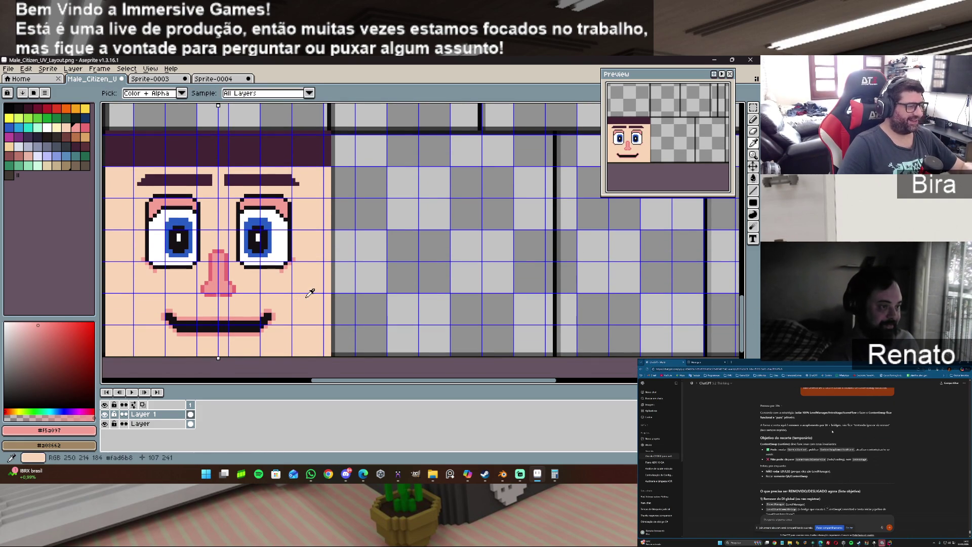
left_click(306, 296)
key("g")
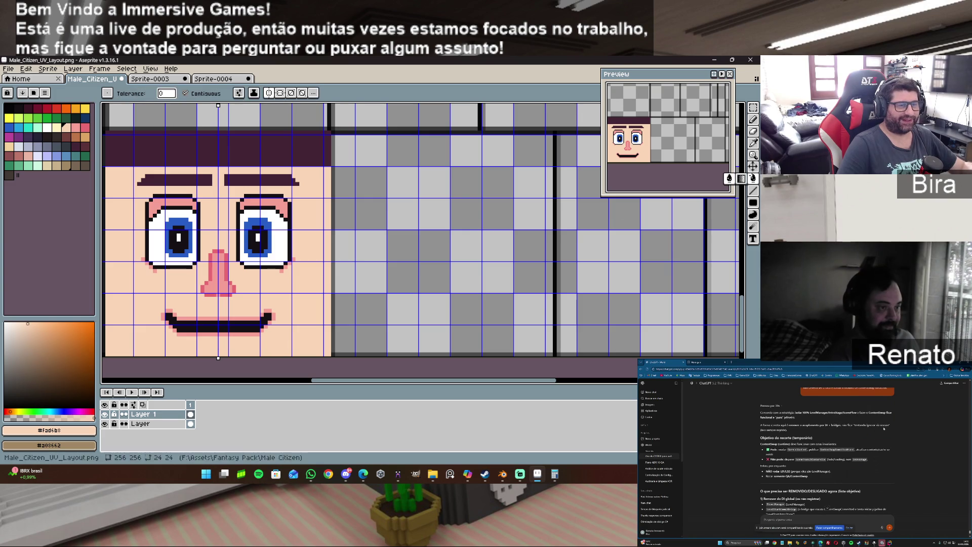
left_click(402, 218)
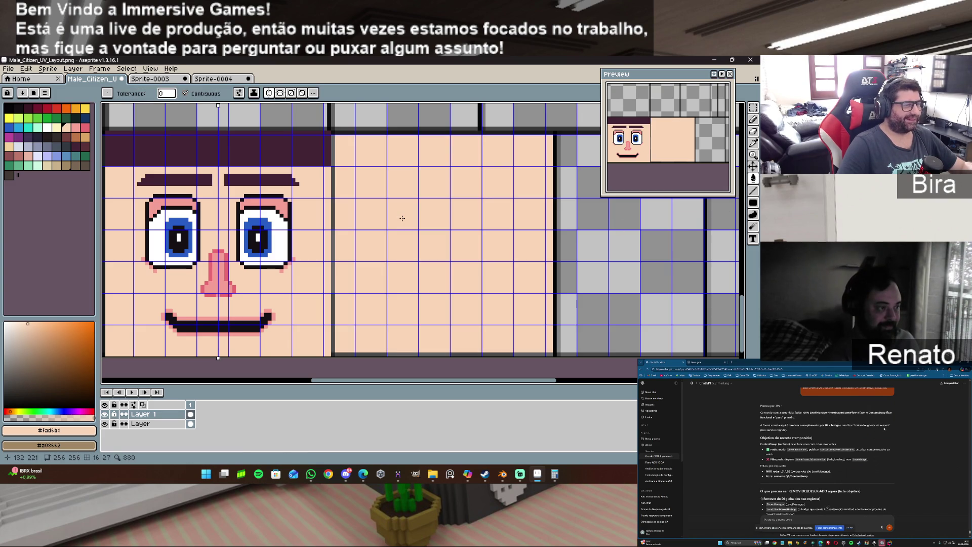
left_click(332, 233)
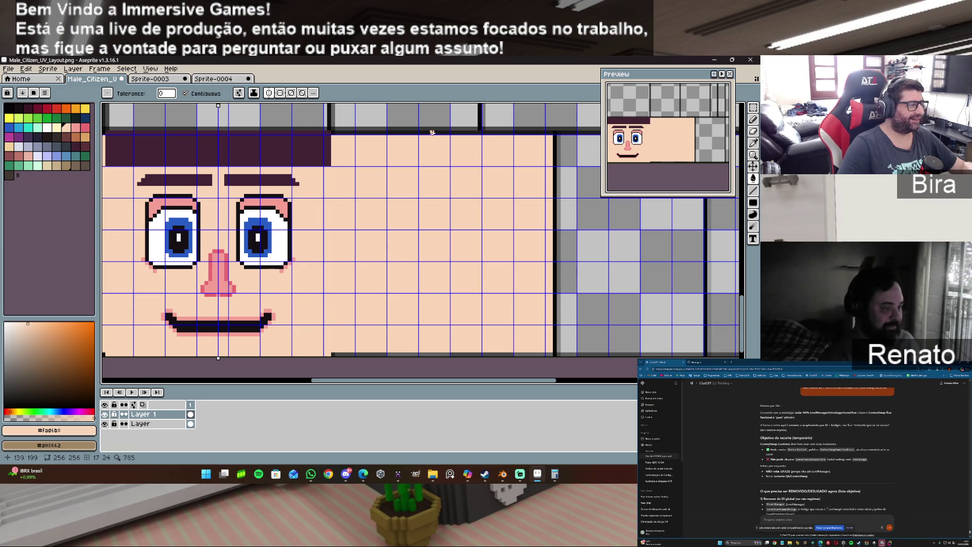
key("ctrl+z")
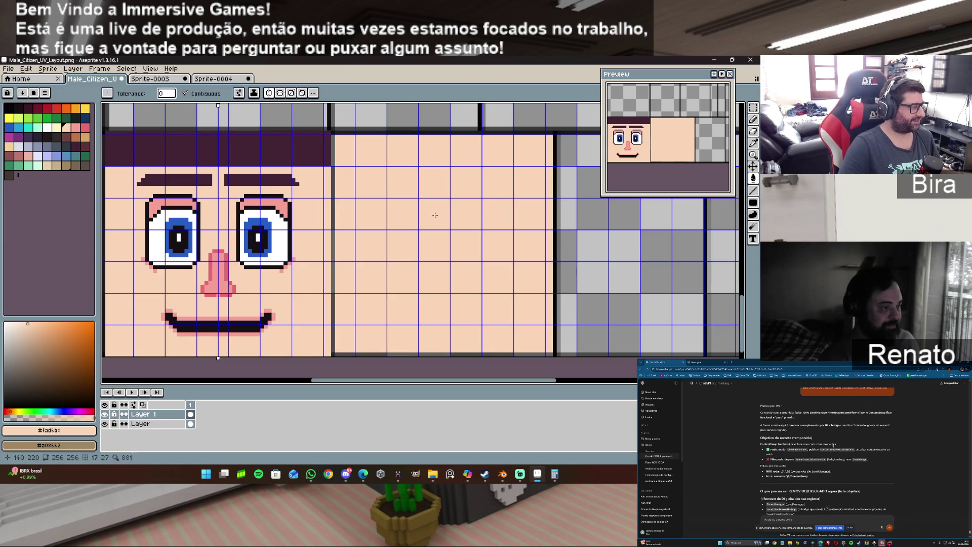
Undo the stray fill around the face and re-fill only the square right of it with skin.
left_click(753, 120)
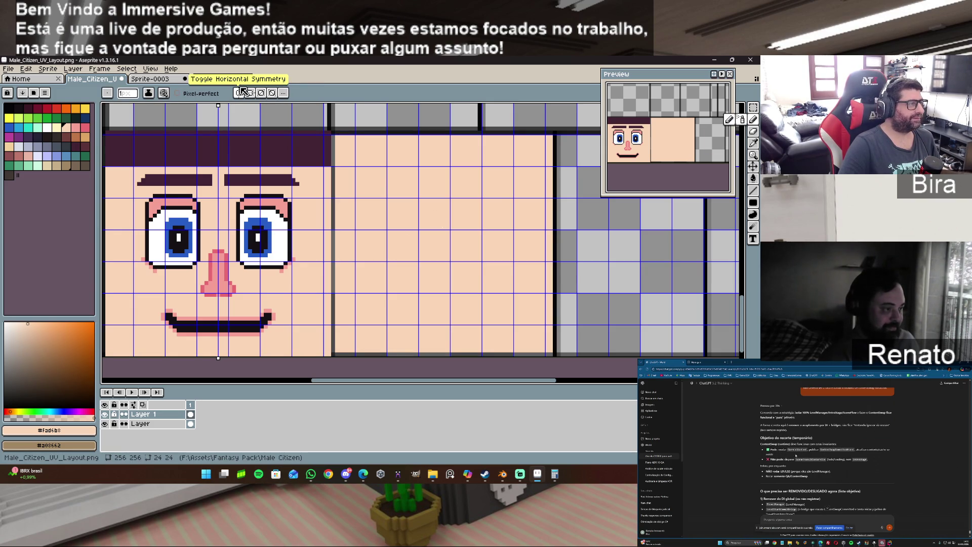
scroll(414, 210, "down", 2)
scroll(414, 210, "down", 1)
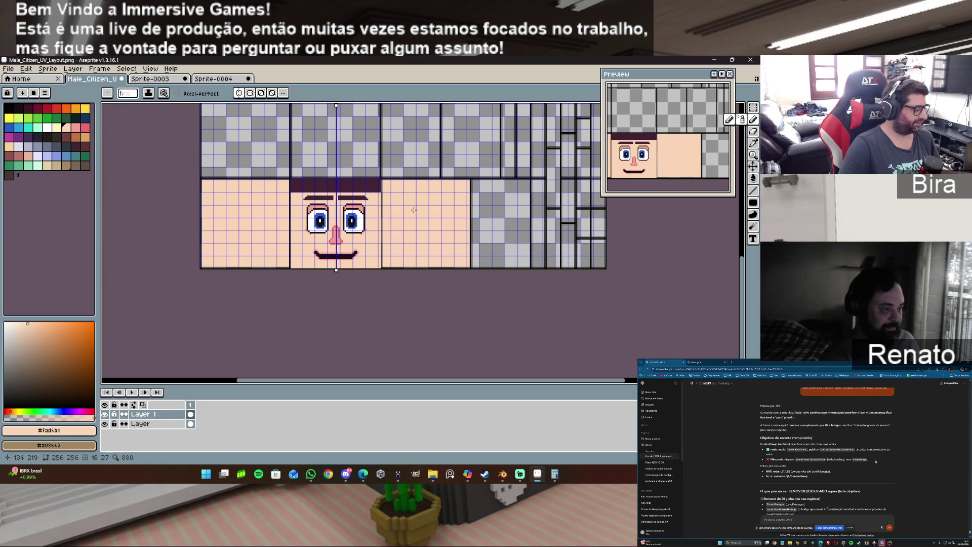
key("ctrl+z")
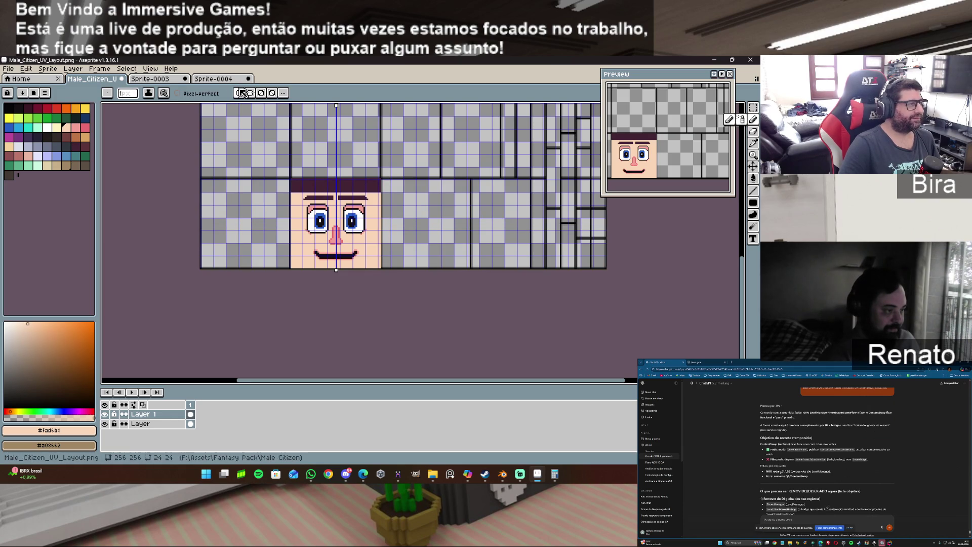
scroll(429, 220, "up", 2)
scroll(429, 220, "up", 1)
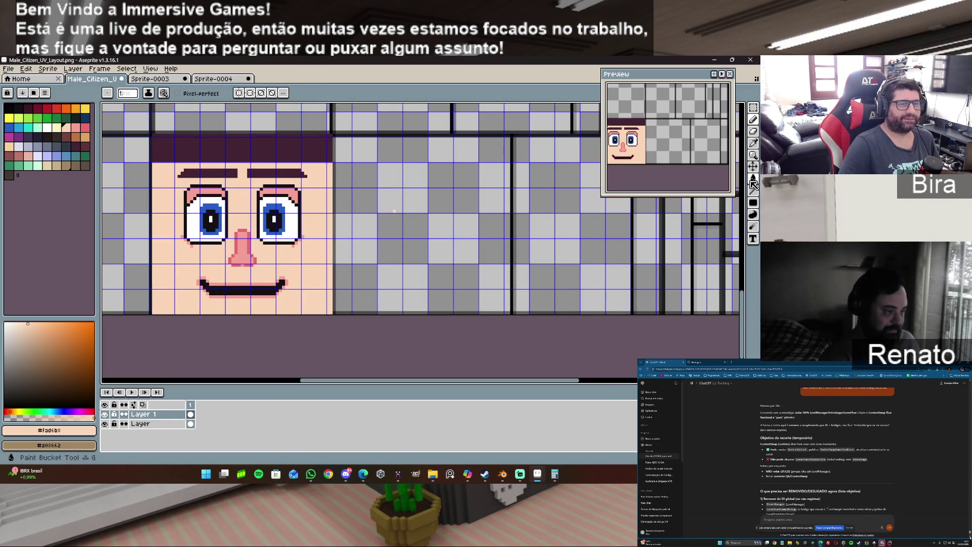
left_click(753, 178)
left_click(438, 225)
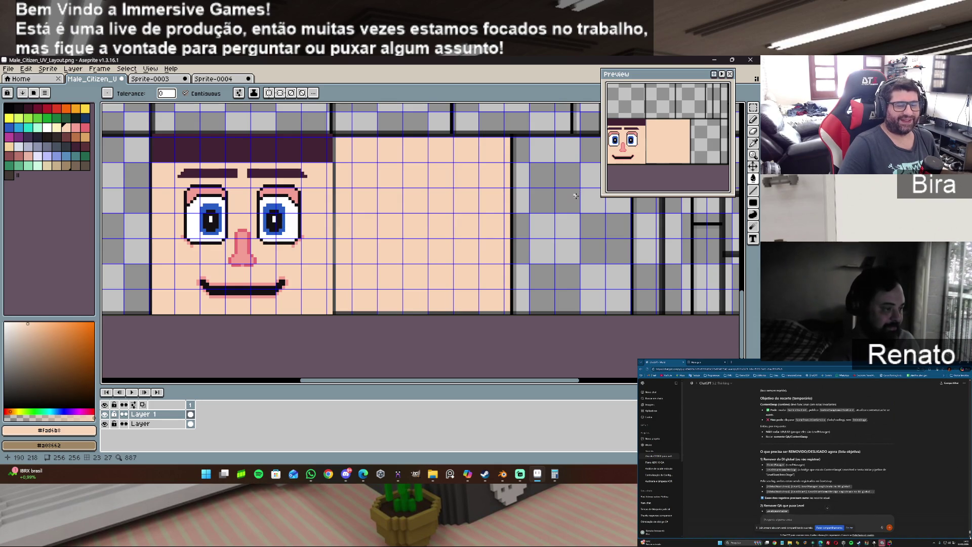
left_click(753, 119)
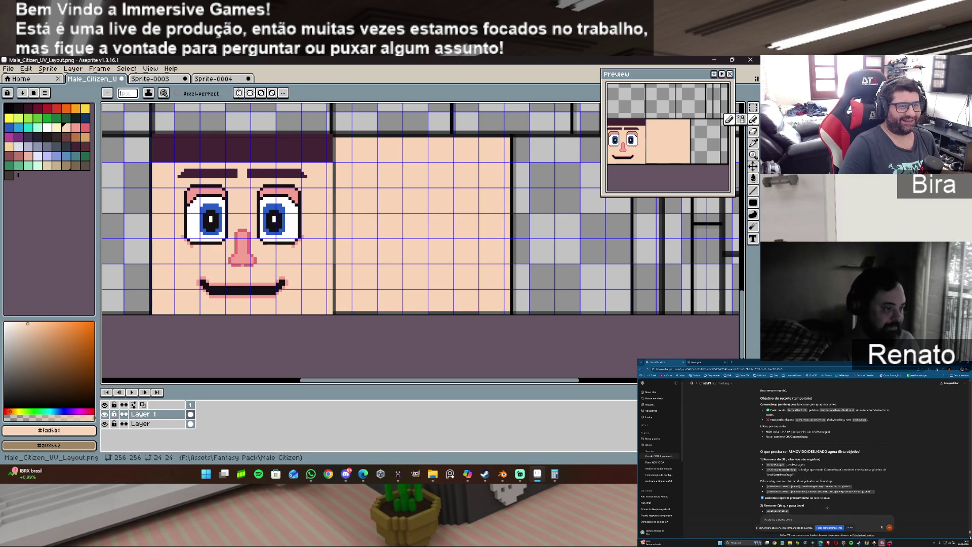
Paint the grey seam column and the black border line over in skin colour.
scroll(328, 134, "up", 1)
left_click_drag(328, 134, 327, 246)
left_click_drag(328, 154, 328, 223)
mouse_move(328, 255)
left_mouse_down()
mouse_move(328, 347)
mouse_move(553, 348)
mouse_move(548, 326)
left_mouse_up()
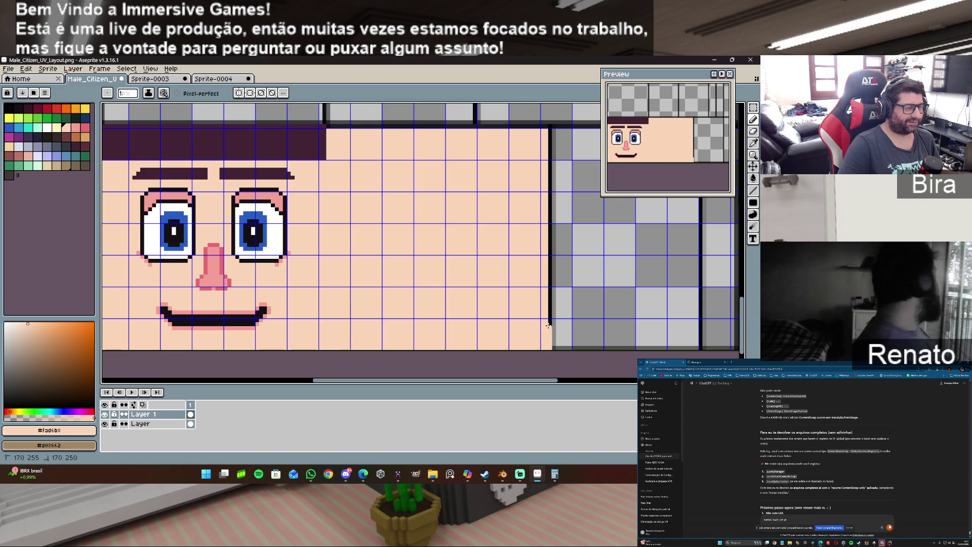
left_click_drag(546, 276, 549, 322)
left_click_drag(549, 276, 549, 191)
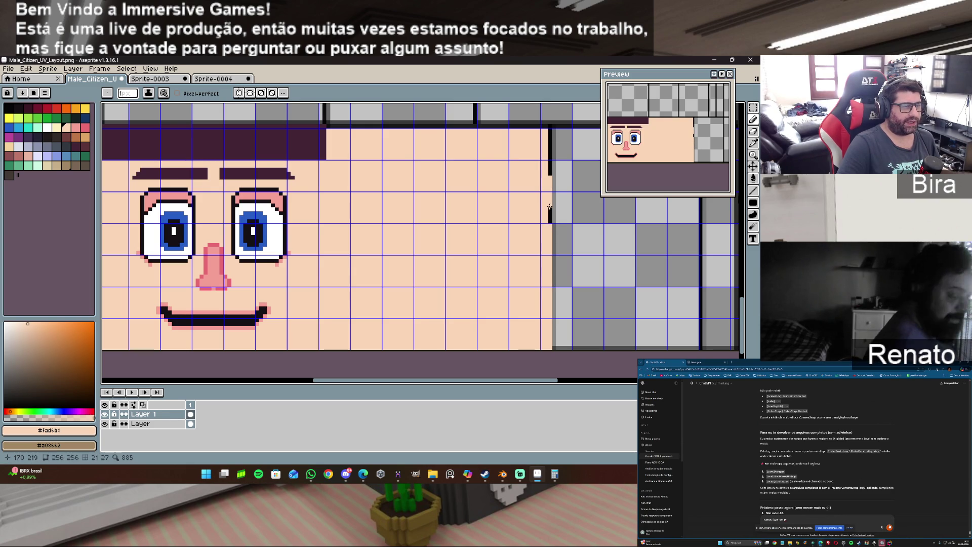
key("ctrl")
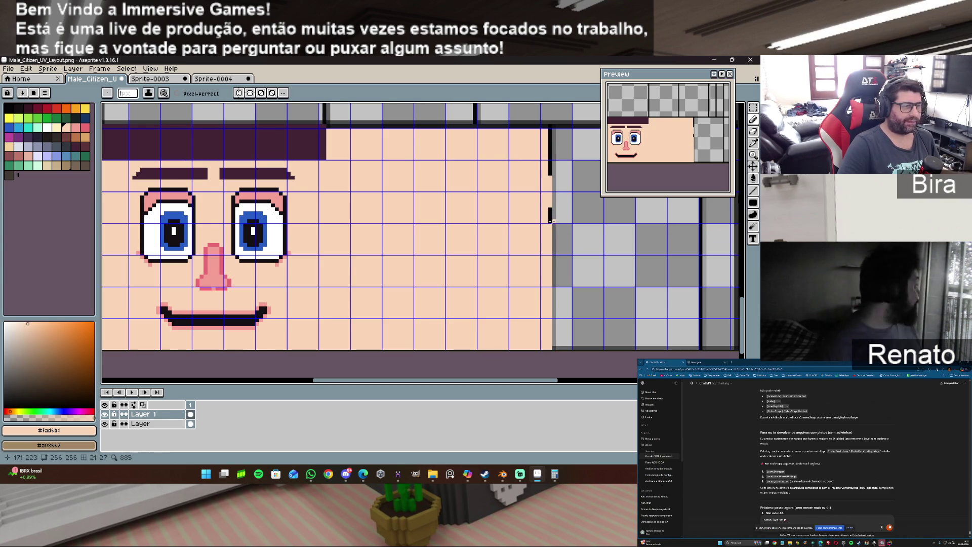
left_click_drag(546, 221, 550, 126)
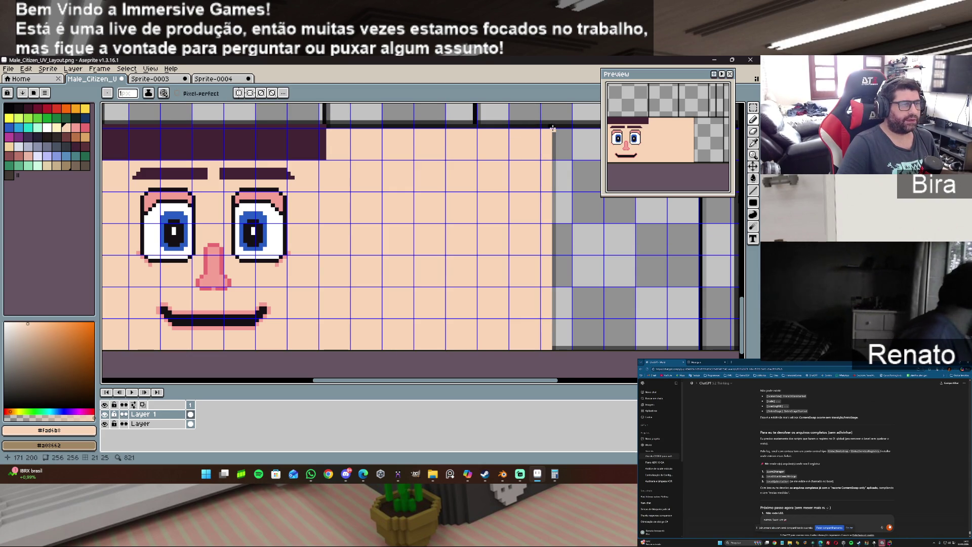
Draw a skin-coloured straight line over the top dark strip, then pick the dark hair colour #422423.
left_click_drag(549, 127, 330, 125)
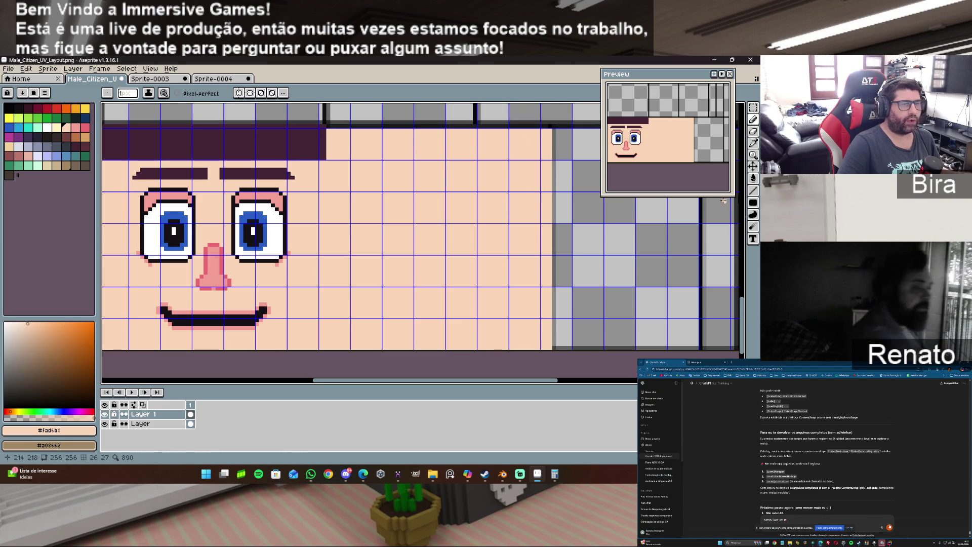
left_click(754, 191)
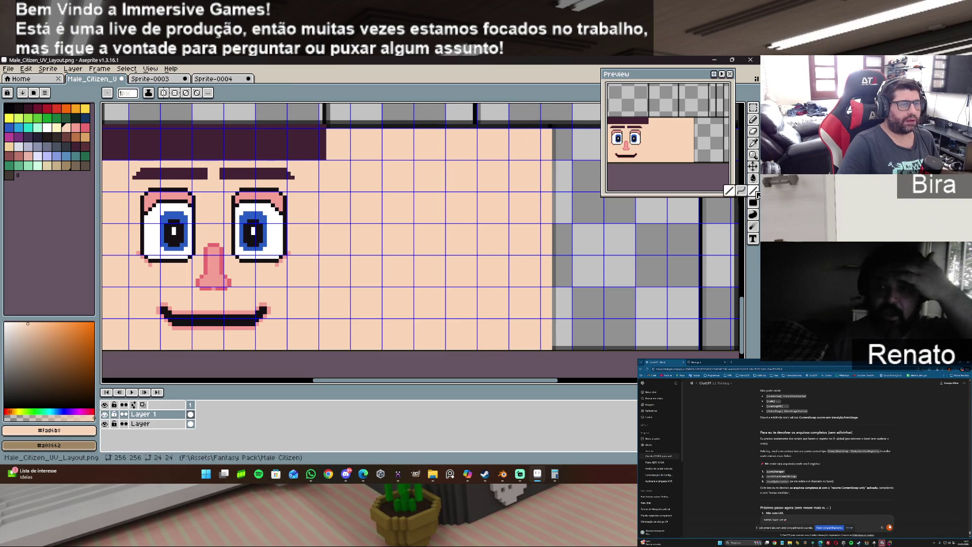
left_click_drag(549, 128, 330, 127)
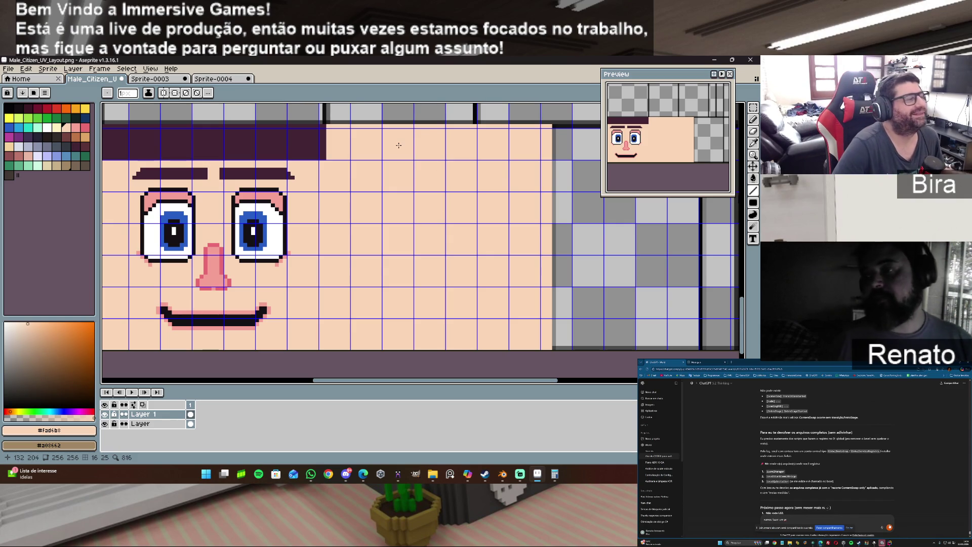
left_click(274, 149, "alt")
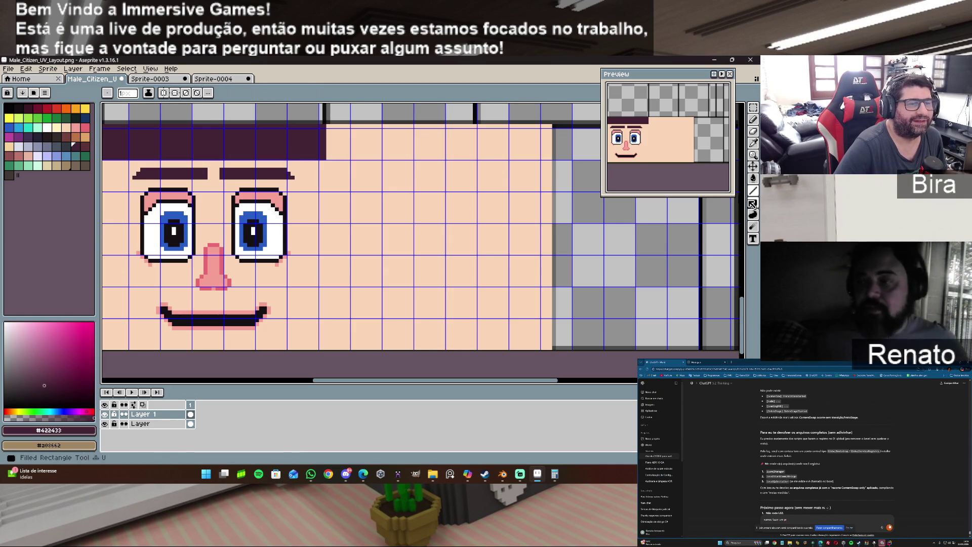
Draw a filled hair-coloured rectangle across the top of the side square, continuing the hairline.
left_click(758, 205)
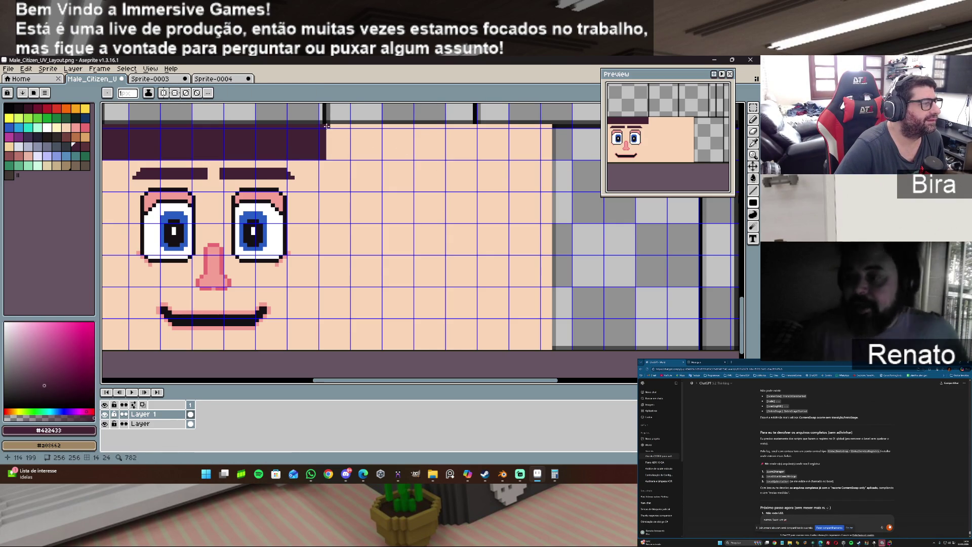
mouse_move(324, 126)
left_mouse_down()
mouse_move(389, 158)
mouse_move(549, 158)
left_mouse_up()
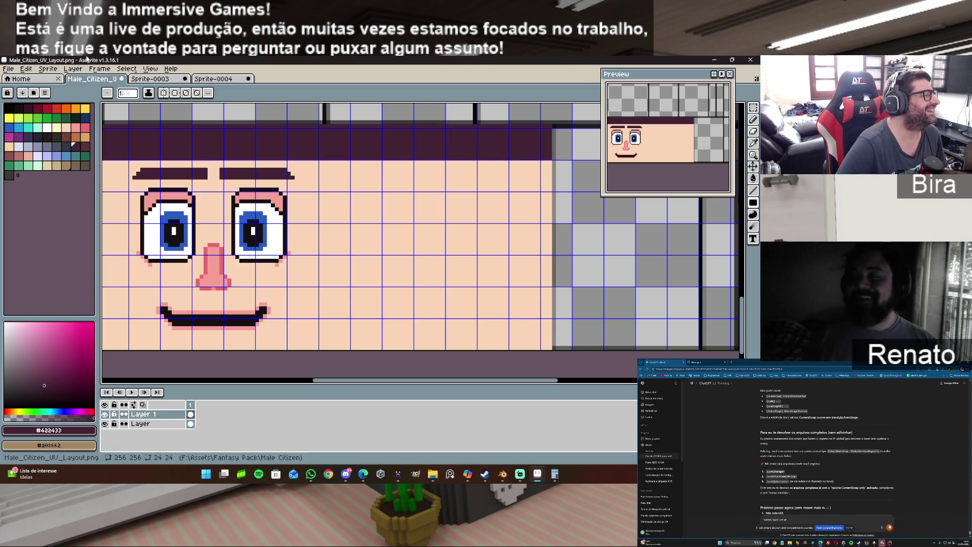
Re-export the artwork over Male_Citizen_Texture.png, confirming the overwrite and PNG without layers.
left_click(8, 68)
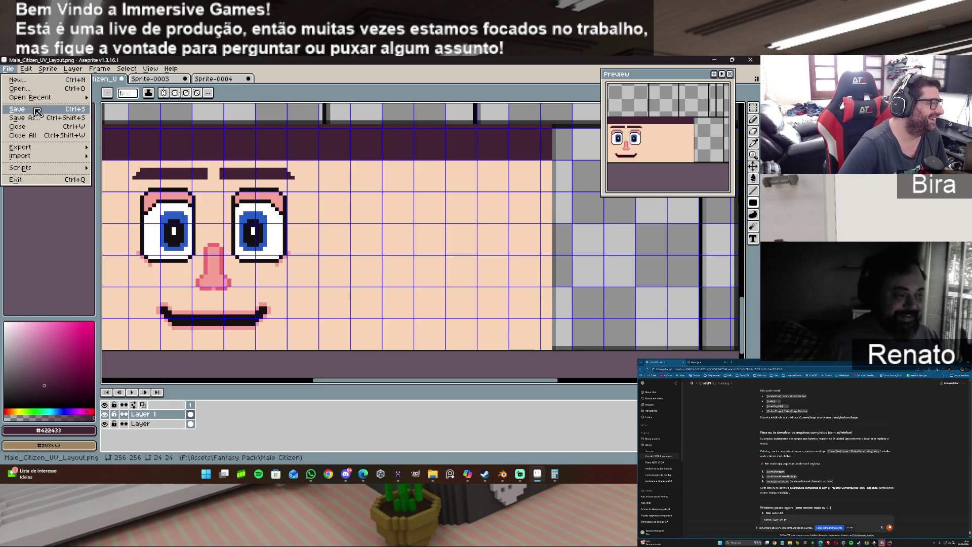
mouse_move(37, 148)
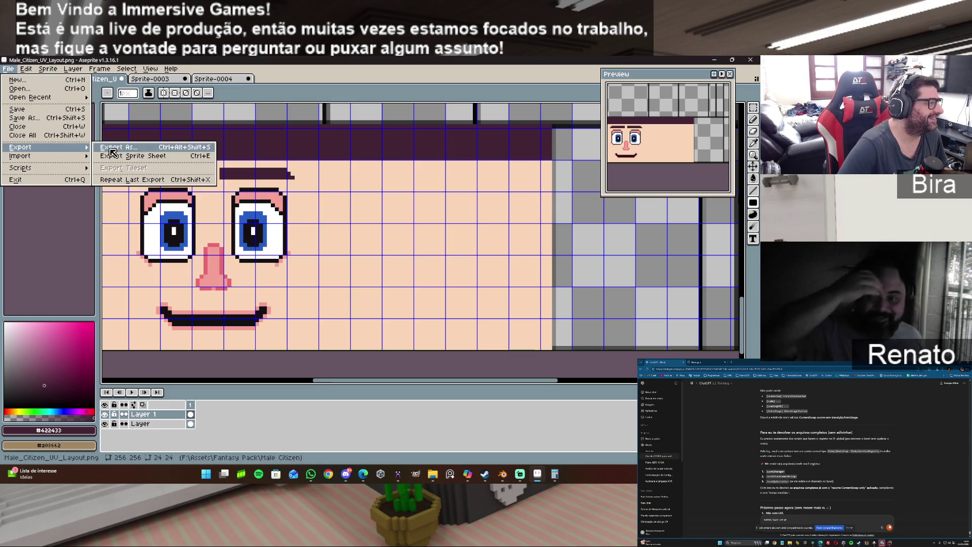
left_click(170, 148)
left_click(122, 188)
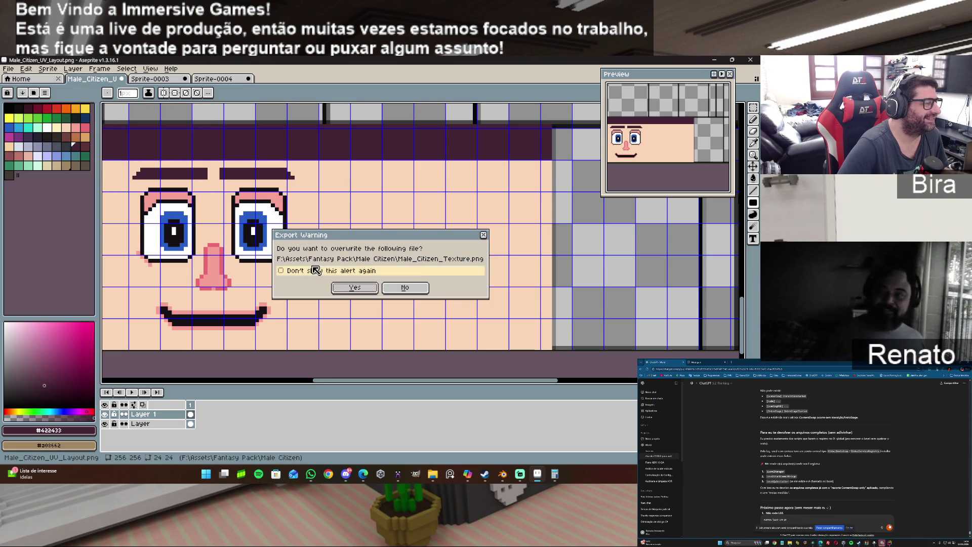
left_click(349, 287)
left_click(360, 309)
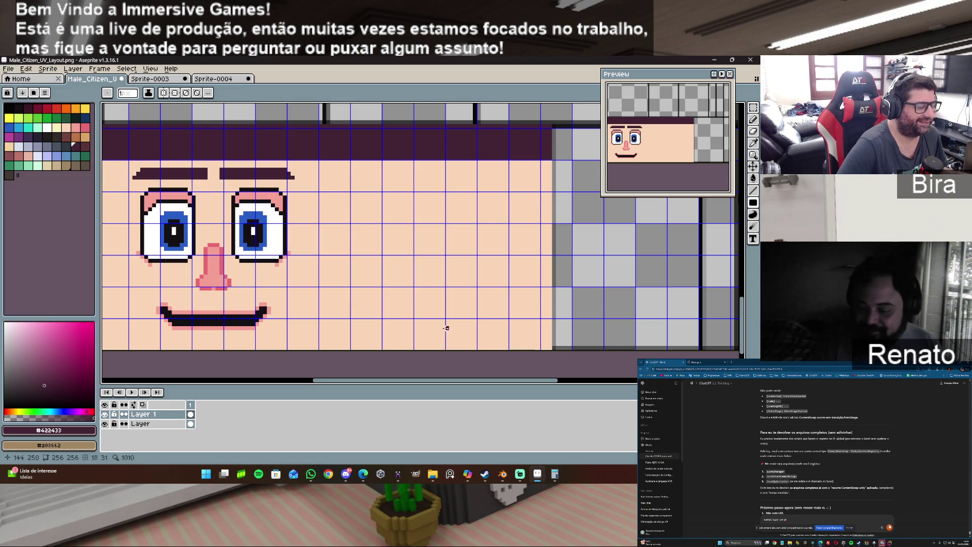
mouse_move(554, 475)
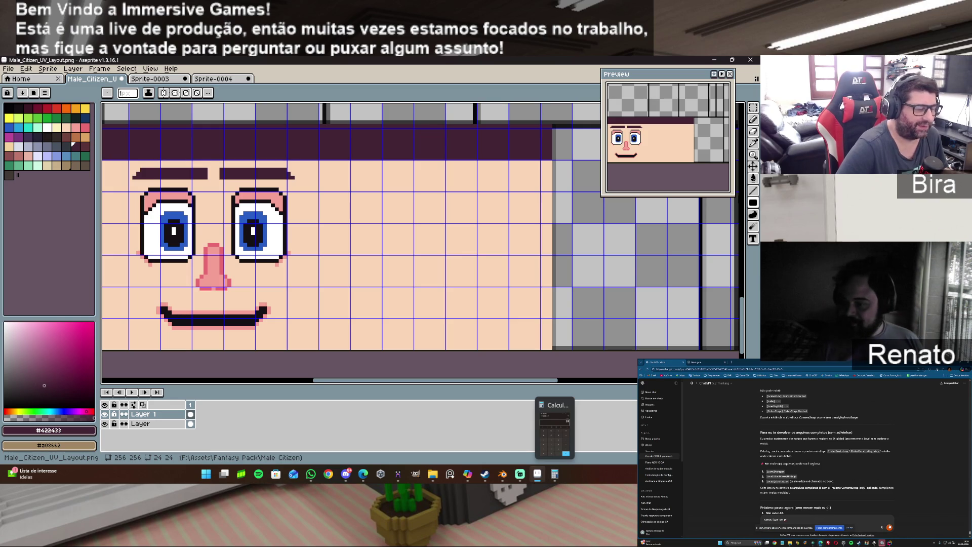
Reload the updated head texture from disk in Blender's UV editor.
left_click(540, 478)
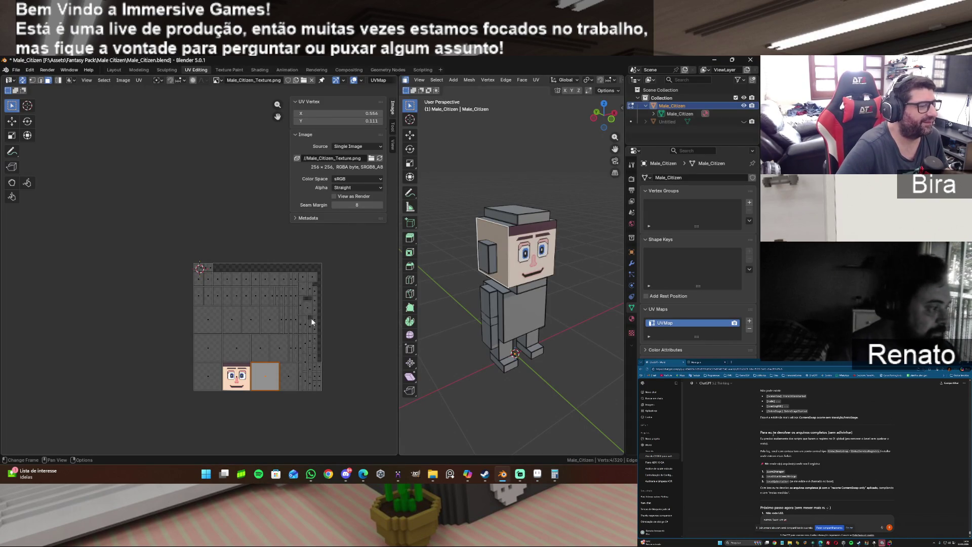
left_click(124, 82)
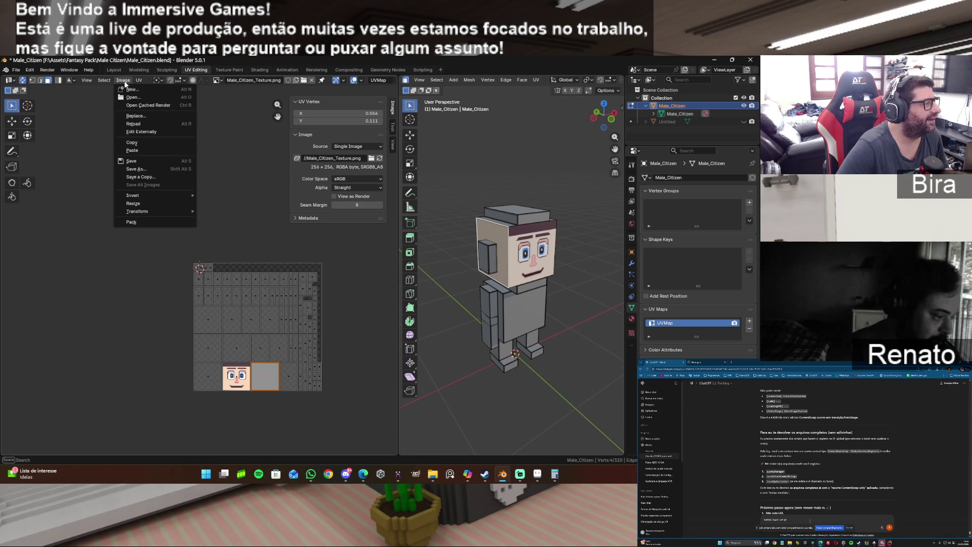
left_click(142, 124)
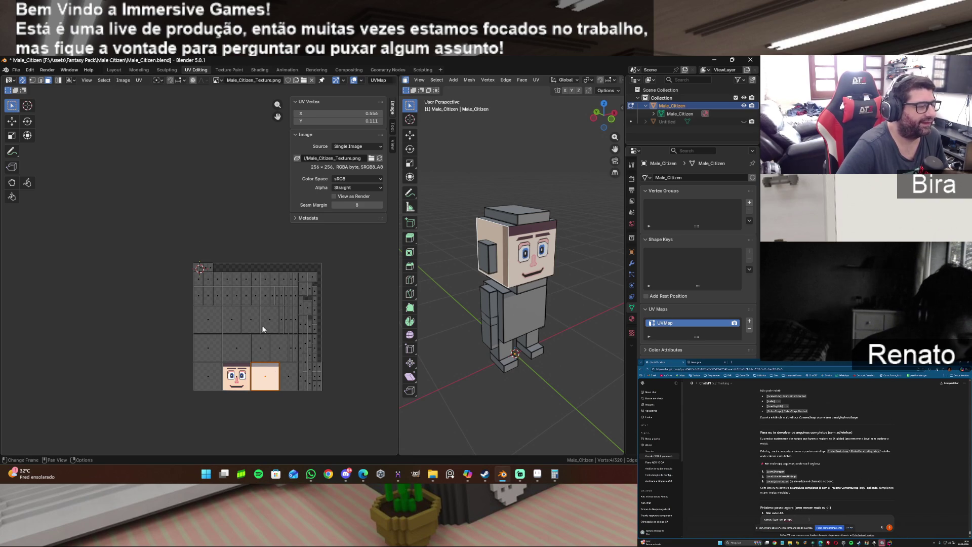
Rotate the skin-coloured side UV island by -90° and check the model's side.
left_click(338, 430)
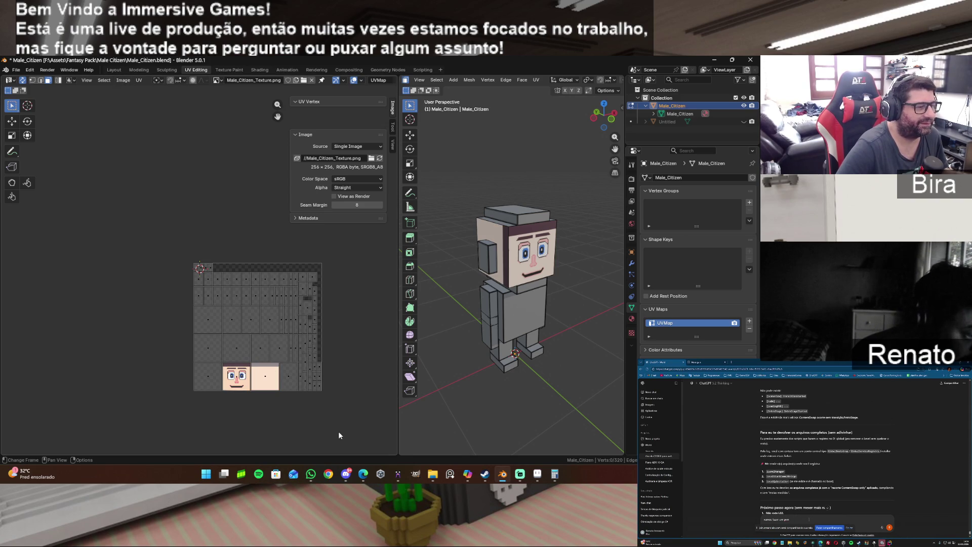
left_click(272, 389)
type("r")
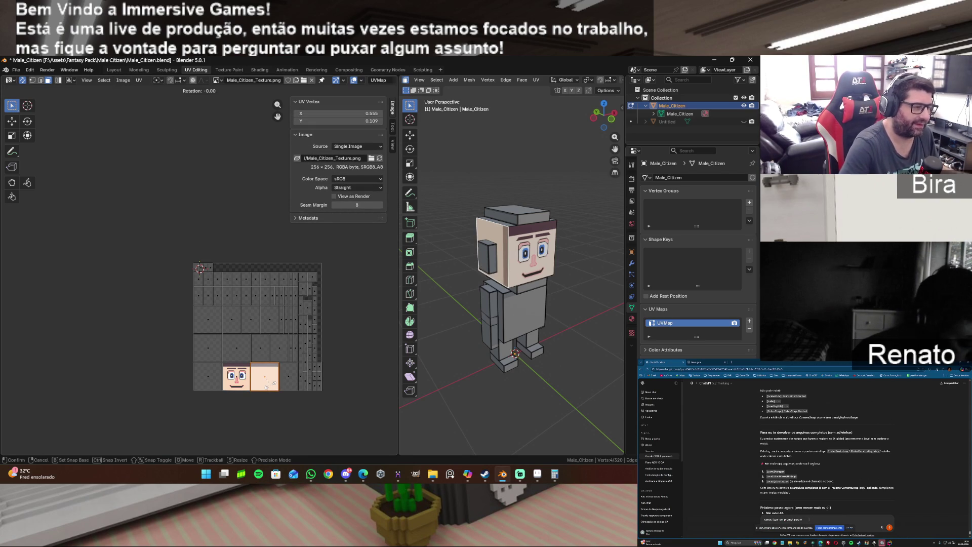
type("-90")
key("Return")
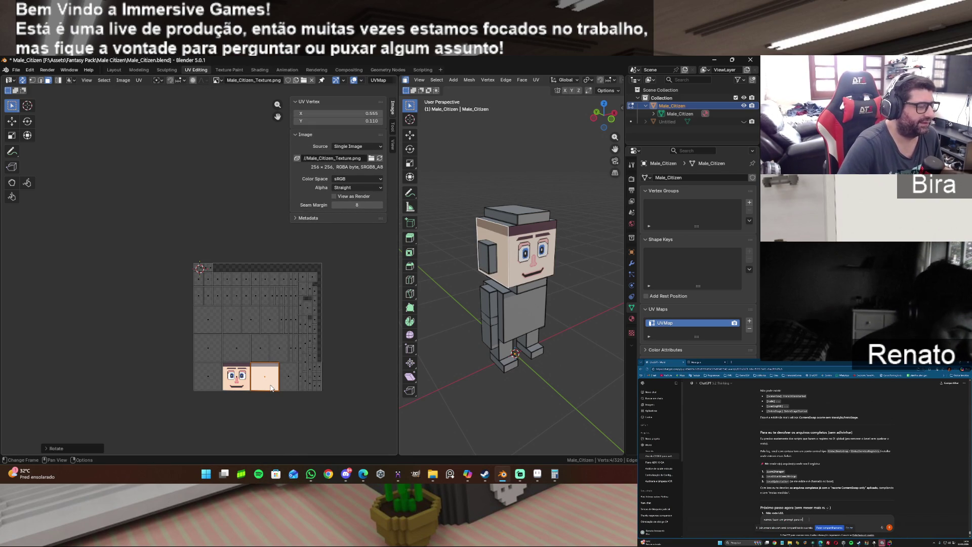
left_click(350, 309)
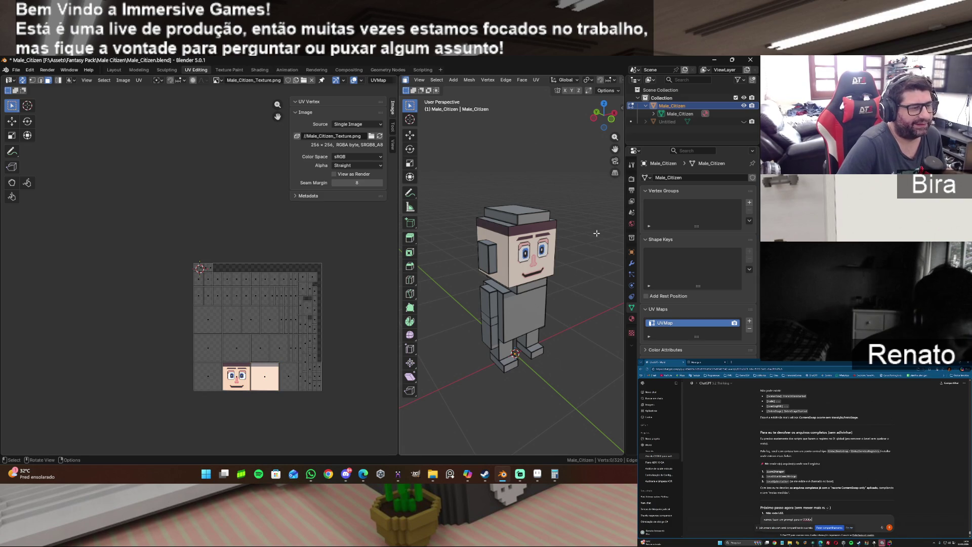
left_click_drag(603, 115, 693, 119)
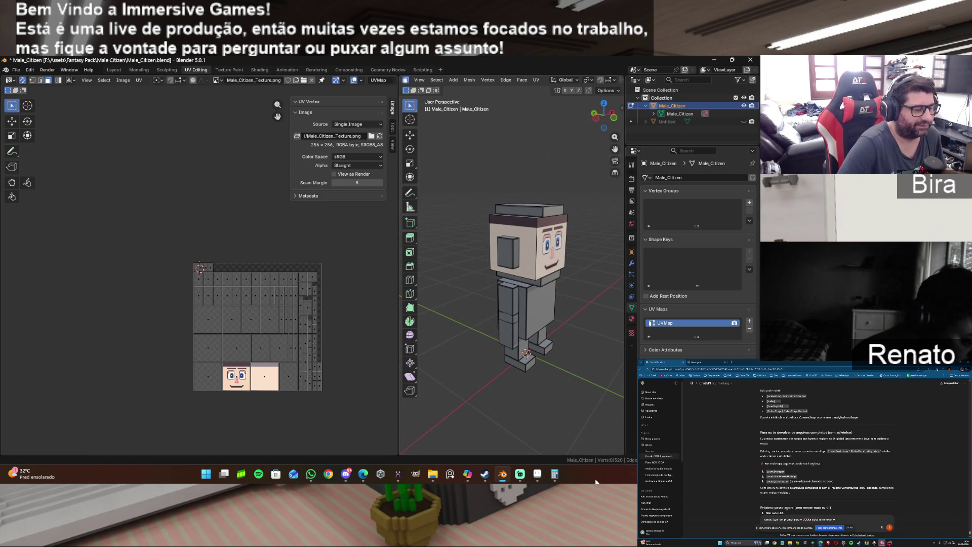
left_click(538, 473)
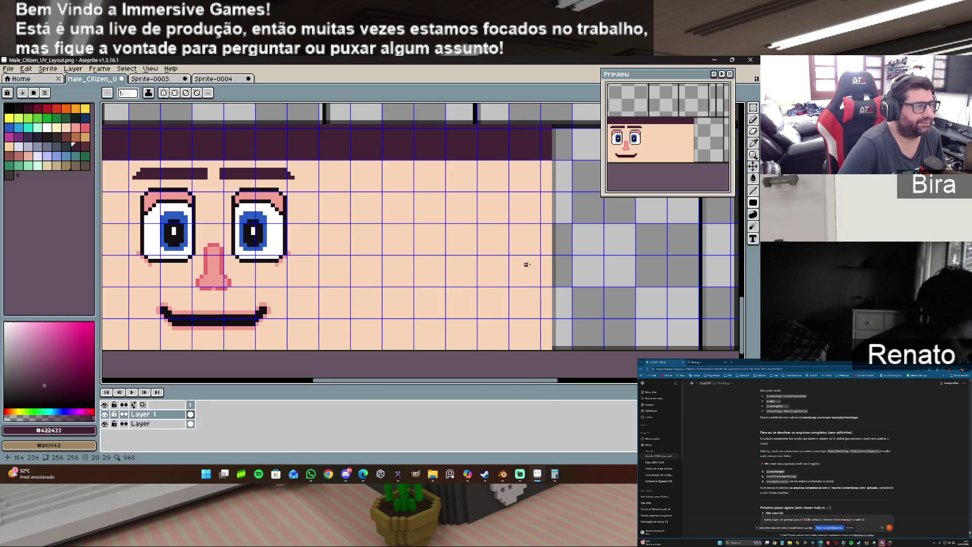
Draw a tall, narrow dark rectangle down from the hairline beside the face as a sideburn.
left_click(539, 475)
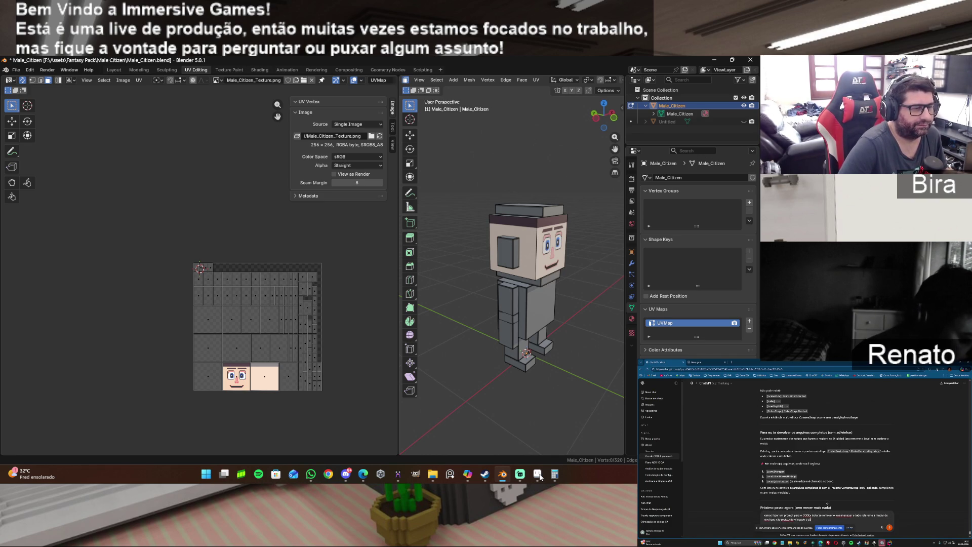
left_click(540, 476)
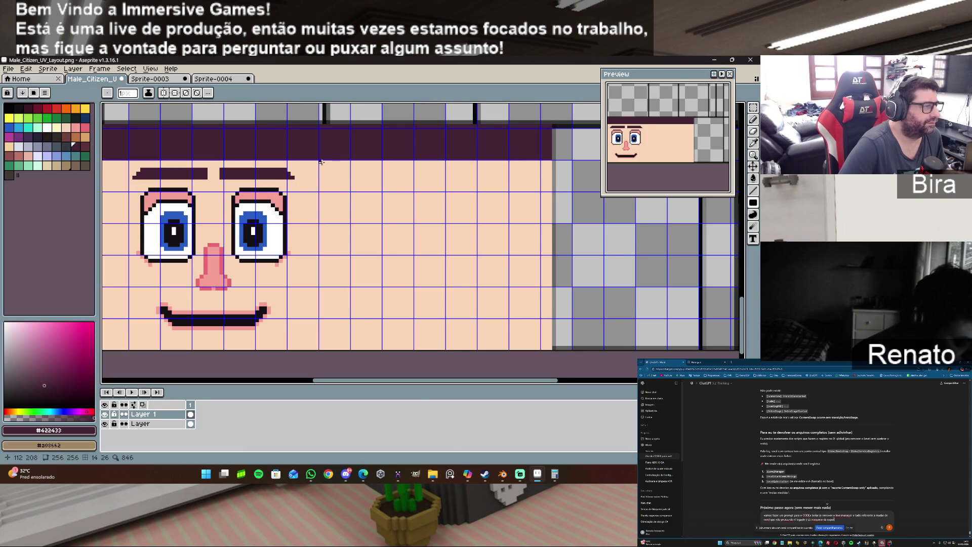
left_click_drag(321, 162, 349, 315)
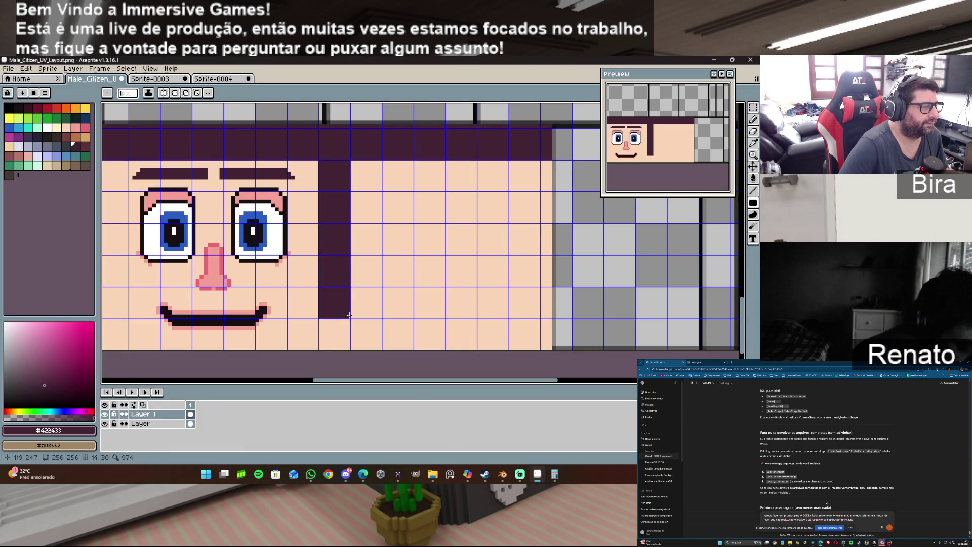
Export the texture from Aseprite, overwriting Male_Citizen_Texture.png.
left_click(14, 70)
mouse_move(31, 148)
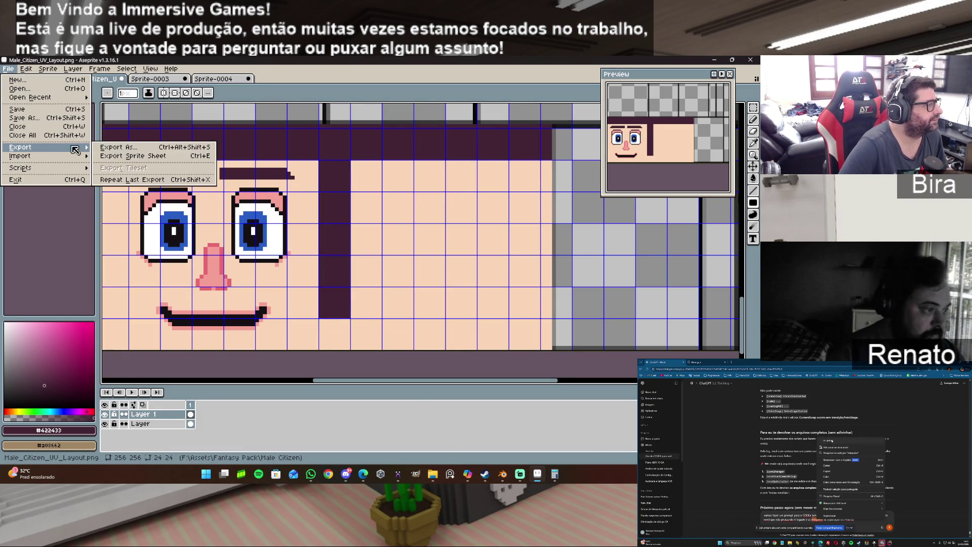
left_click(124, 149)
left_click(133, 191)
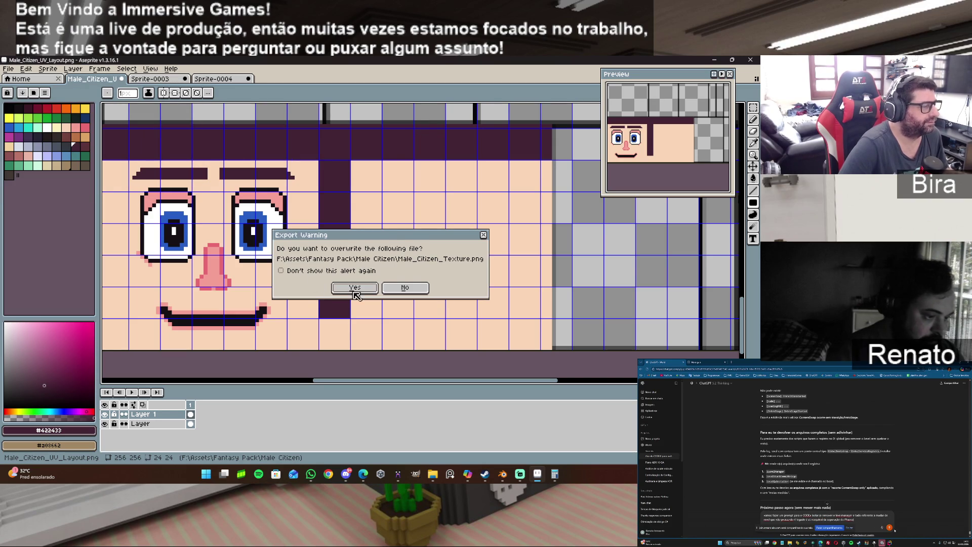
left_click(362, 307)
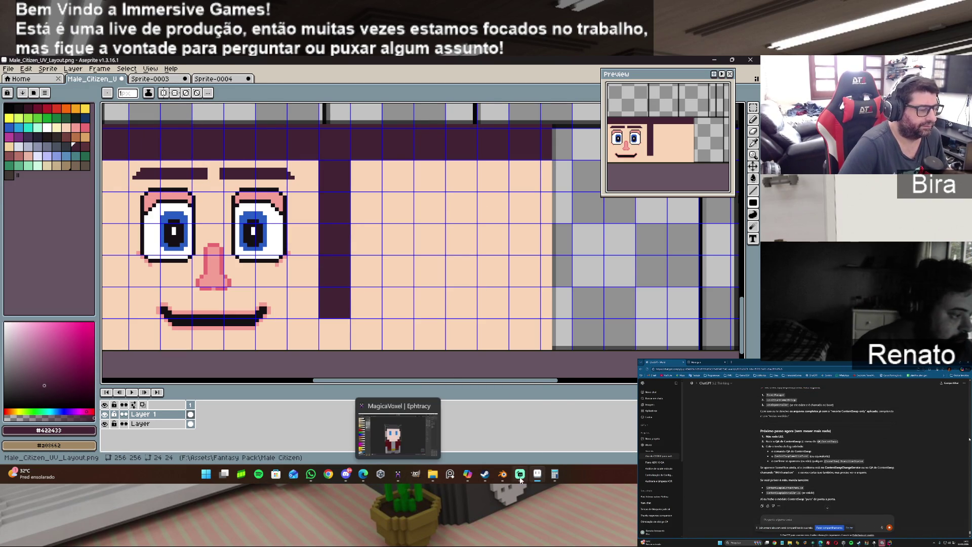
Reload Male_Citizen_Texture.png in Blender's UV editor to show the sideburn.
left_click(504, 476)
left_click(124, 80)
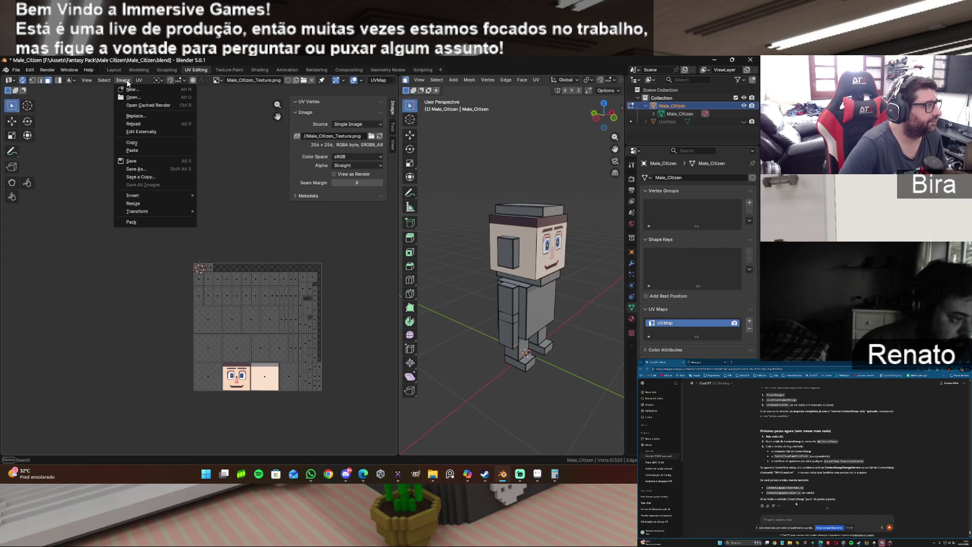
left_click(145, 124)
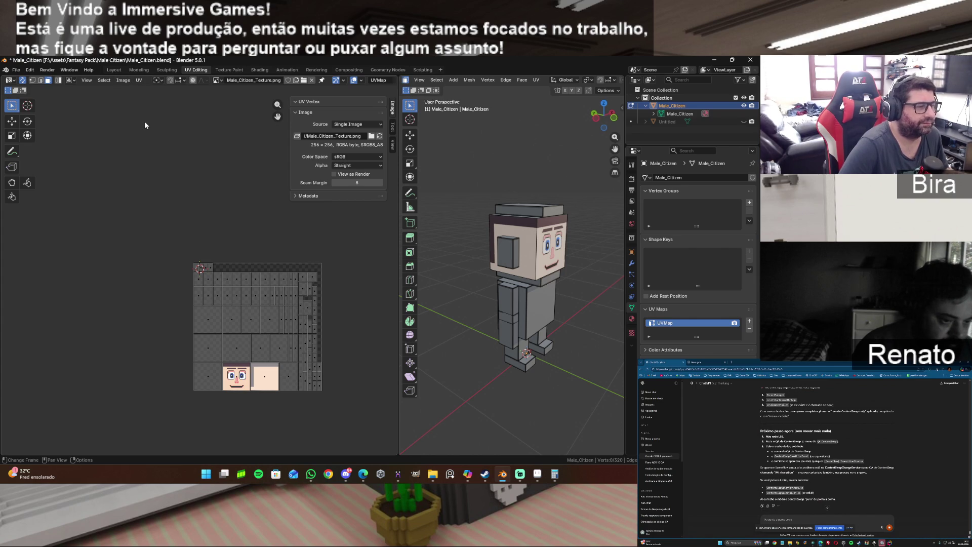
left_click(537, 476)
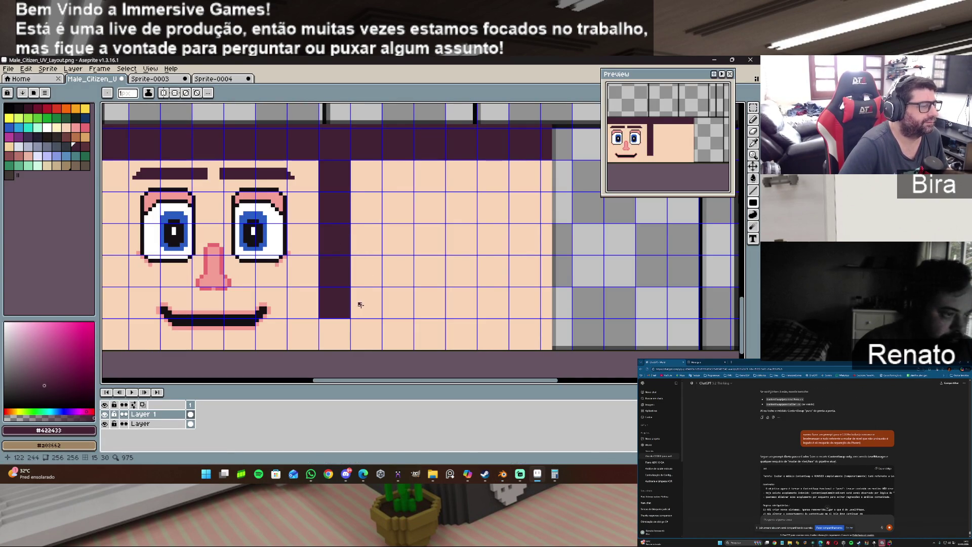
Draw five stepped dark hair bands down the side panel, each narrower than the last.
mouse_move(352, 161)
left_mouse_down()
mouse_move(369, 183)
mouse_move(509, 196)
mouse_move(549, 188)
left_mouse_up()
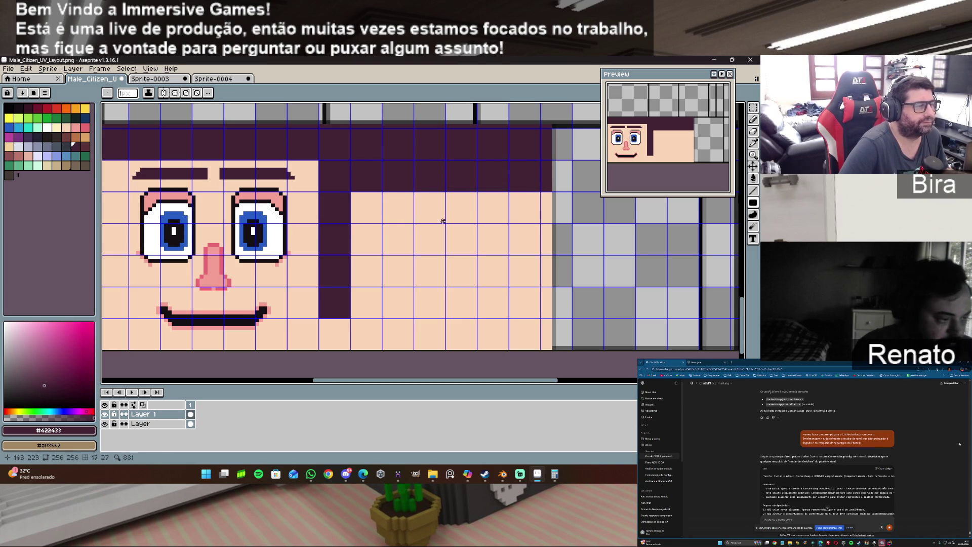
mouse_move(351, 193)
left_mouse_down()
mouse_move(366, 208)
mouse_move(547, 221)
left_mouse_up()
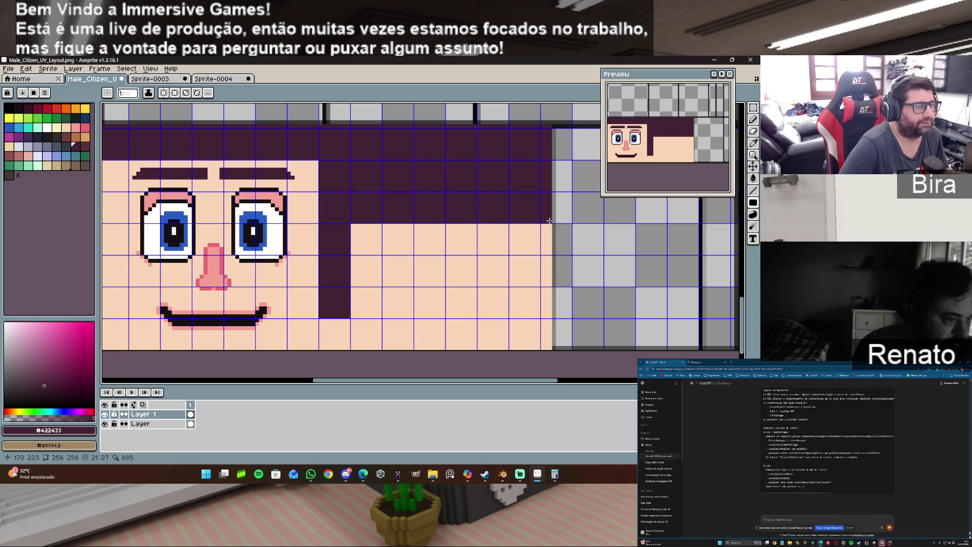
mouse_move(351, 225)
left_mouse_down()
mouse_move(471, 254)
mouse_move(509, 250)
left_mouse_up()
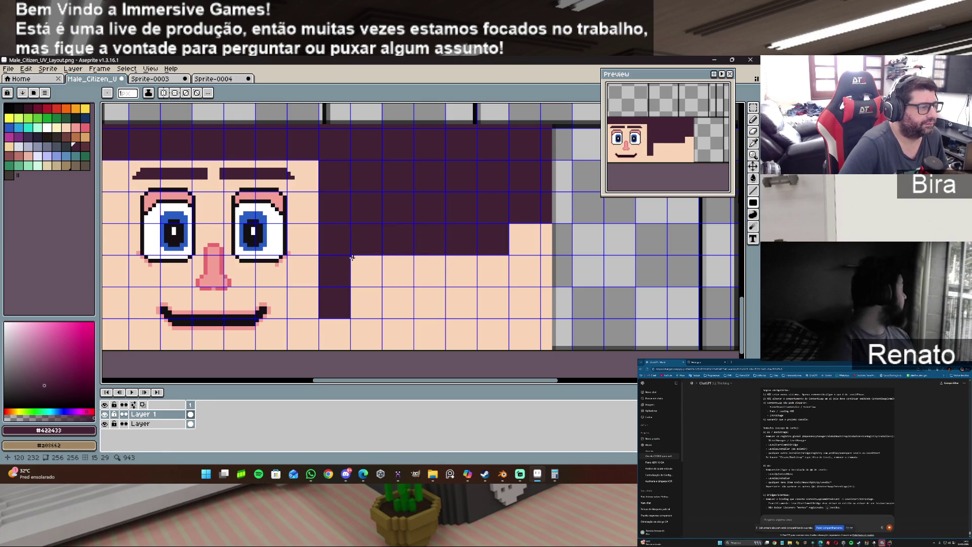
left_click_drag(354, 257, 473, 285)
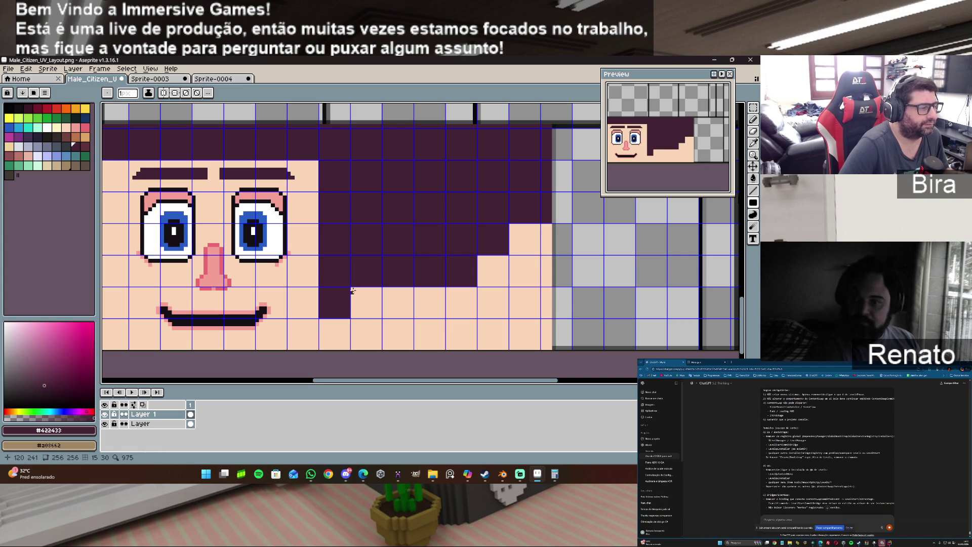
left_click_drag(353, 289, 443, 316)
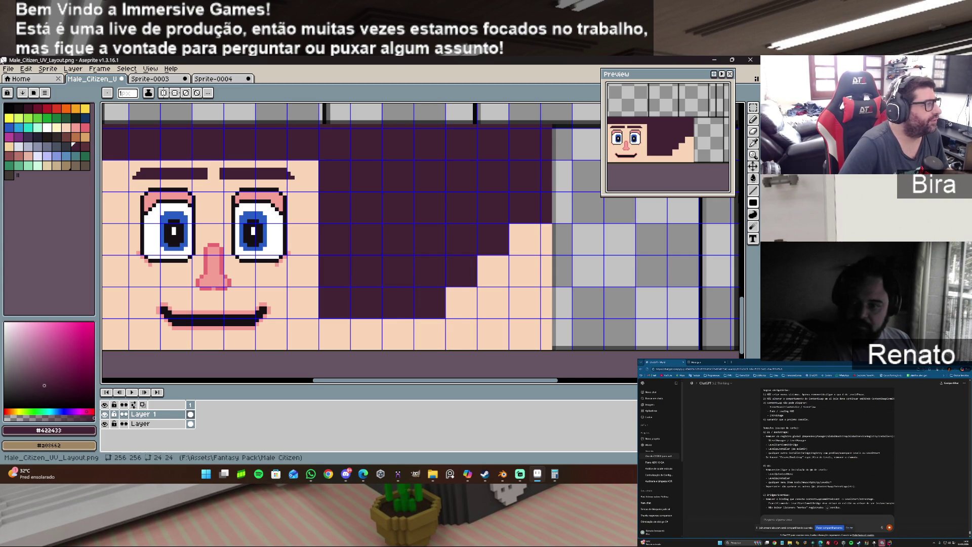
Re-export over Male_Citizen_Texture.png, confirming the overwrite and flatten notices.
left_click(9, 70)
mouse_move(46, 149)
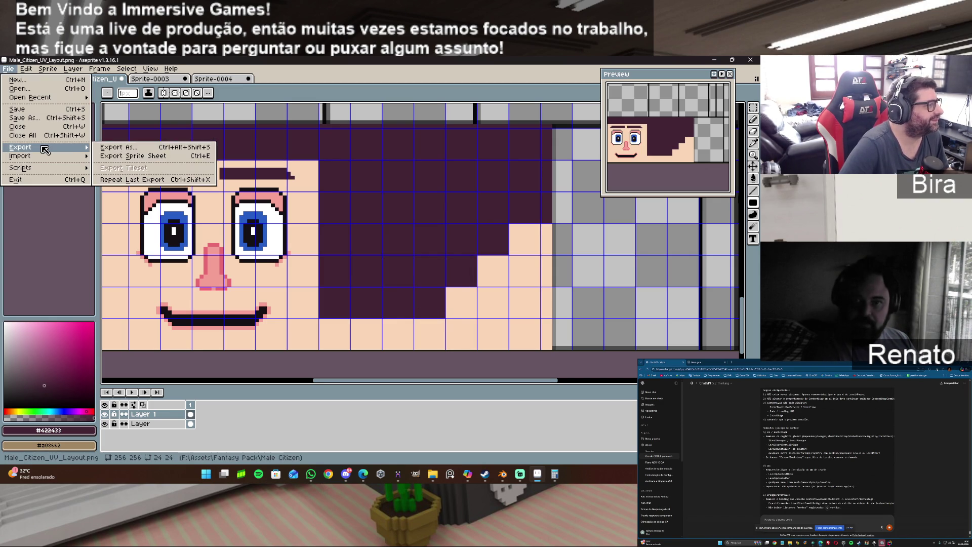
left_click(150, 150)
left_click(130, 188)
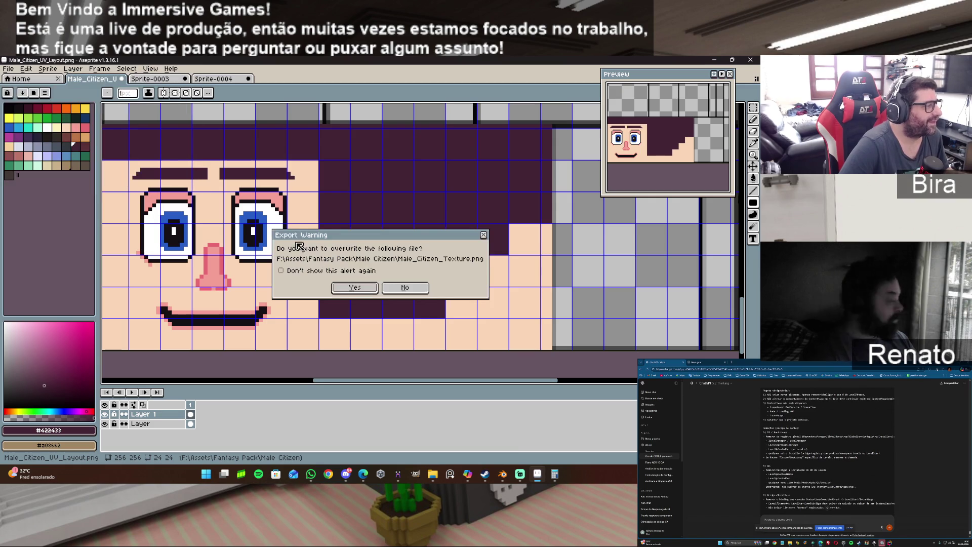
left_click(358, 291)
left_click(357, 307)
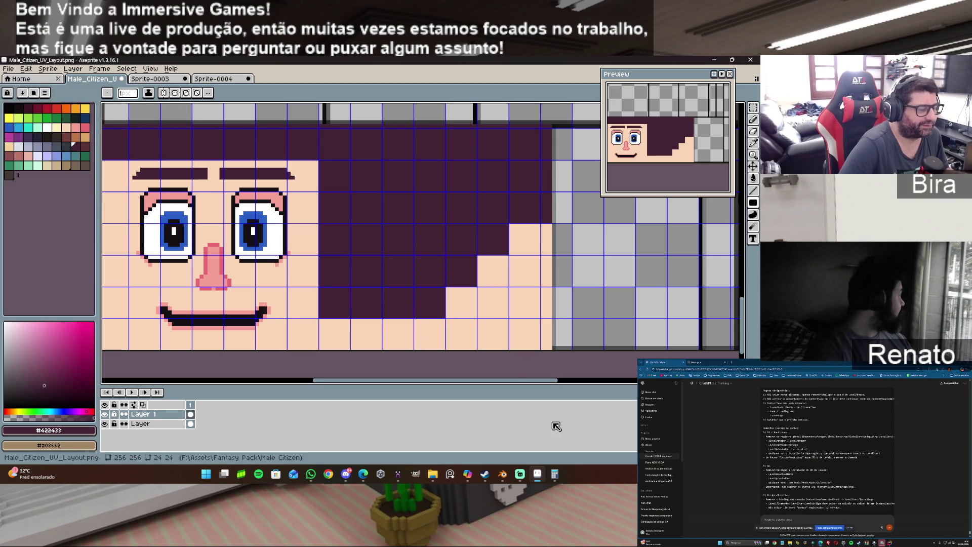
left_click(503, 474)
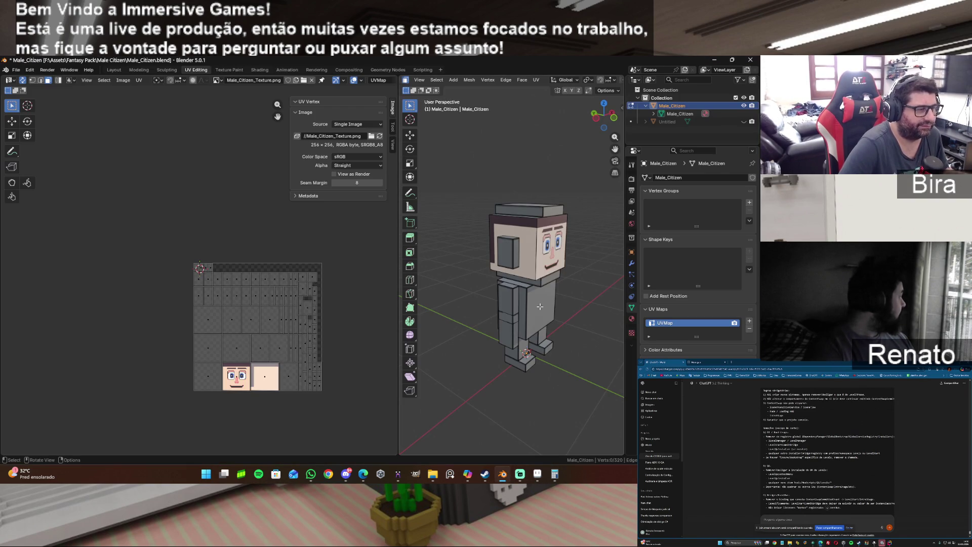
Reload Male_Citizen_Texture.png in Blender so the stepped dark hair shows on the head.
left_click(123, 80)
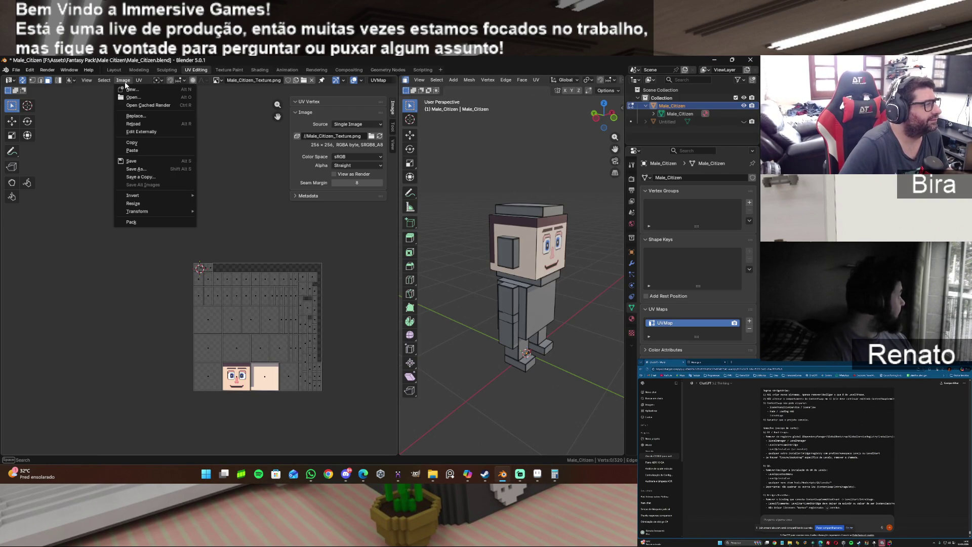
left_click(142, 126)
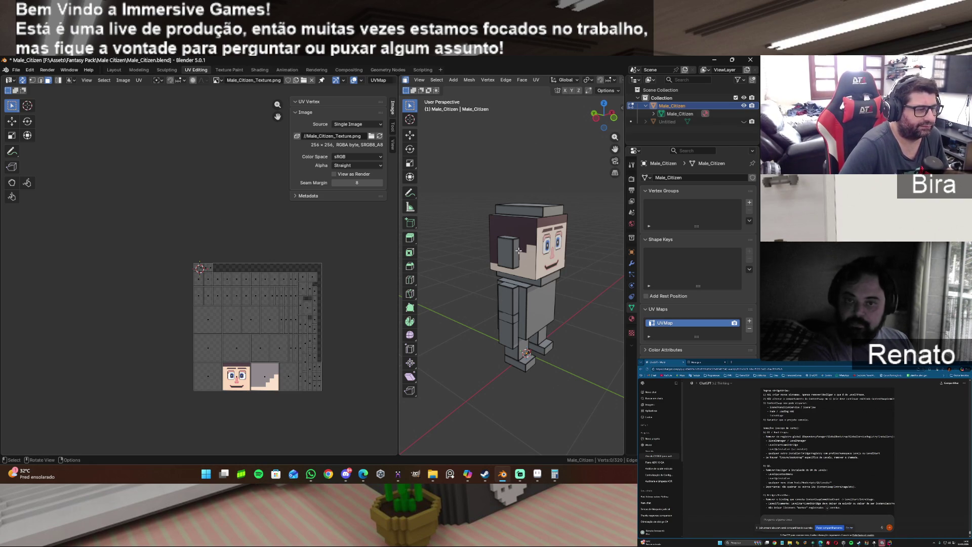
left_click(537, 473)
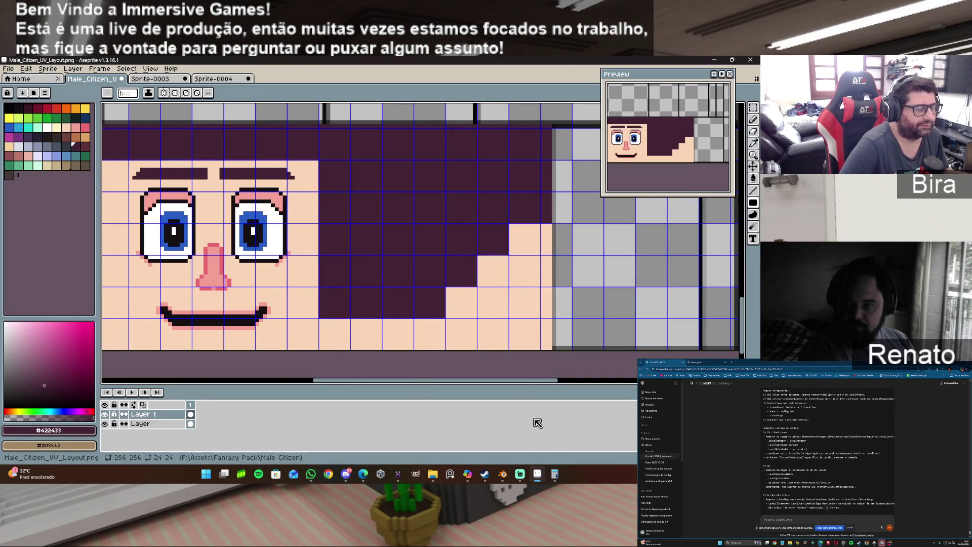
Paint dark blocks over the light gaps in the stepped side hair.
left_click(539, 478)
left_click(539, 478)
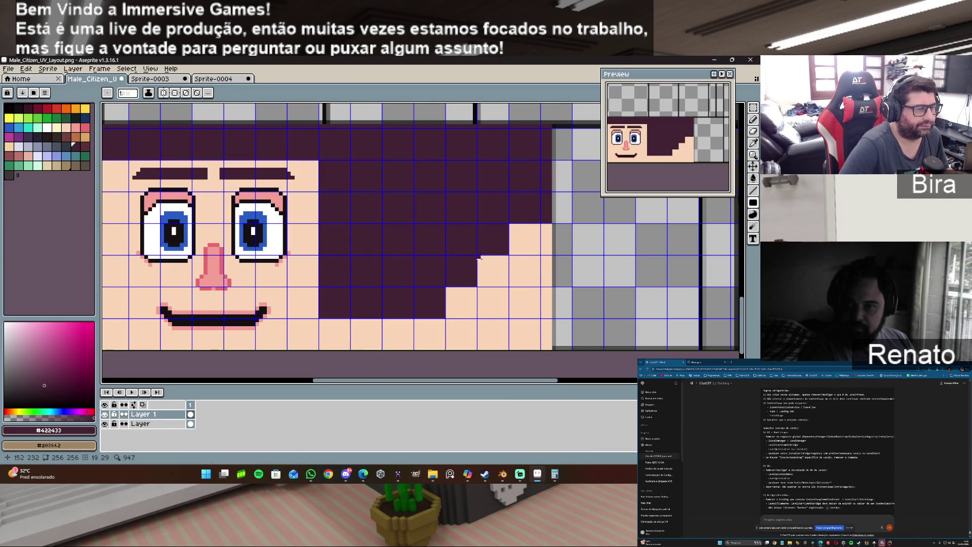
left_click_drag(481, 256, 505, 317)
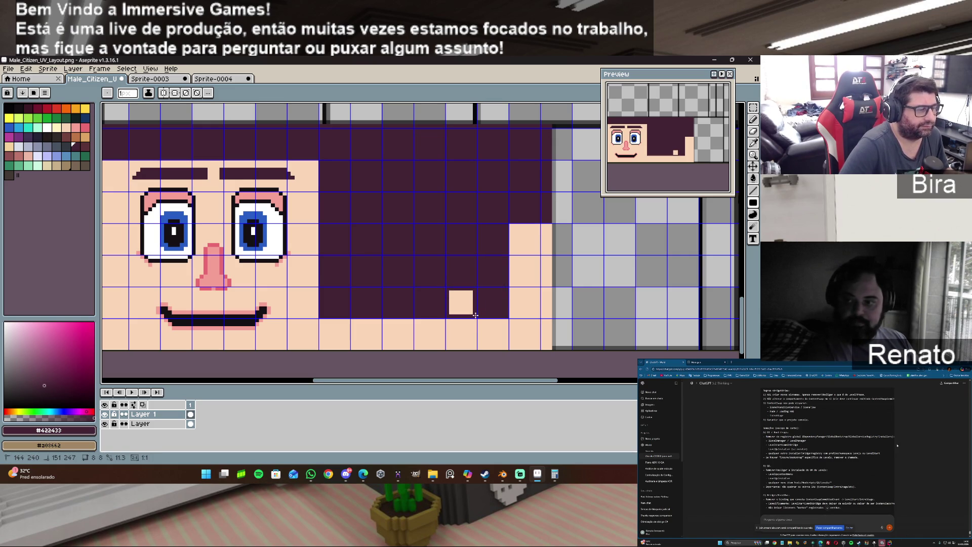
left_click_drag(447, 288, 476, 317)
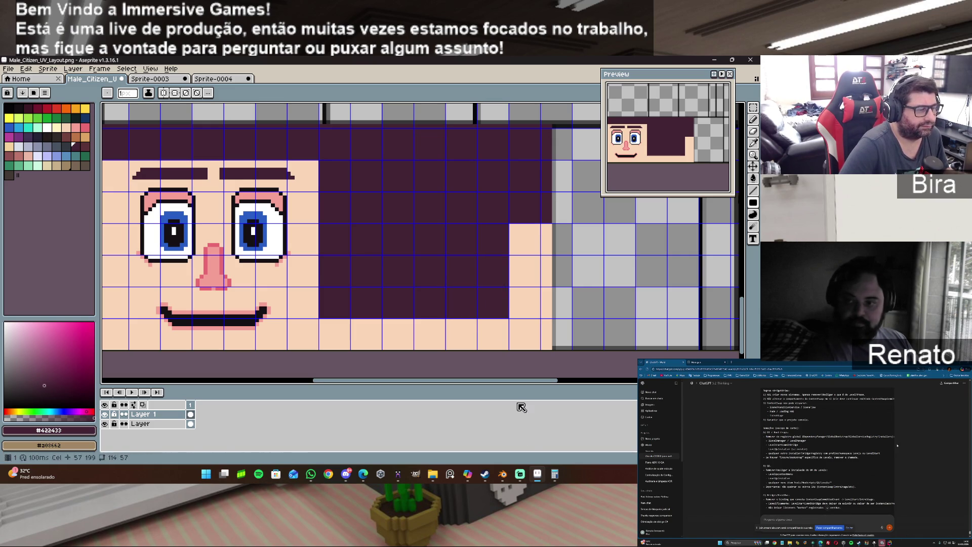
Re-export over Male_Citizen_Texture.png, confirming the overwrite and format warning.
left_click(12, 70)
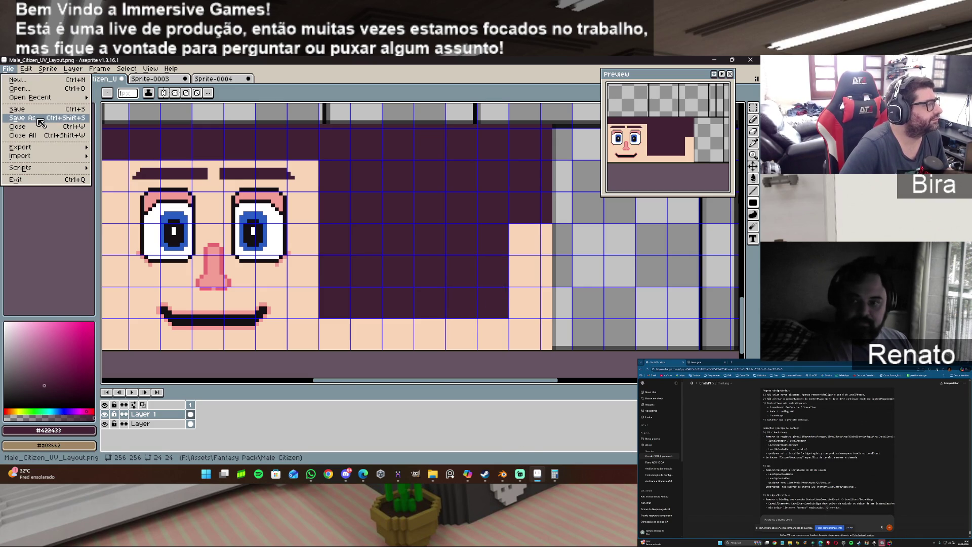
mouse_move(40, 148)
left_click(161, 152)
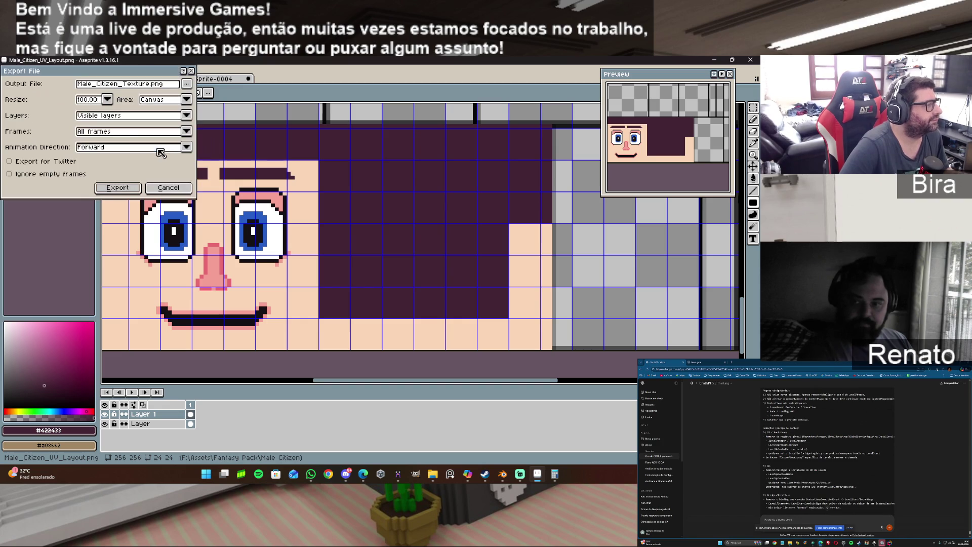
left_click(125, 189)
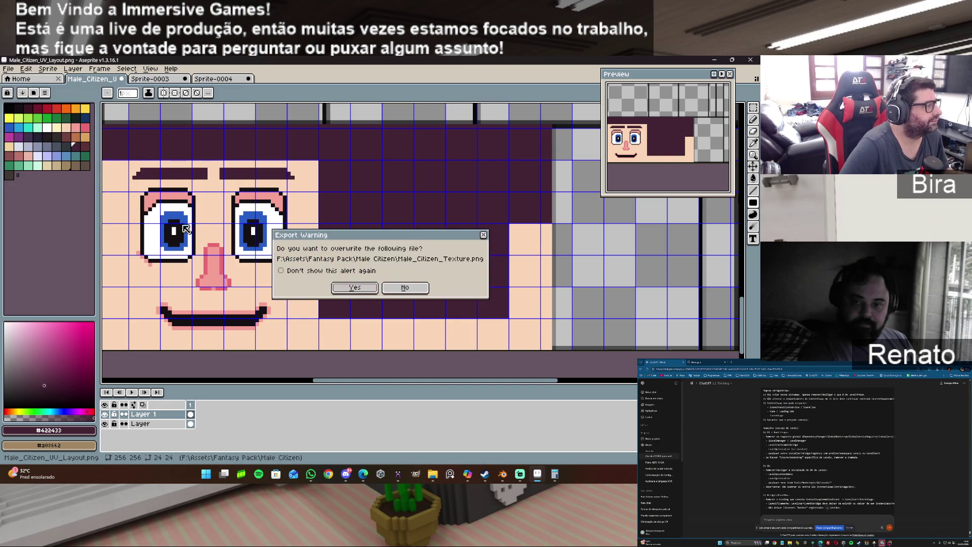
left_click(355, 288)
left_click(360, 306)
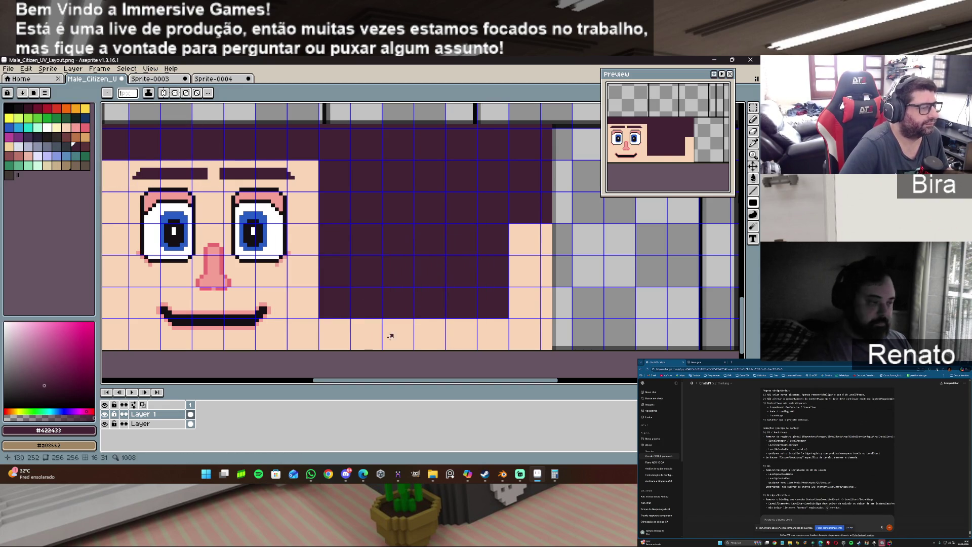
left_click(504, 476)
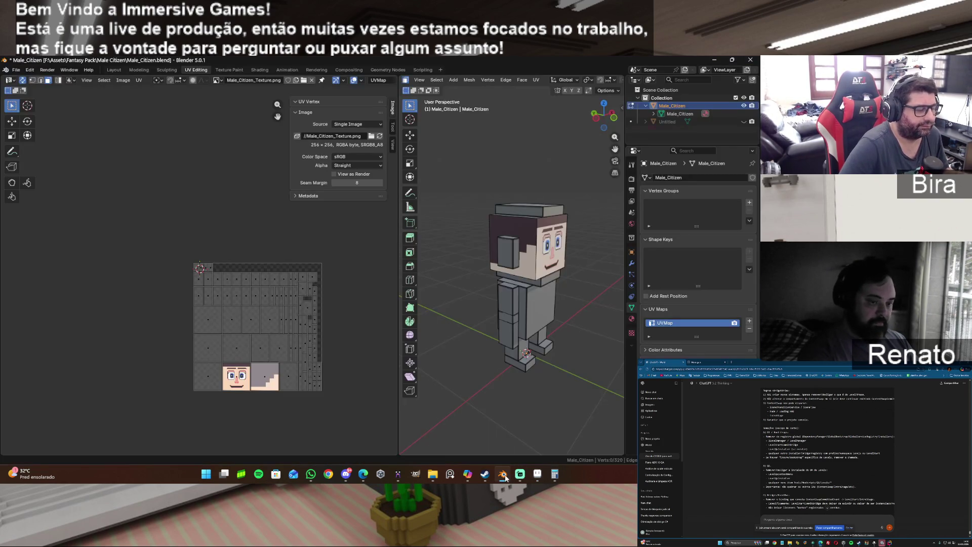
Reload the texture in Blender and orbit to view the solid dark side hair.
left_click(127, 80)
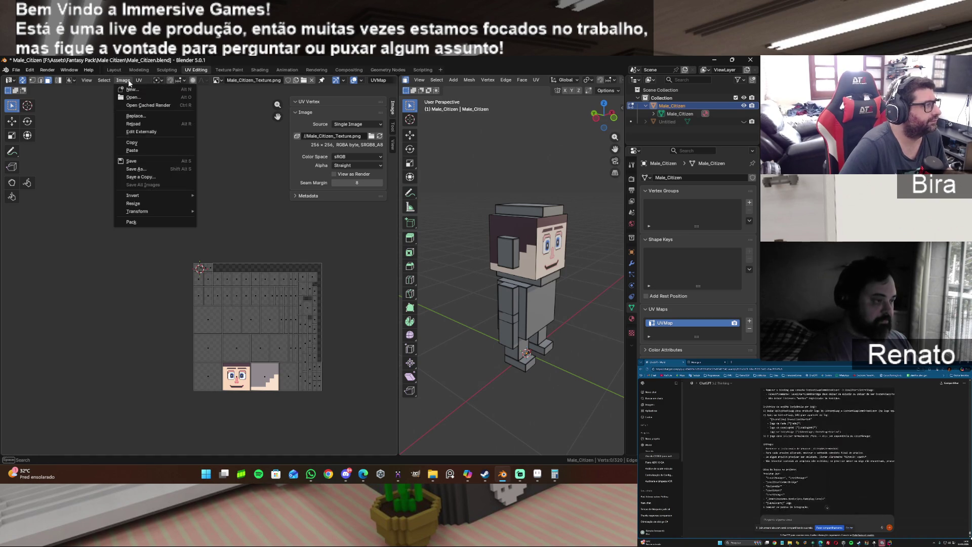
left_click(135, 124)
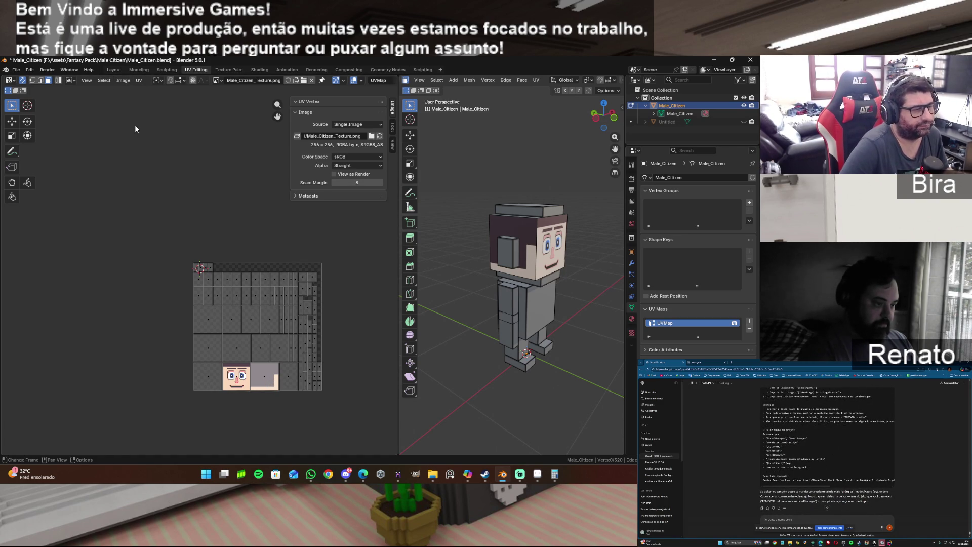
mouse_move(604, 116)
left_mouse_down()
mouse_move(557, 118)
mouse_move(608, 116)
left_mouse_up()
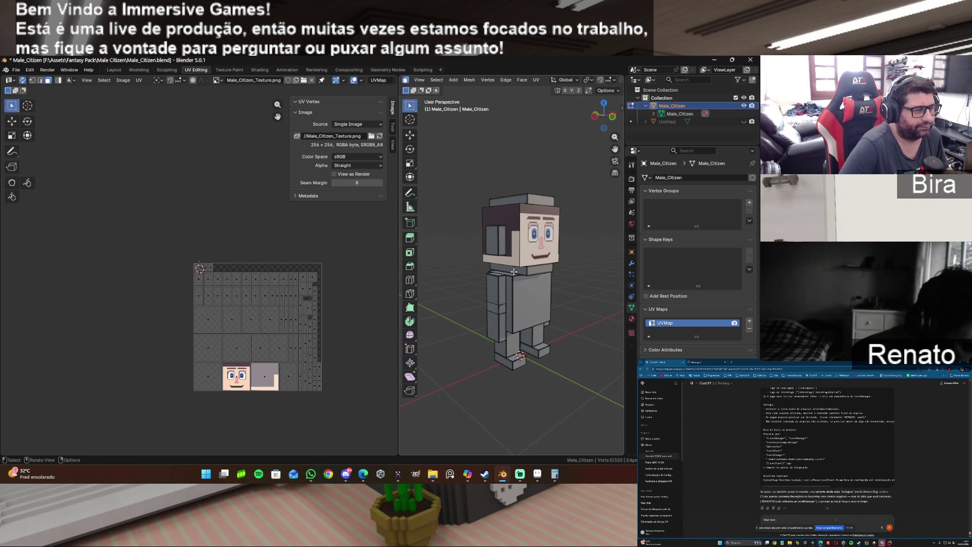
left_click(538, 474)
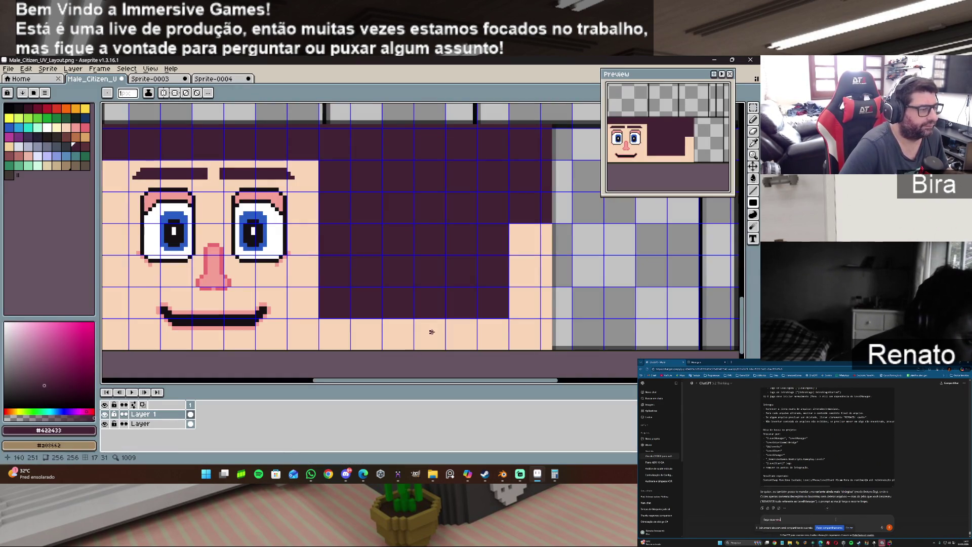
Paint a face-sampled skin-tone strip under the dark hair and export over Male_Citizen_Texture.png.
left_click(380, 325, "alt")
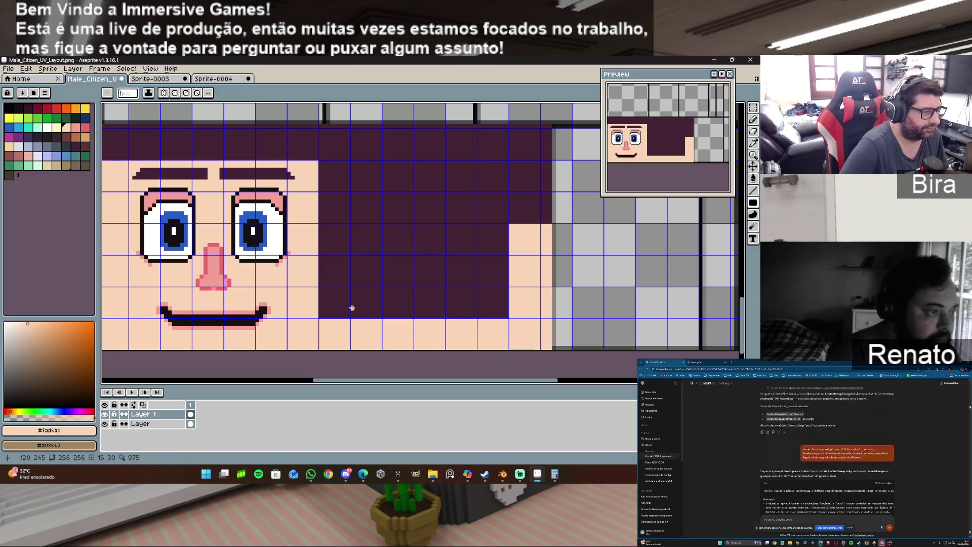
left_click_drag(352, 308, 476, 318)
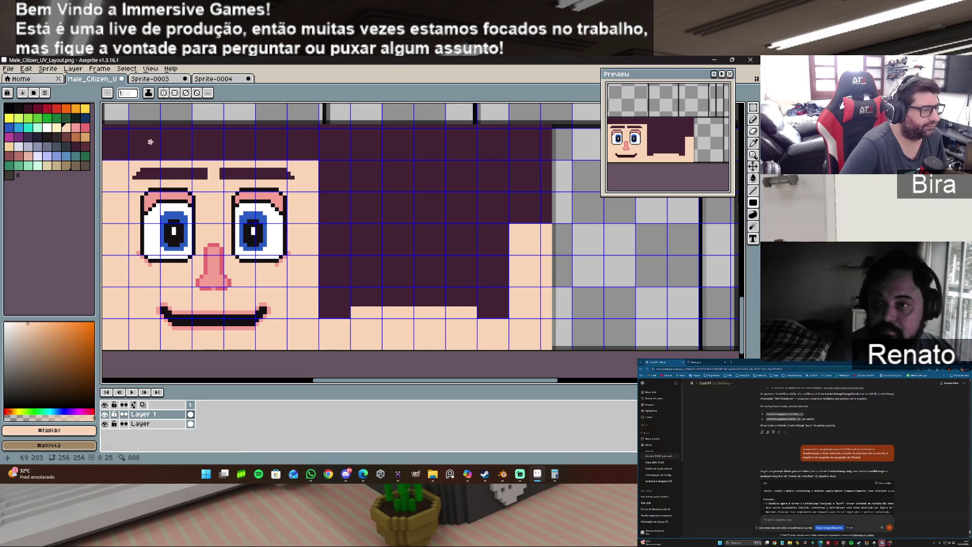
left_click(8, 68)
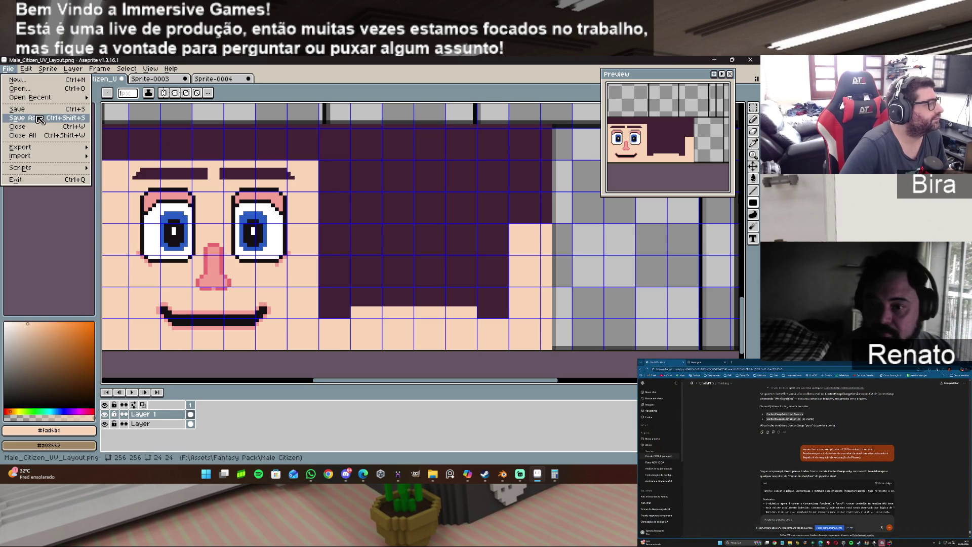
mouse_move(40, 152)
left_click(149, 152)
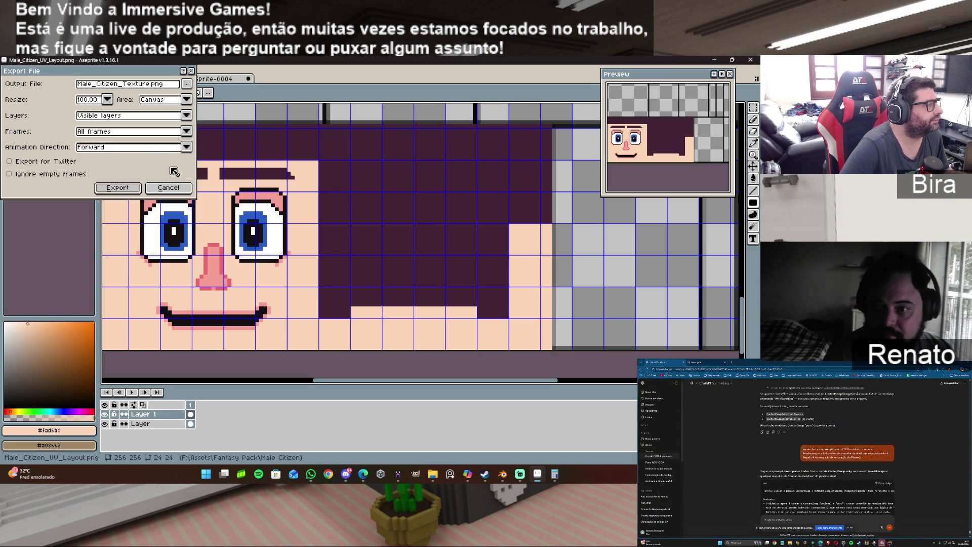
left_click(127, 190)
left_click(356, 288)
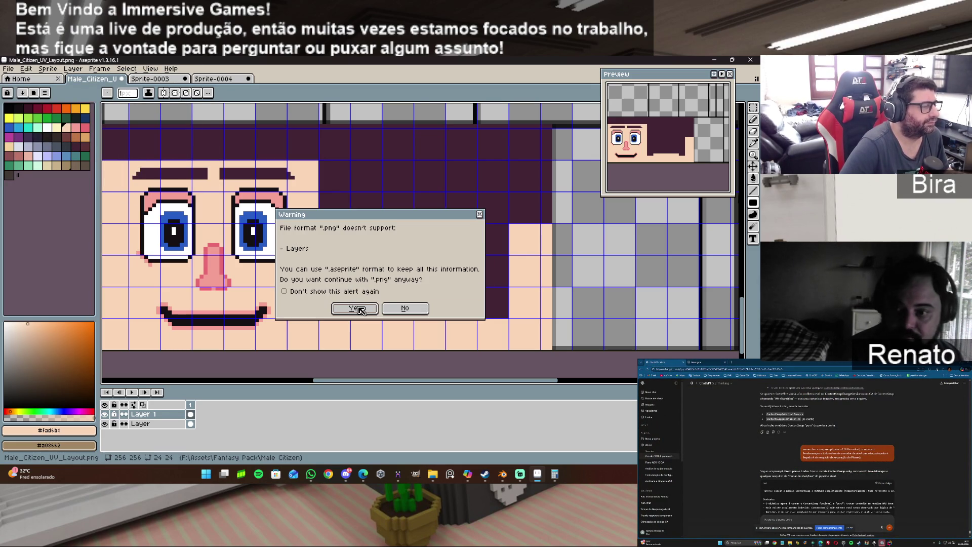
left_click(359, 308)
Export the texture to PNG again, accepting that layers are dropped.
left_click(11, 69)
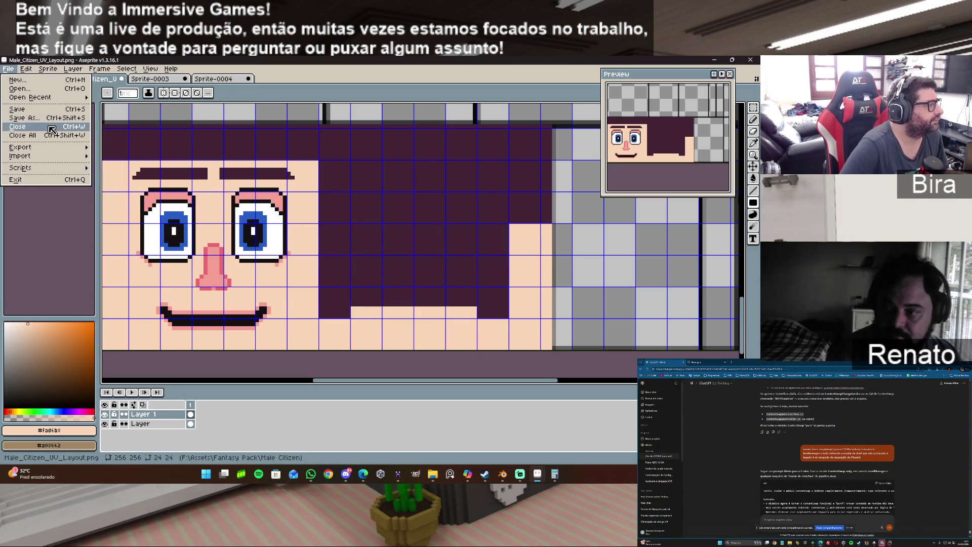
left_click(49, 113)
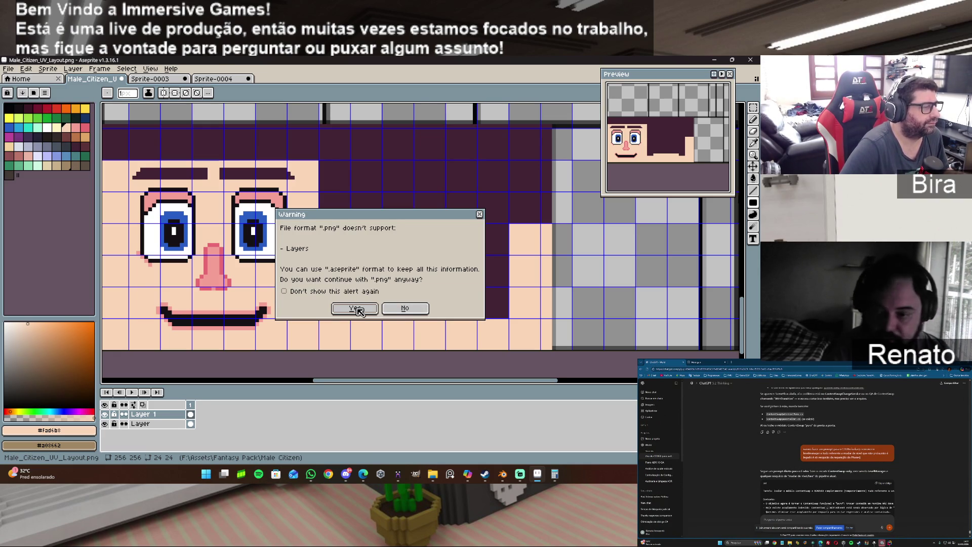
left_click(393, 310)
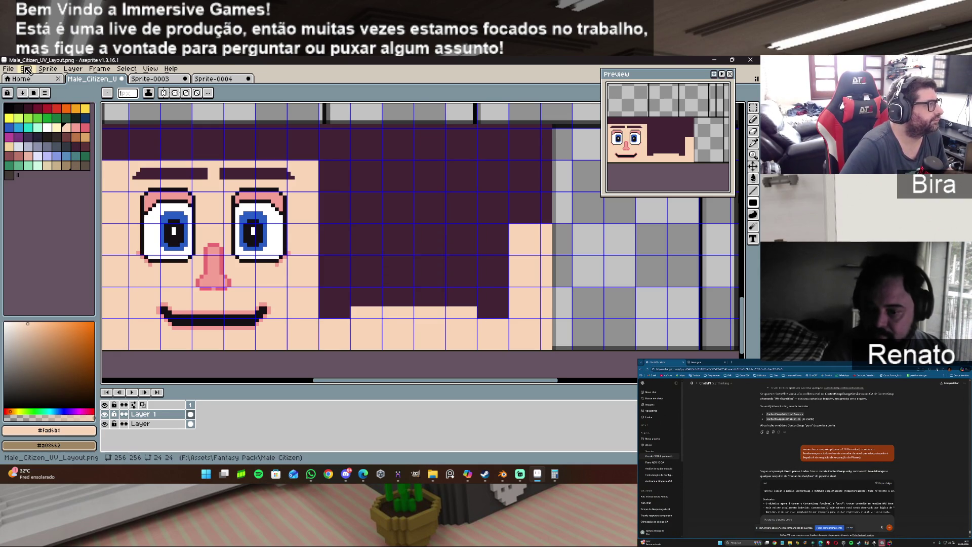
left_click(8, 68)
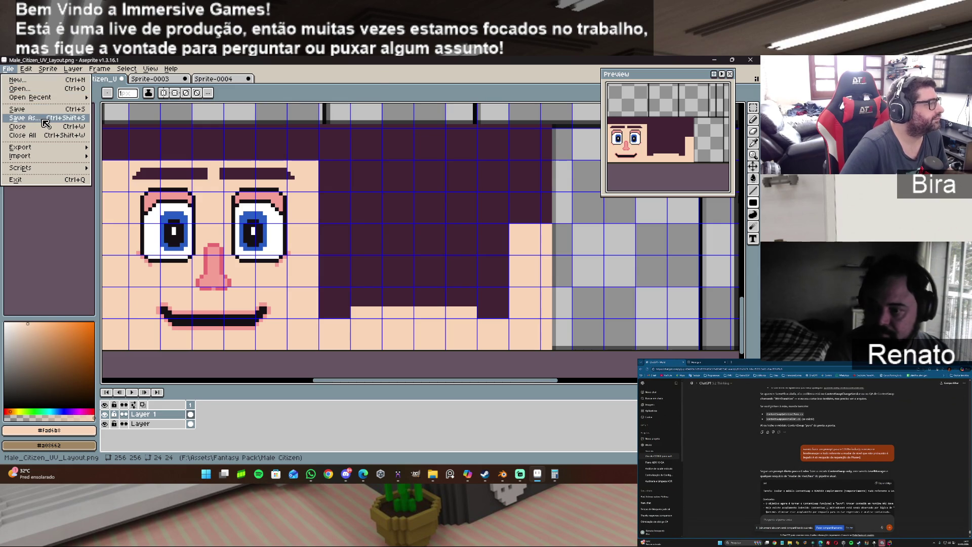
Save as Male_Citizen_Texture.aseprite in aseprite format, renaming UV_Layout to Texture.
left_click(42, 119)
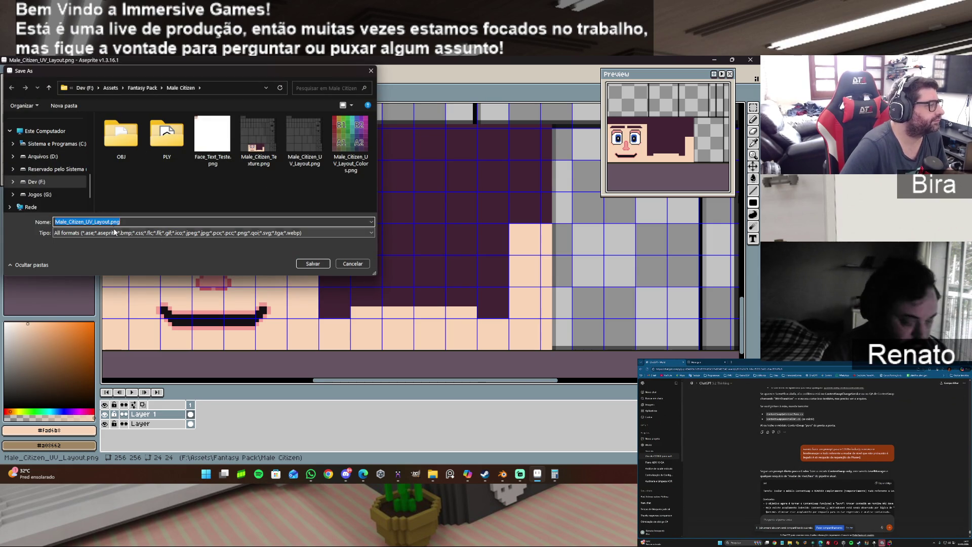
left_click(343, 232)
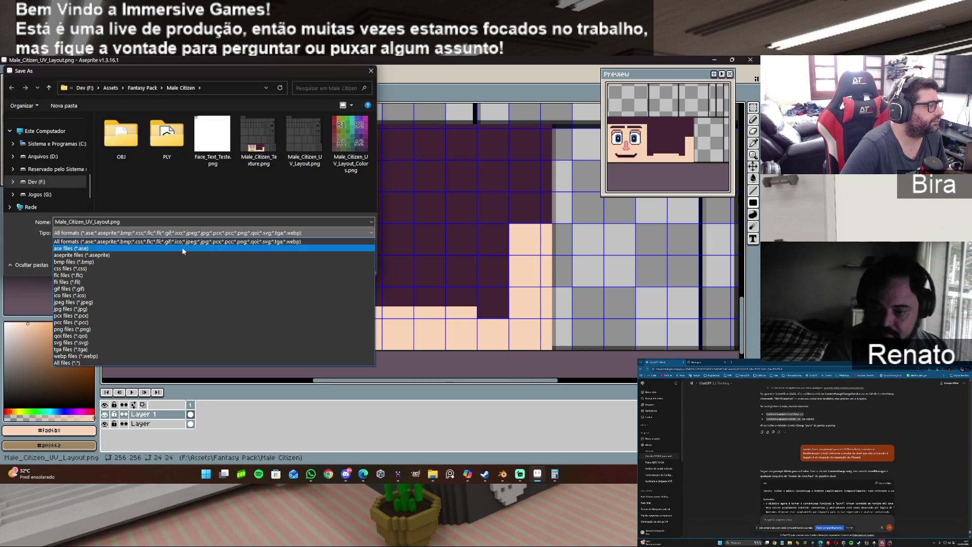
left_click(120, 254)
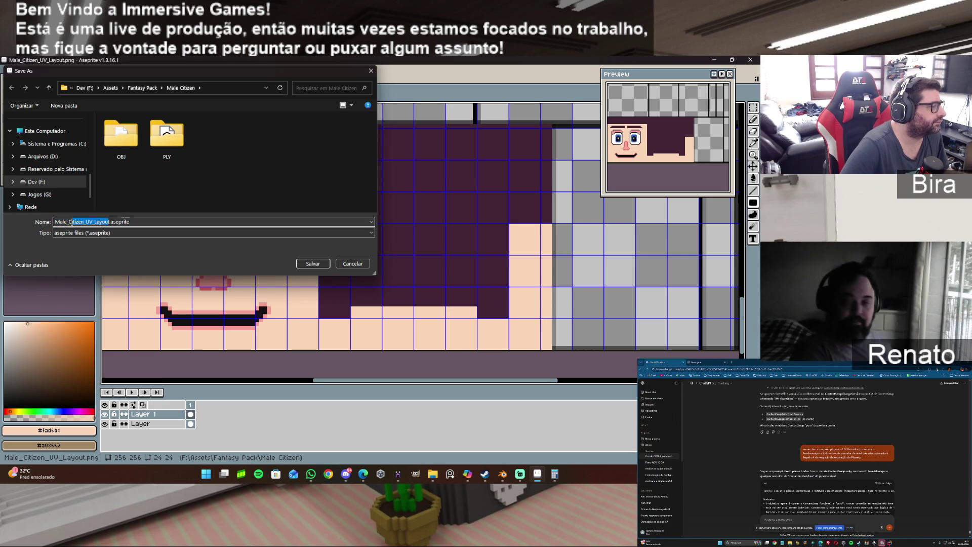
left_click(95, 221)
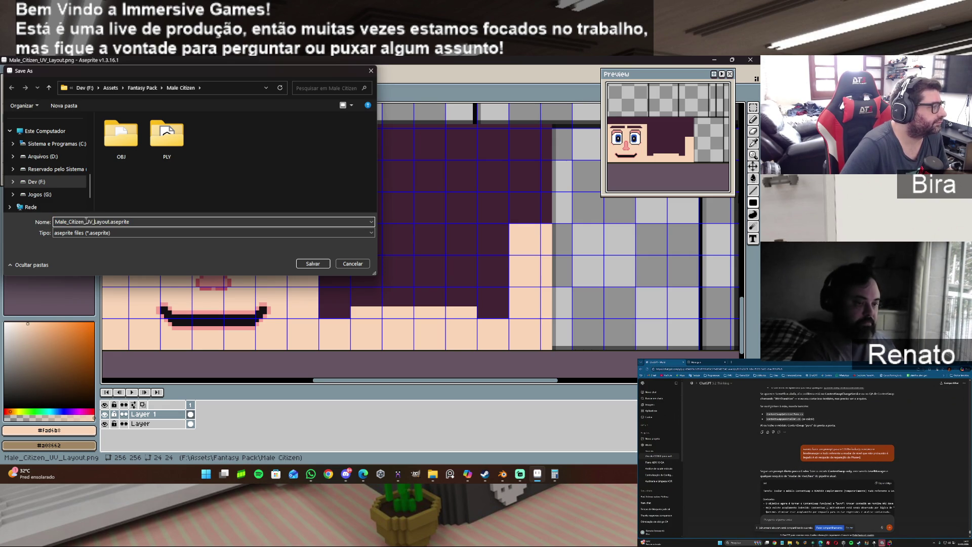
left_click_drag(106, 222, 110, 224)
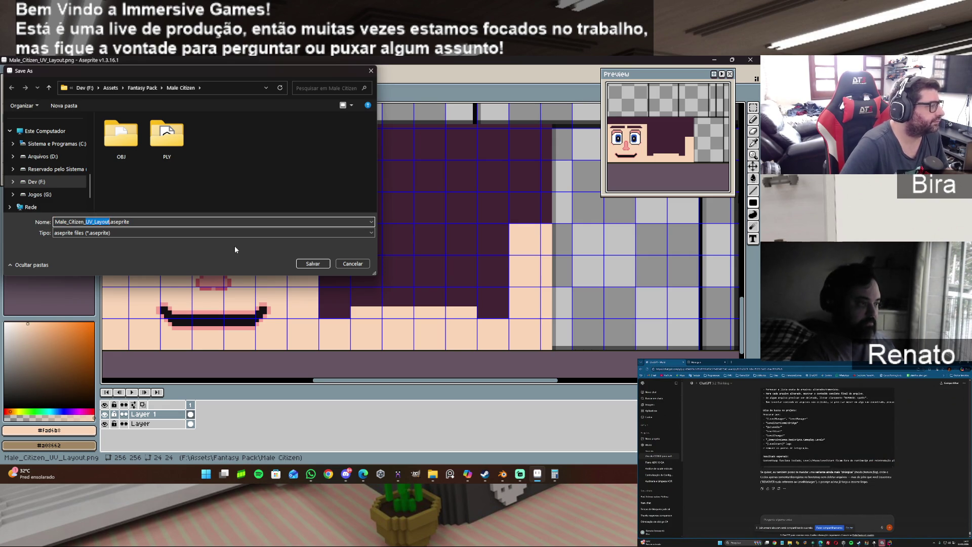
type("Texture")
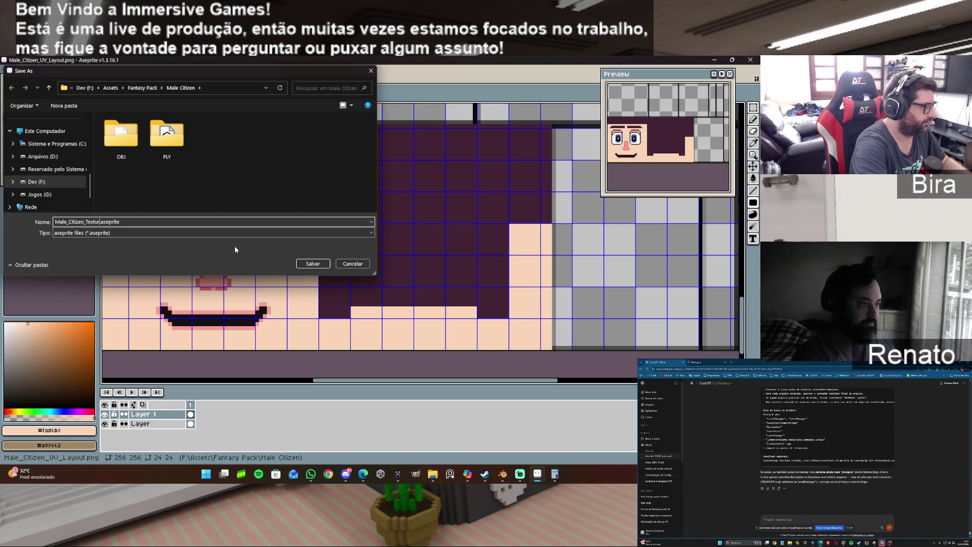
left_click(314, 262)
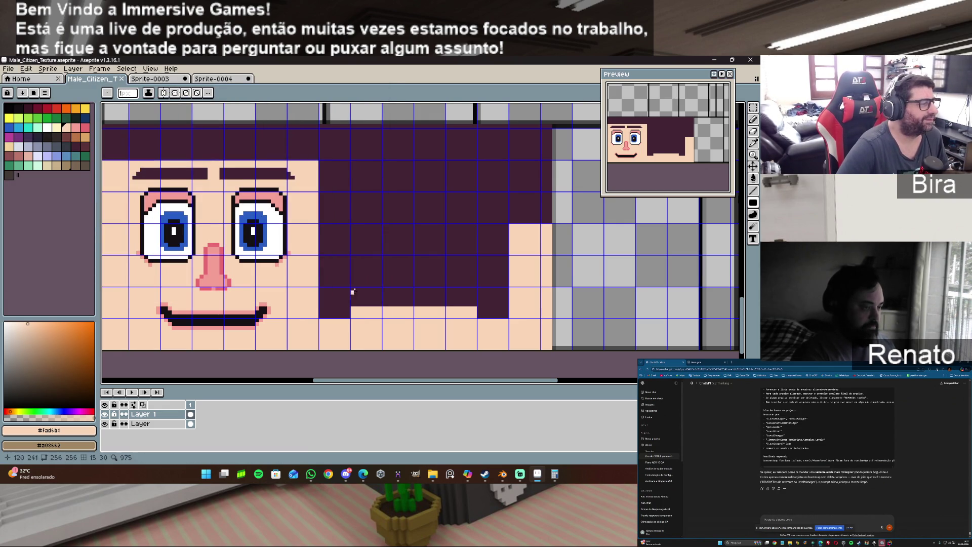
Reload the updated head texture in Blender's UV editor.
mouse_move(543, 477)
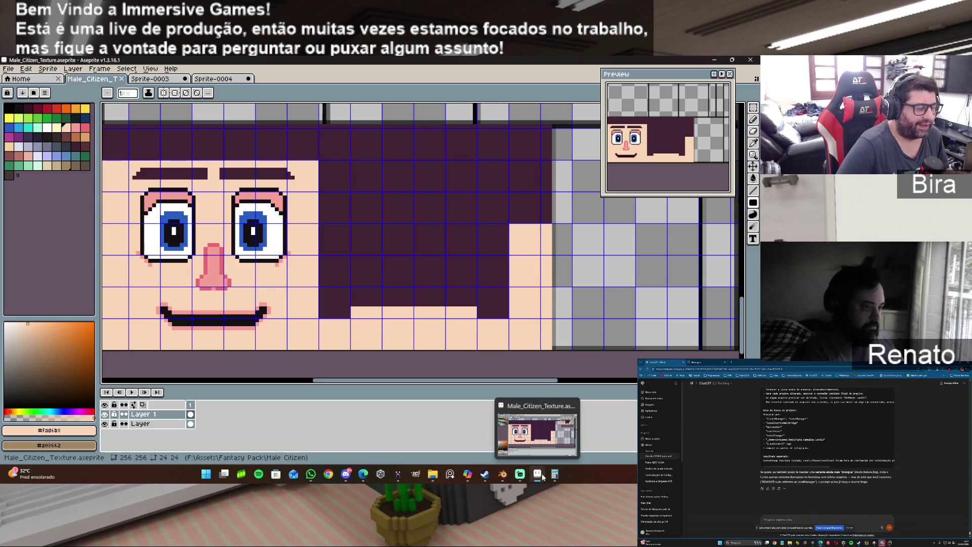
left_click(508, 476)
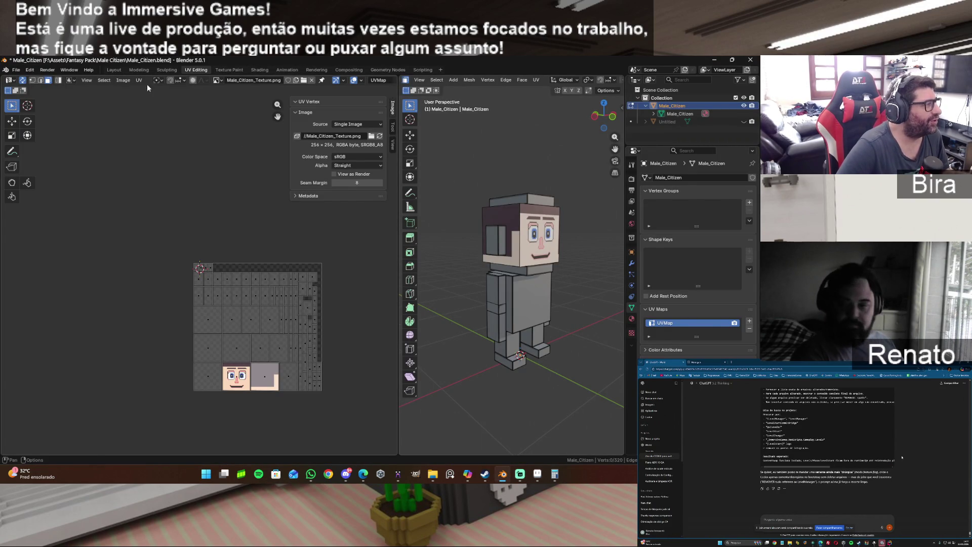
left_click(123, 80)
left_click(153, 123)
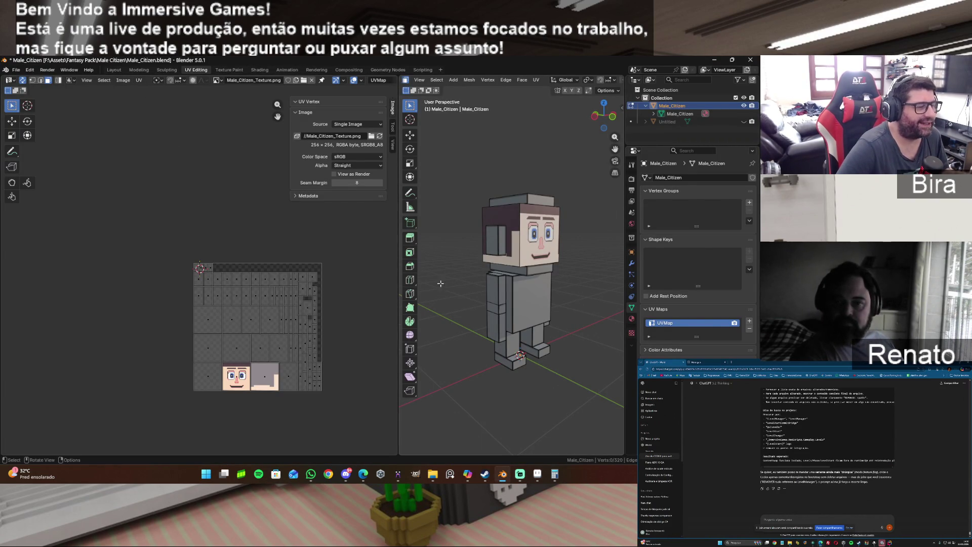
Zoom in and orbit to inspect the head's back, side hair and front face.
scroll(544, 292, "up", 2)
scroll(544, 292, "up", 3)
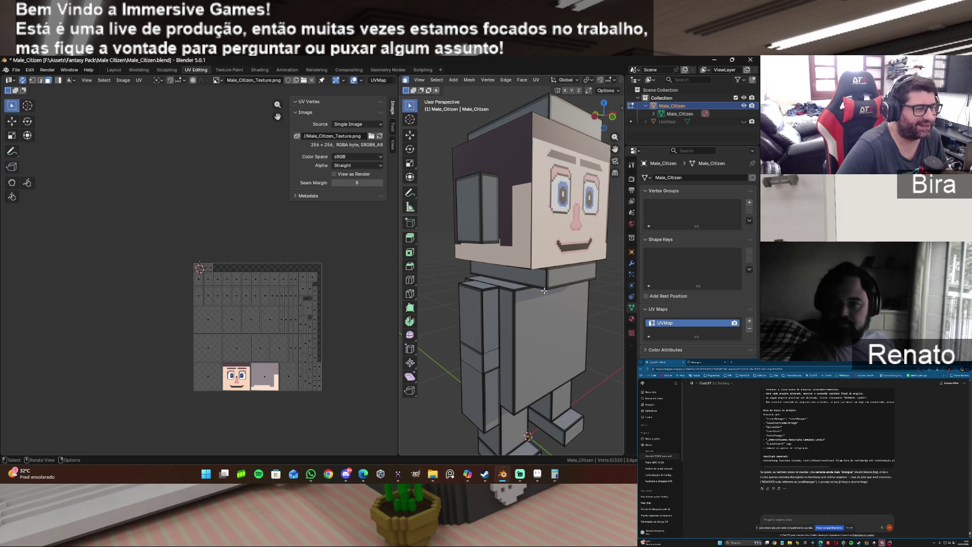
left_click_drag(612, 130, 541, 136)
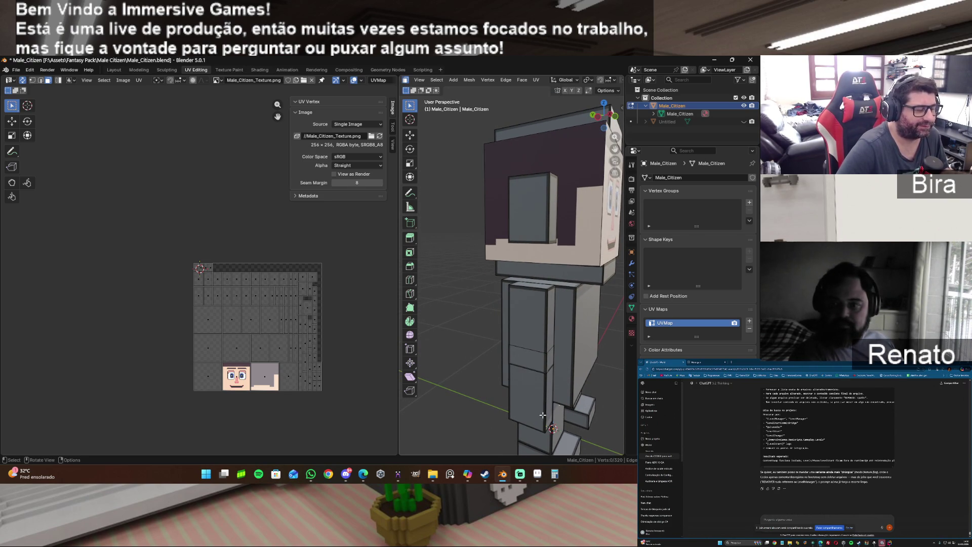
mouse_move(604, 118)
left_mouse_down()
mouse_move(577, 122)
mouse_move(607, 117)
mouse_move(593, 120)
left_mouse_up()
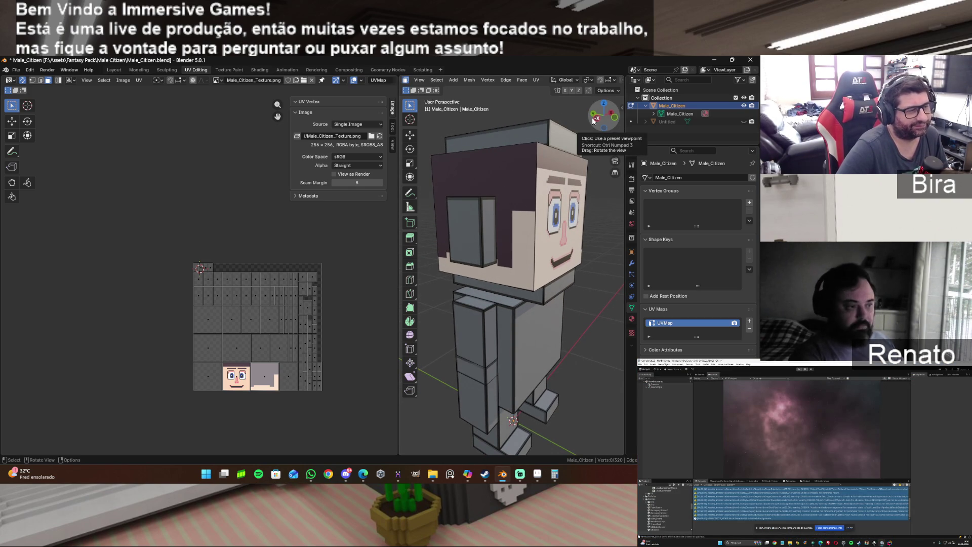
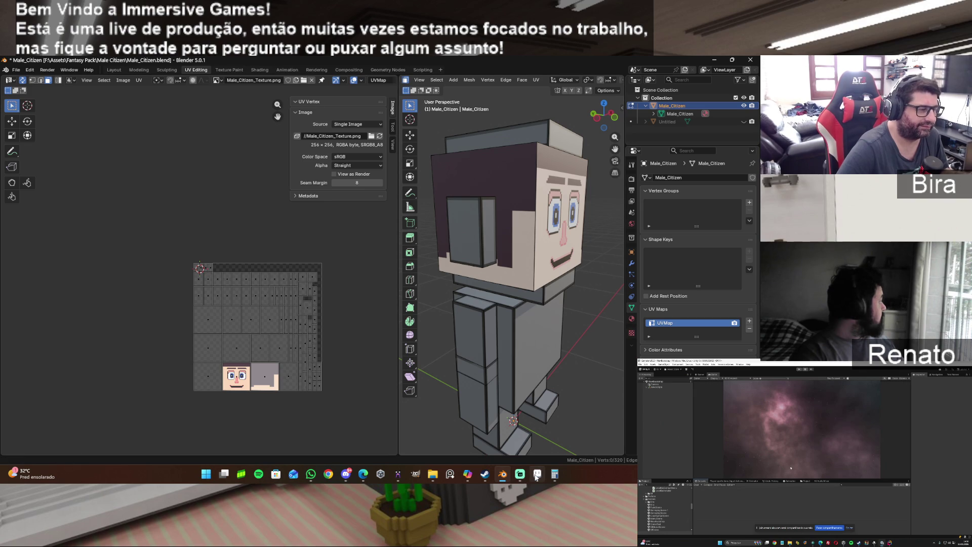
Bring the Male_Citizen_Texture window in Aseprite to the front.
mouse_move(537, 475)
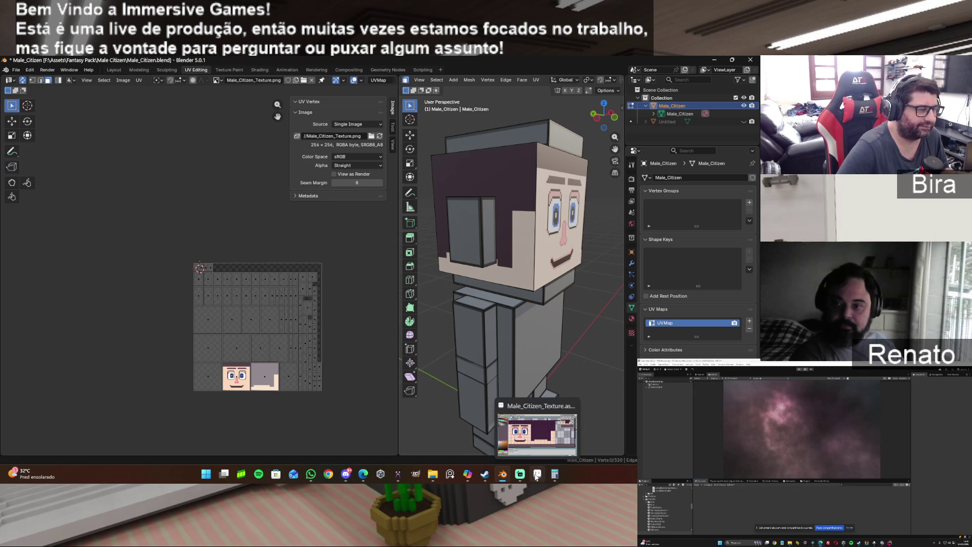
left_click(536, 476)
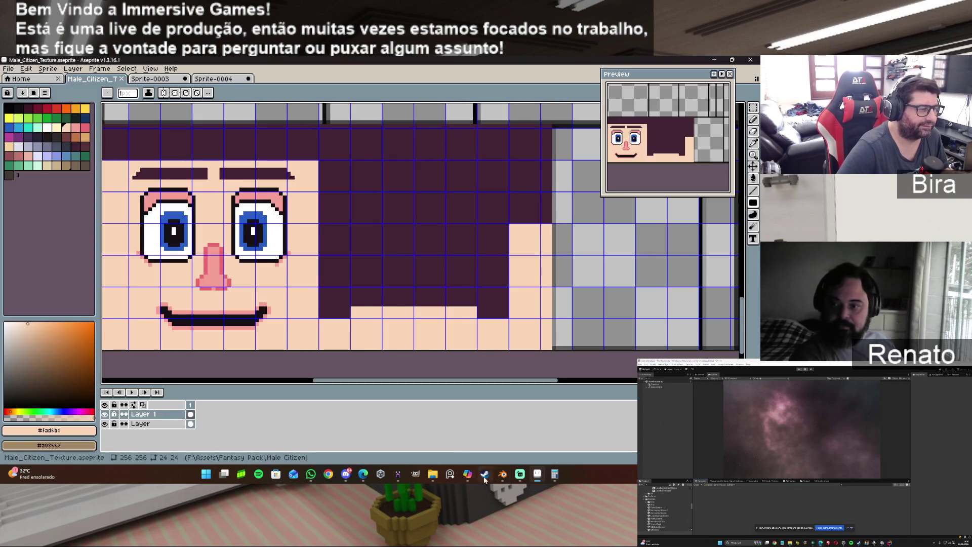
Eyedrop the dark hair colour and paint it over the pale strip below the hair.
left_click(475, 296, "alt")
left_click(474, 300)
left_click_drag(474, 316, 469, 305)
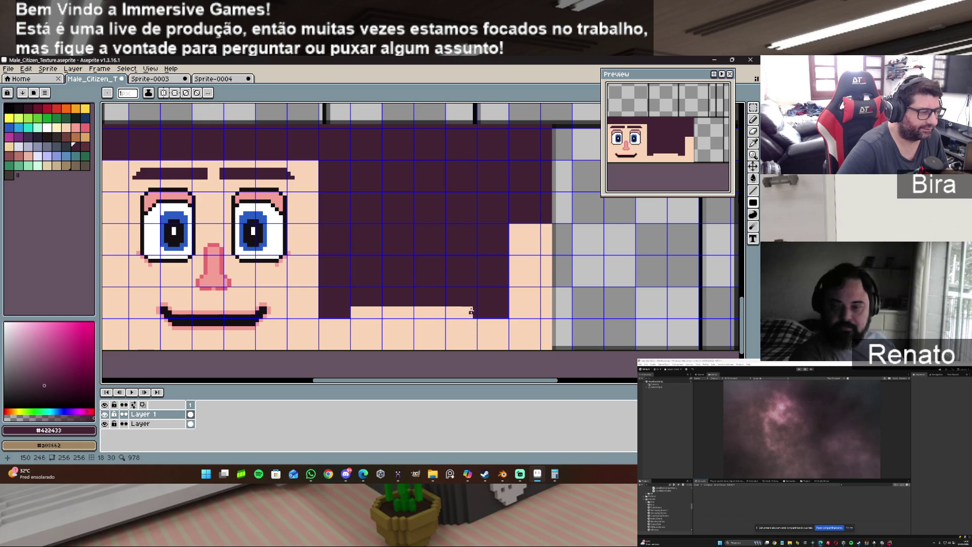
left_click_drag(351, 309, 472, 313)
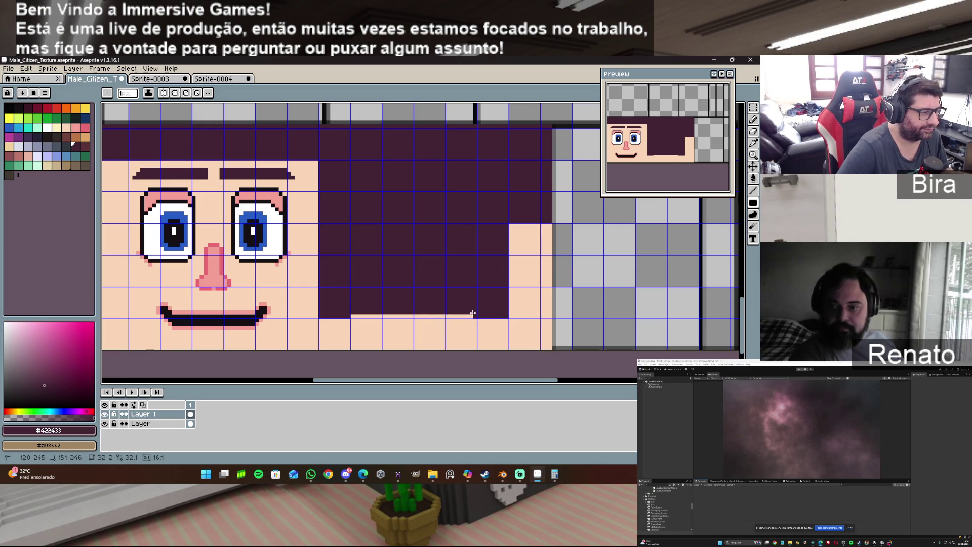
Export the texture as Male_Citizen_Texture.png, accepting the png-without-layers warning.
left_click(9, 69)
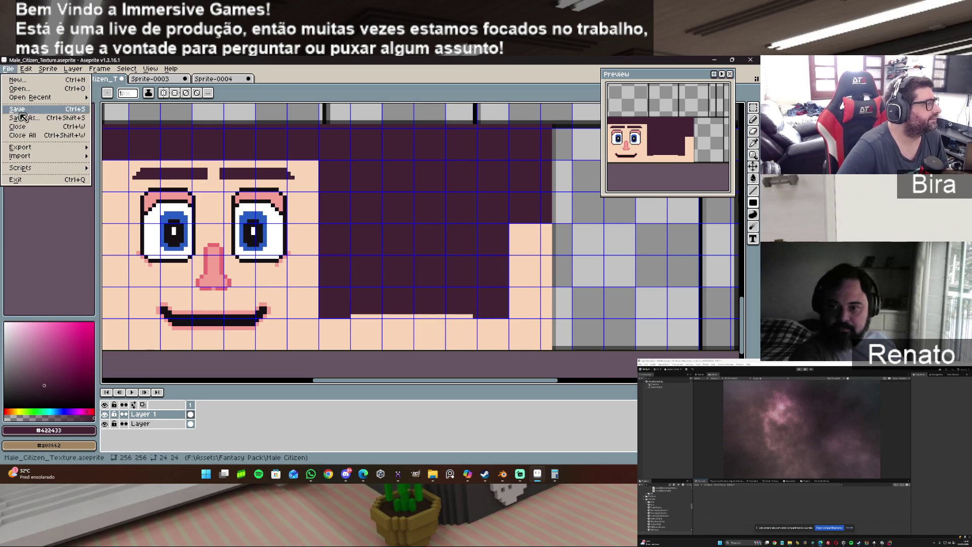
mouse_move(32, 148)
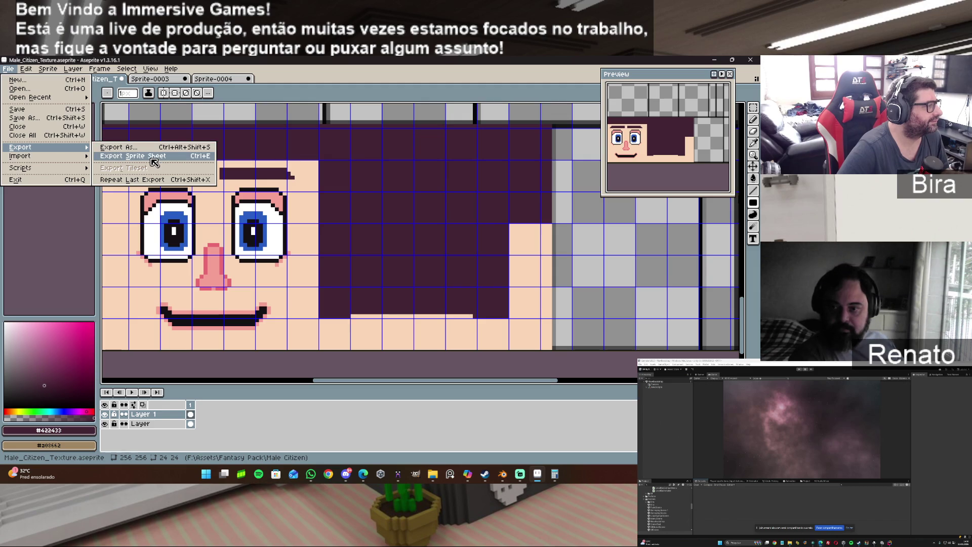
left_click(142, 148)
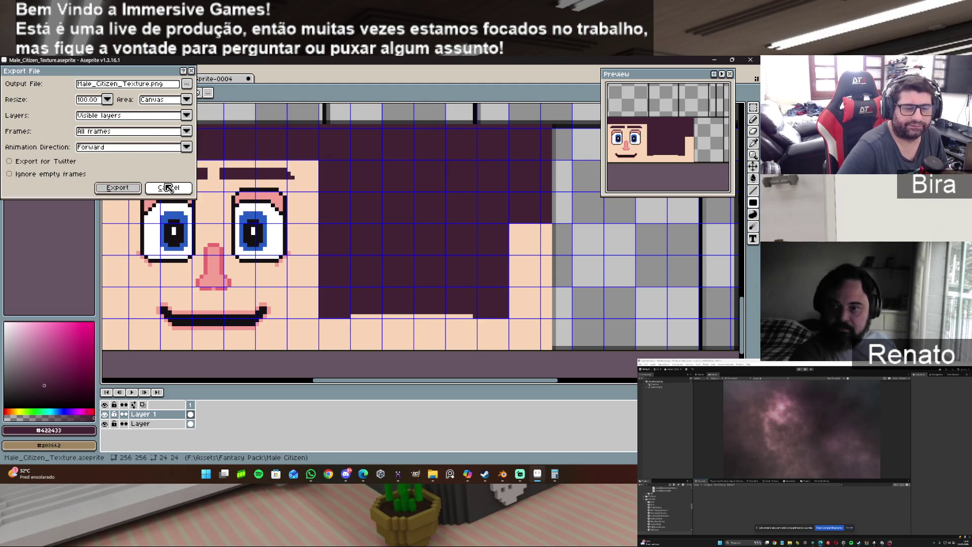
left_click(126, 189)
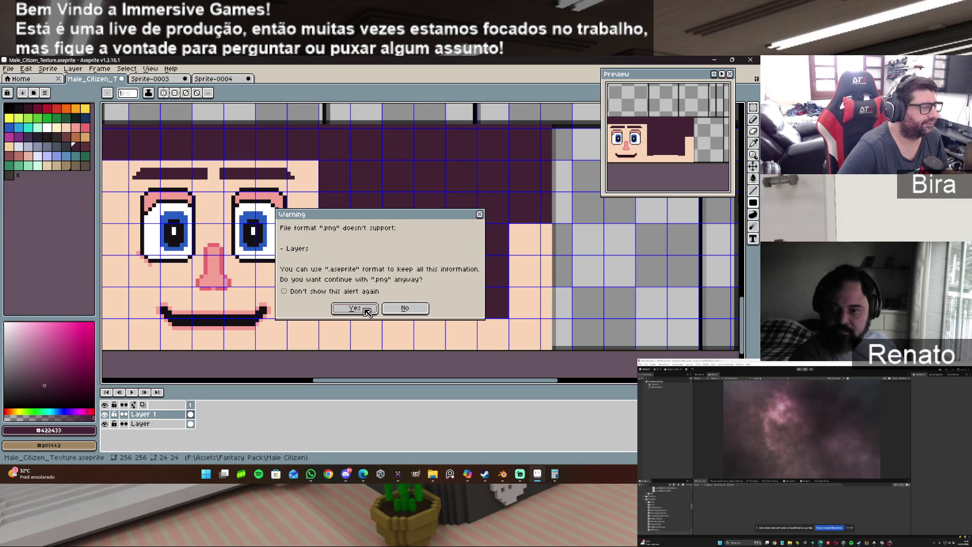
left_click(366, 309)
left_click(502, 475)
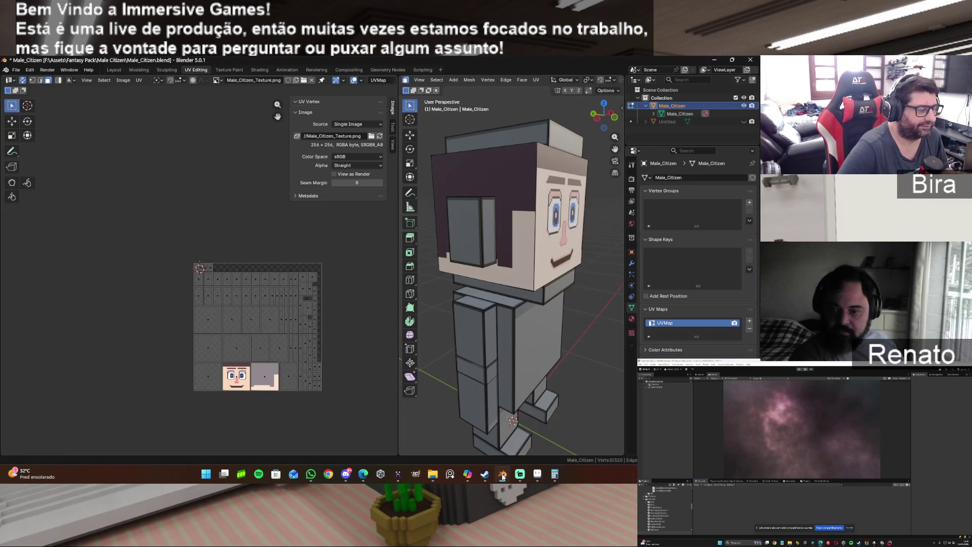
Reload the edited texture in the UV Editor, orbit to inspect the new hair, then return to Aseprite.
left_click(123, 80)
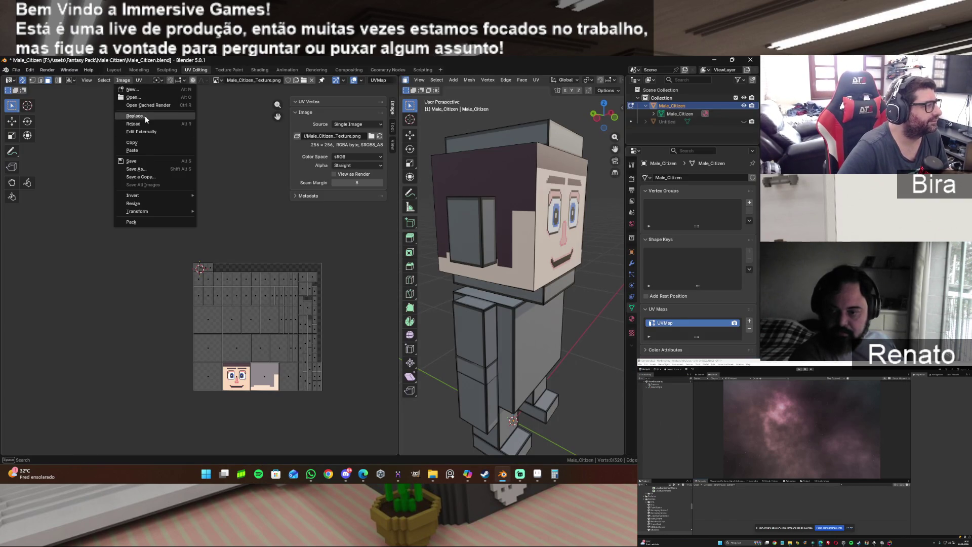
left_click(155, 124)
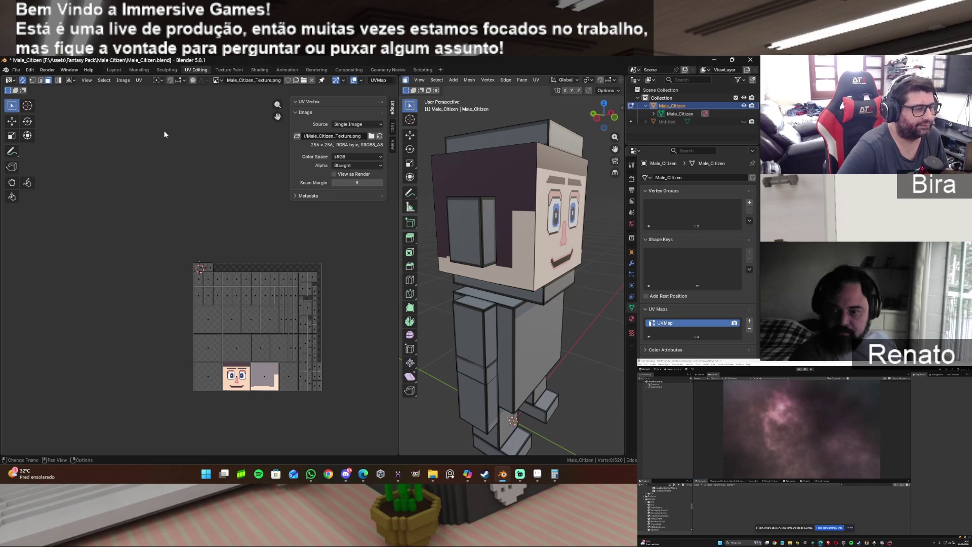
left_click_drag(599, 118, 777, 125)
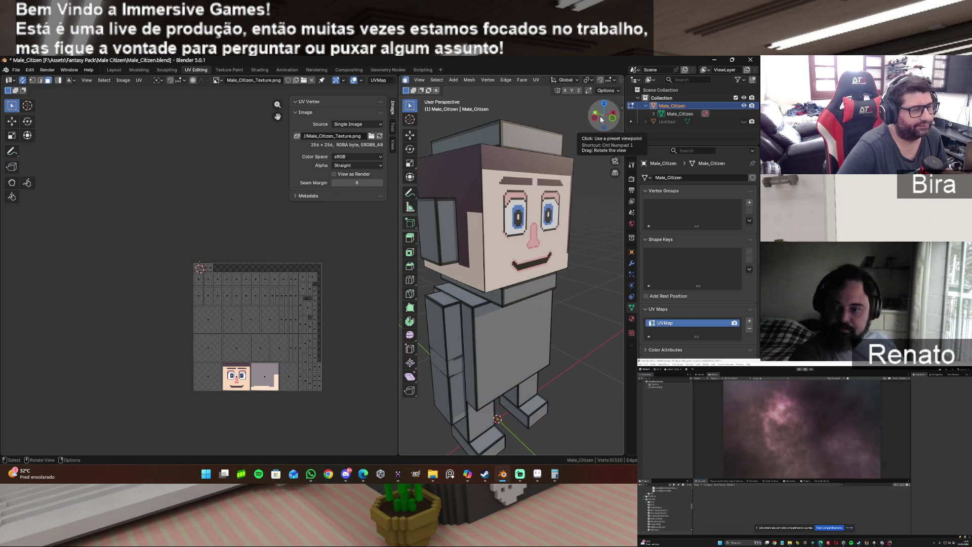
left_click(538, 474)
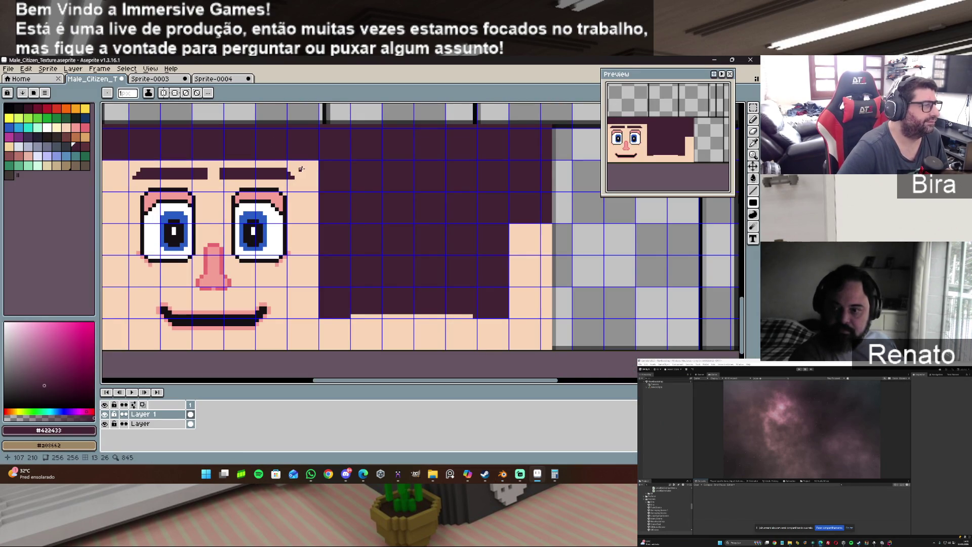
With the pencil and vertical symmetry, draw mirrored diagonal hair steps at both temples.
key("b")
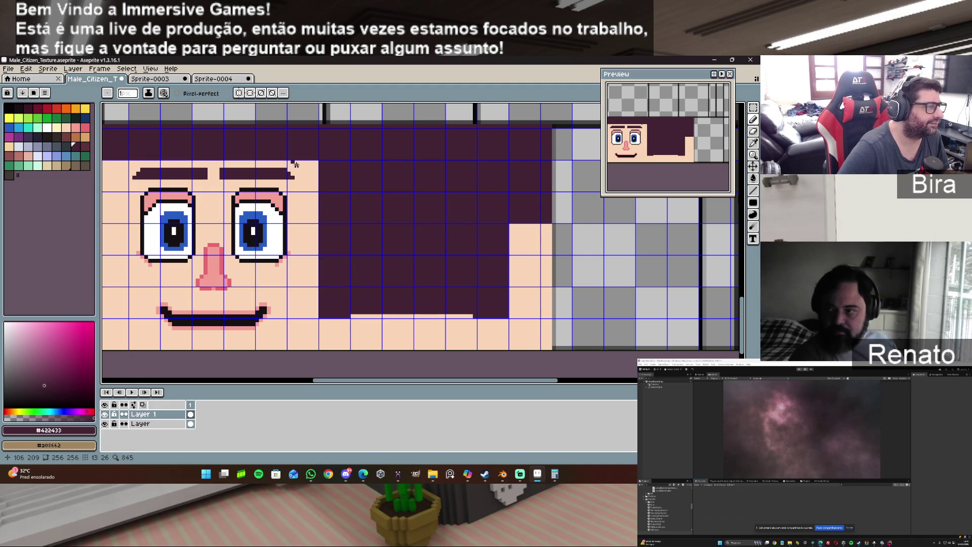
left_click(305, 173)
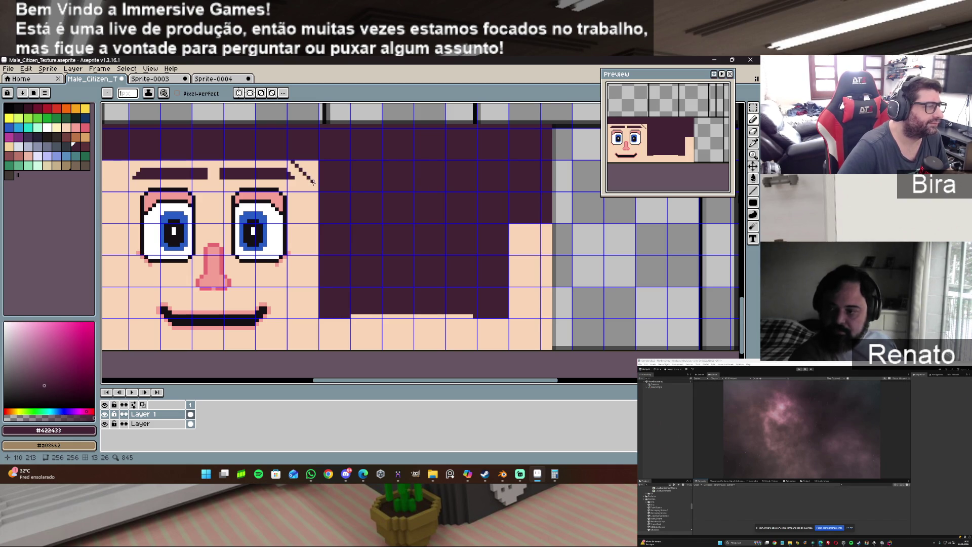
key("ctrl+z")
key("ctrl+z")
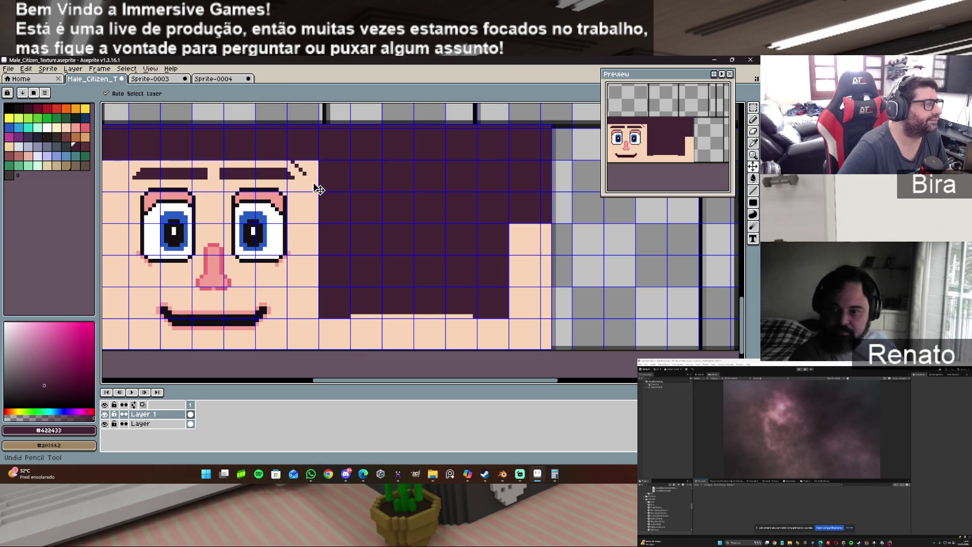
key("ctrl+z")
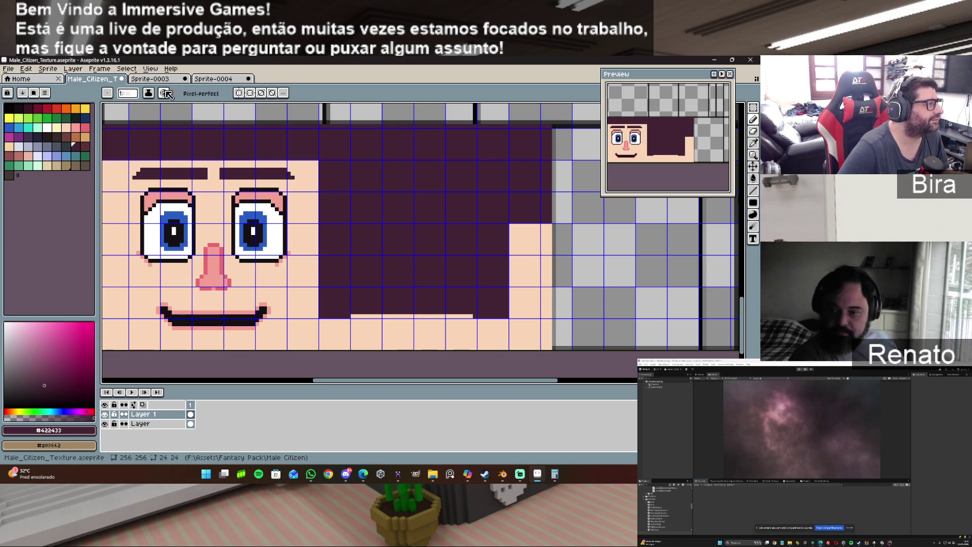
left_click(239, 95)
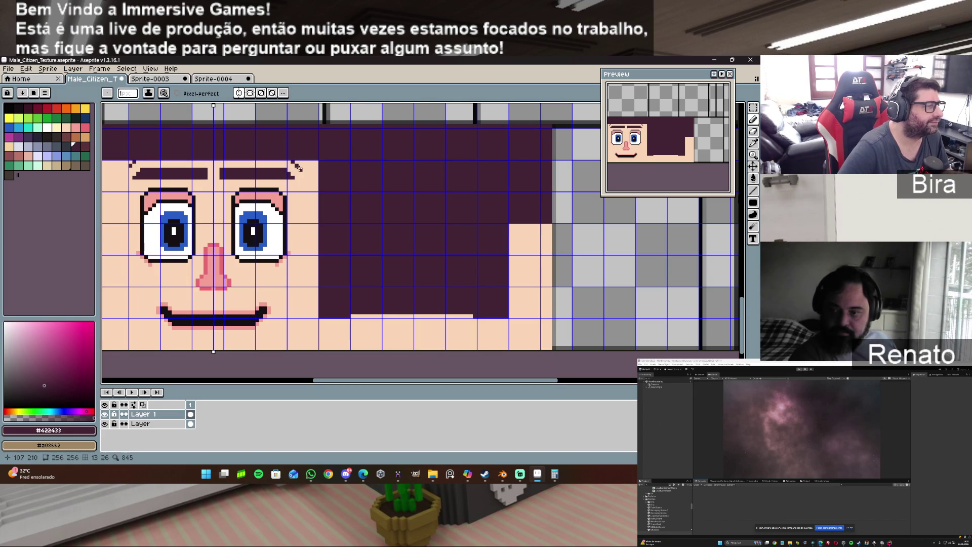
mouse_move(305, 173)
left_mouse_down()
mouse_move(311, 178)
mouse_move(315, 166)
left_mouse_up()
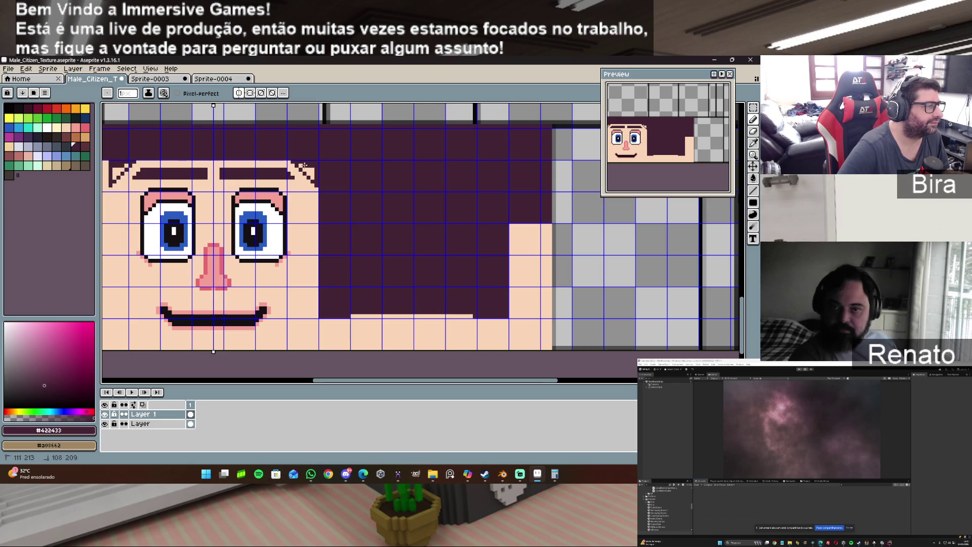
left_click_drag(300, 161, 307, 172)
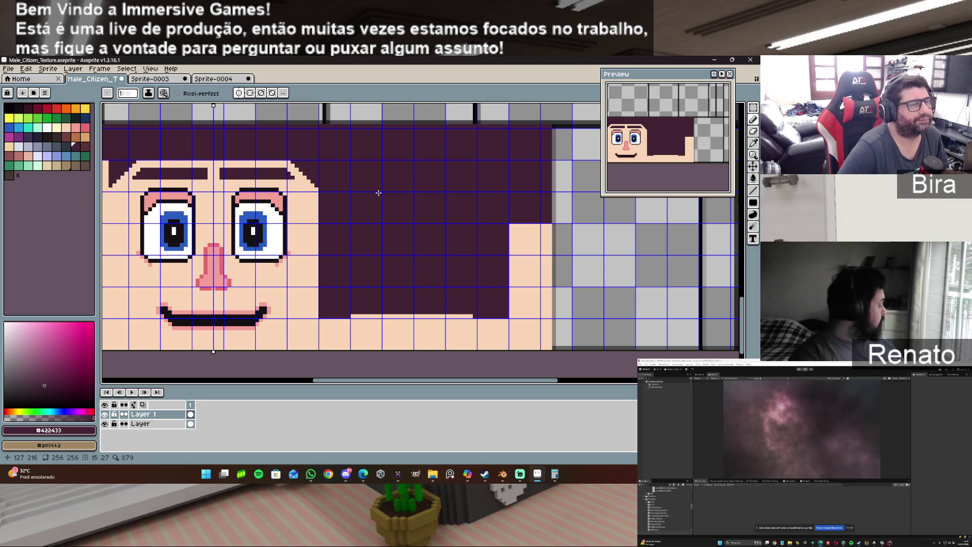
Re-export over Male_Citizen_Texture.png, confirming the overwrite and the png format notice.
left_click(15, 69)
mouse_move(33, 148)
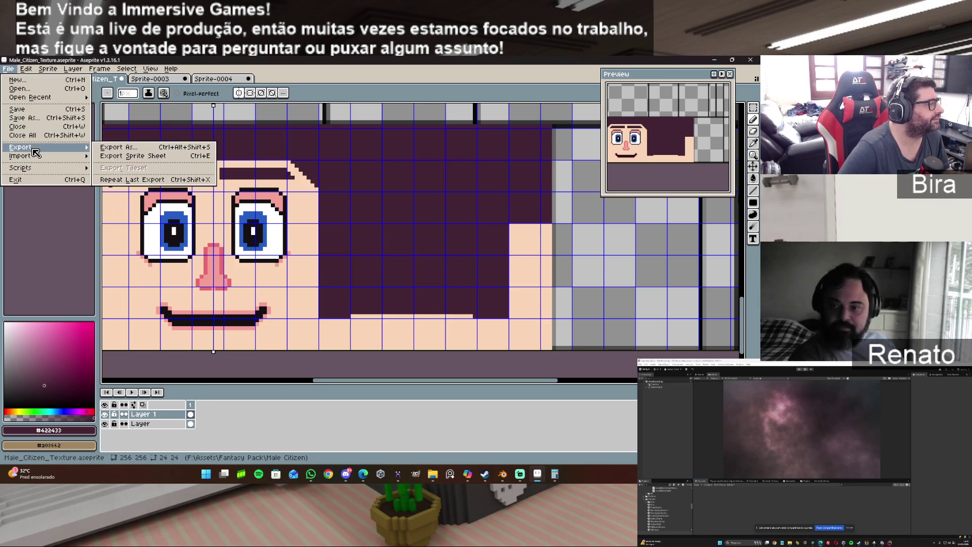
left_click(126, 149)
left_click(114, 192)
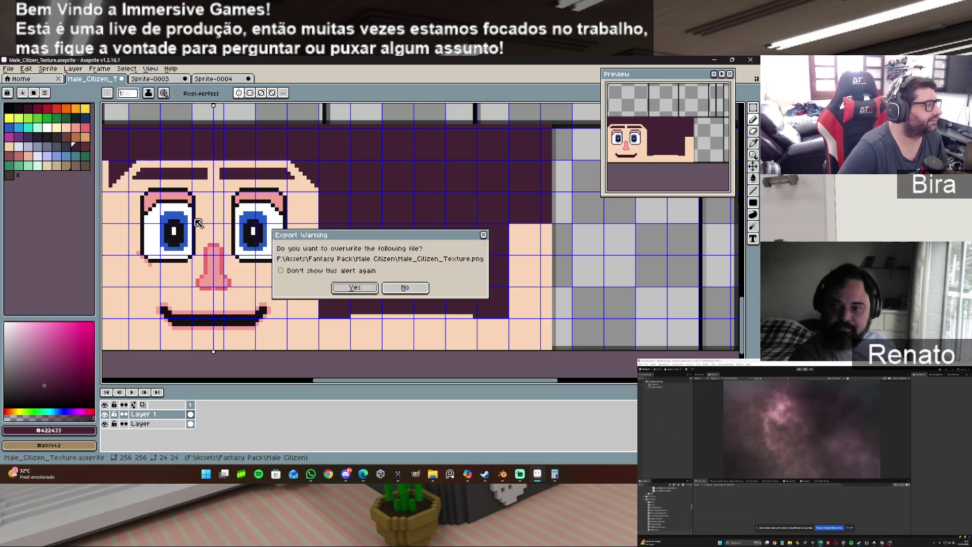
left_click(346, 288)
left_click(355, 307)
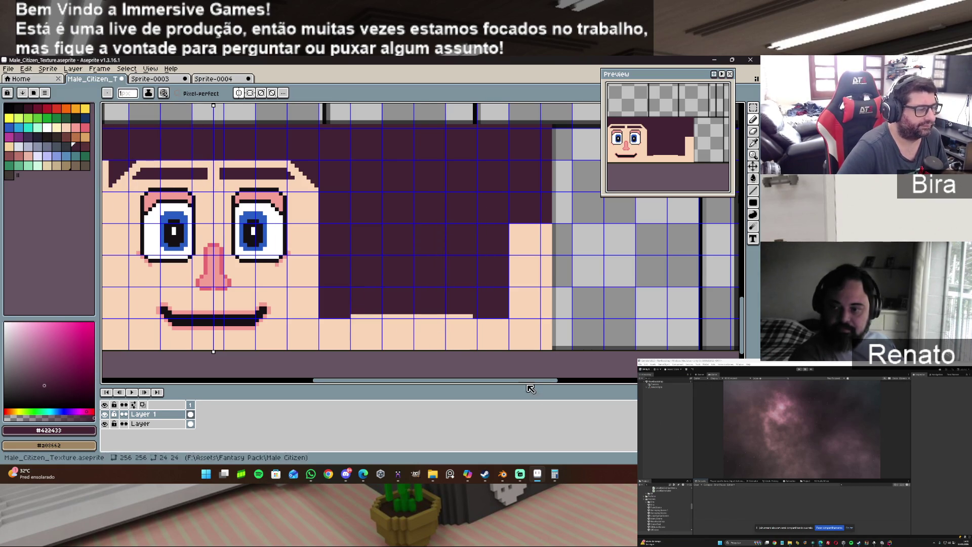
left_click(502, 474)
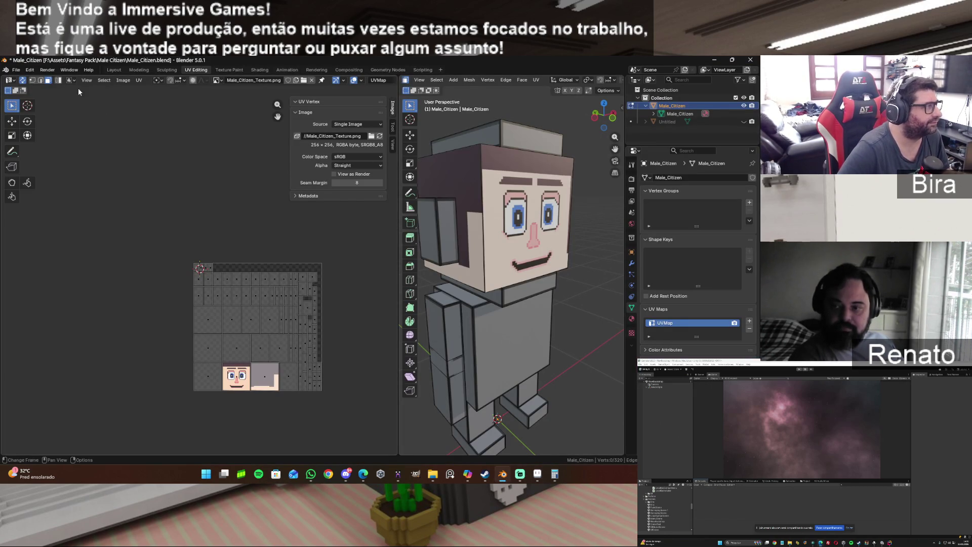
Reload the updated texture and orbit to a frontal view to check the stepped temple hair.
left_click(117, 79)
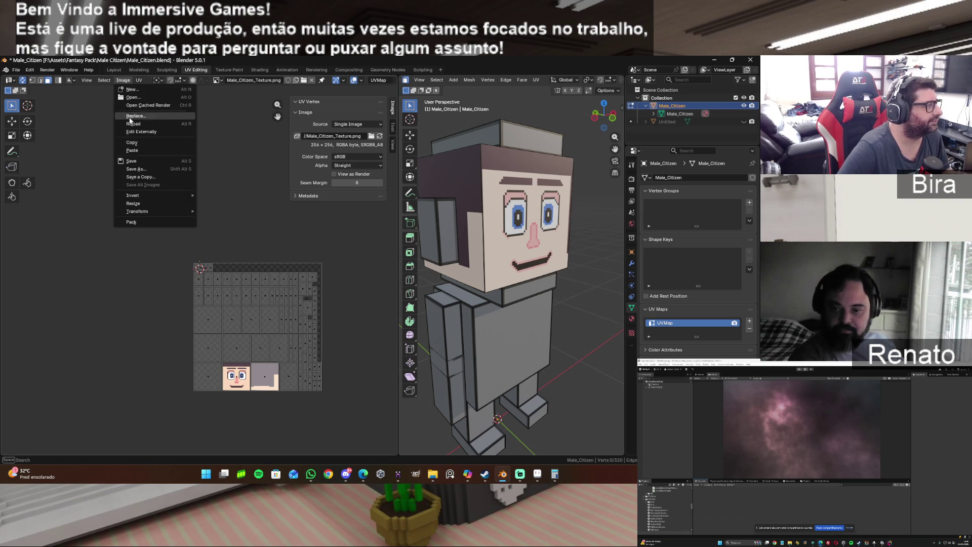
left_click(136, 121)
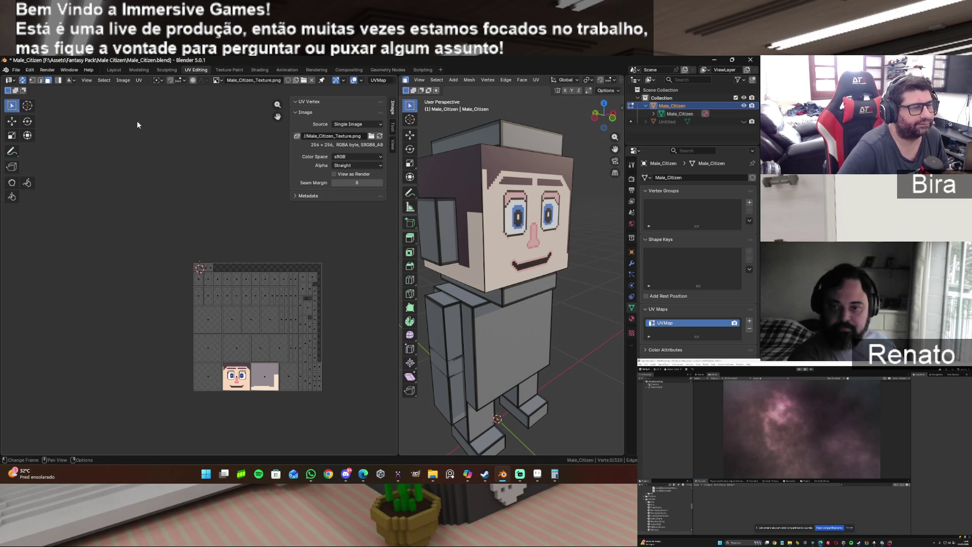
mouse_move(595, 121)
left_mouse_down()
mouse_move(577, 121)
mouse_move(600, 118)
mouse_move(476, 197)
left_mouse_up()
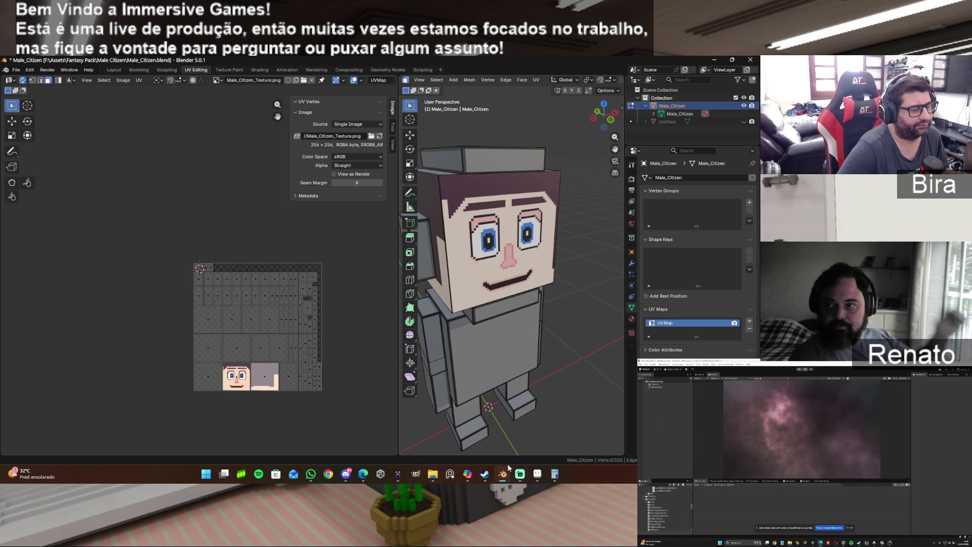
left_click(537, 473)
left_click_drag(490, 379, 454, 379)
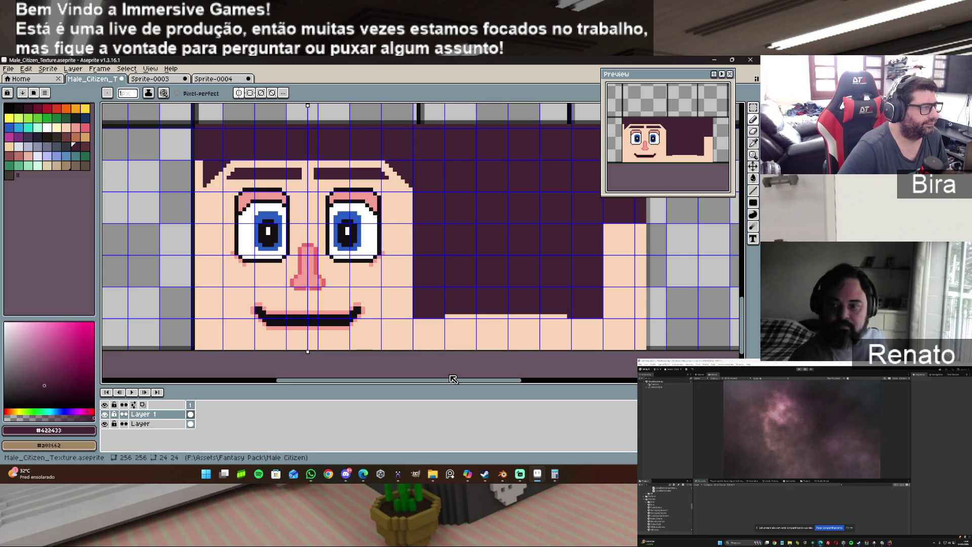
left_click_drag(452, 379, 436, 379)
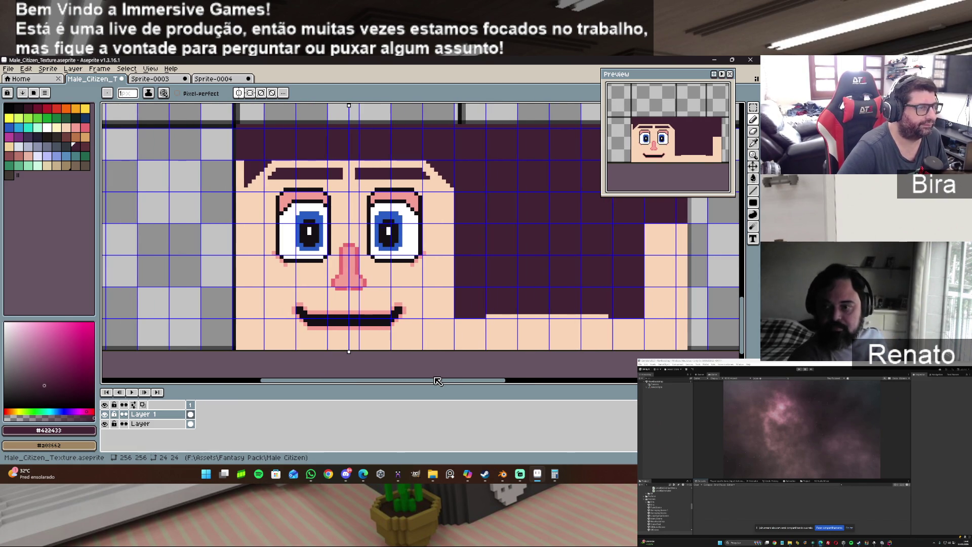
left_click(502, 474)
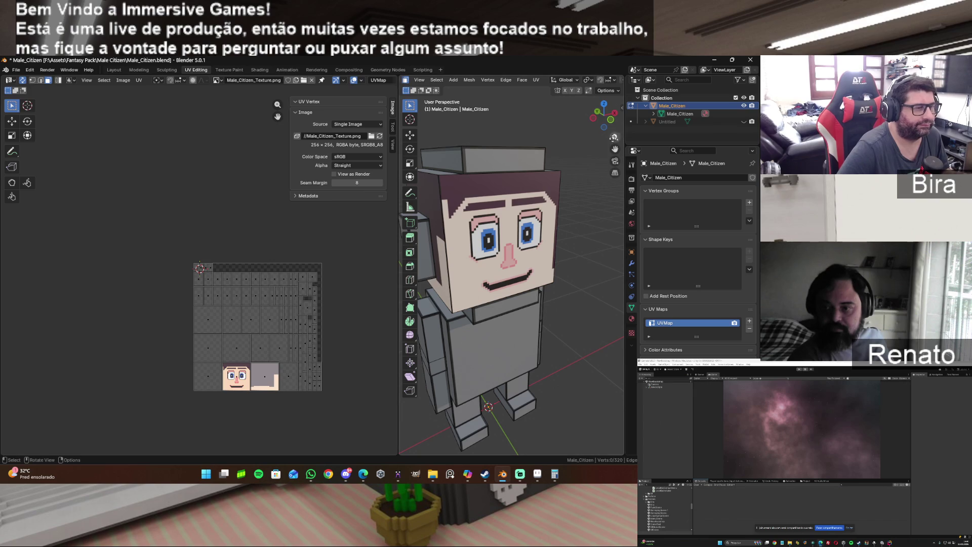
Set the viewport to Front Orthographic (Numpad 1), then switch to the Aseprite texture.
left_click(611, 123)
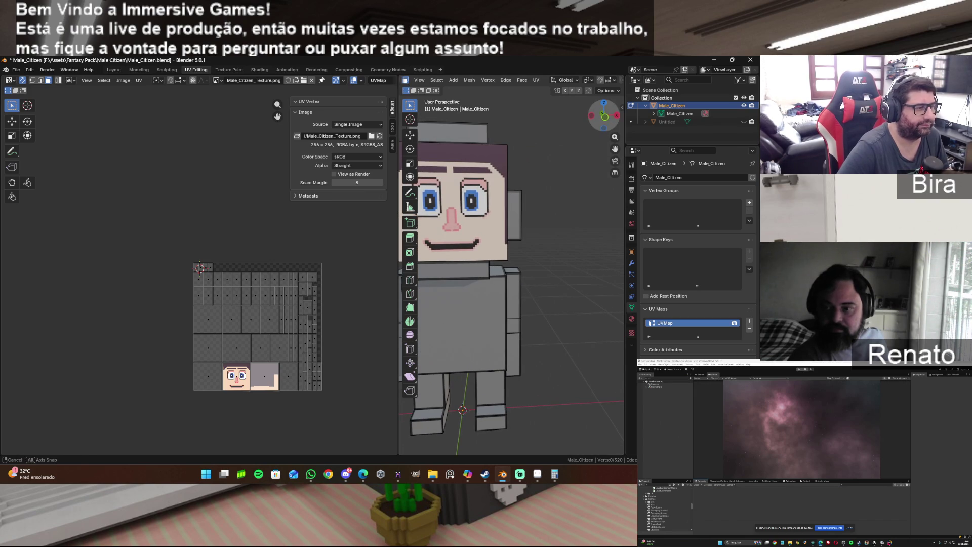
key("KP_1")
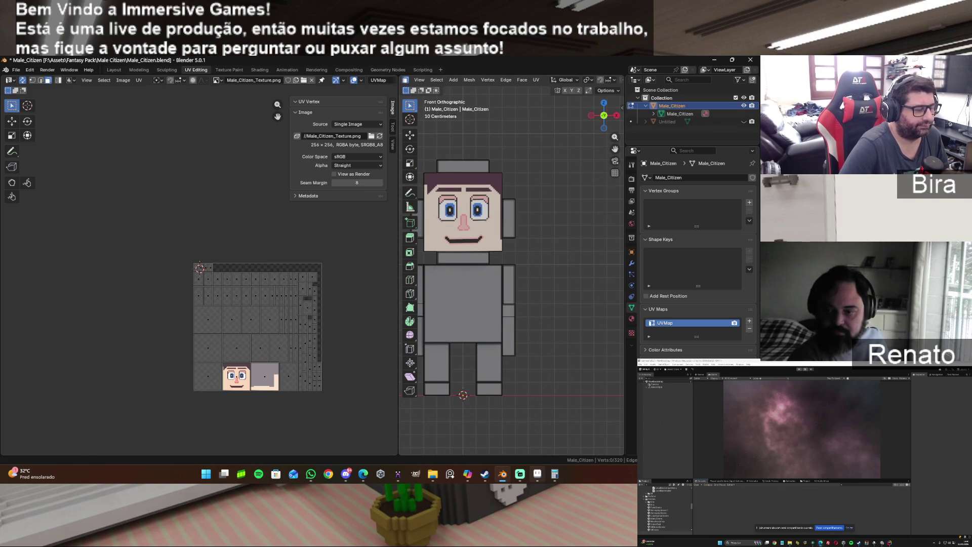
left_click(537, 473)
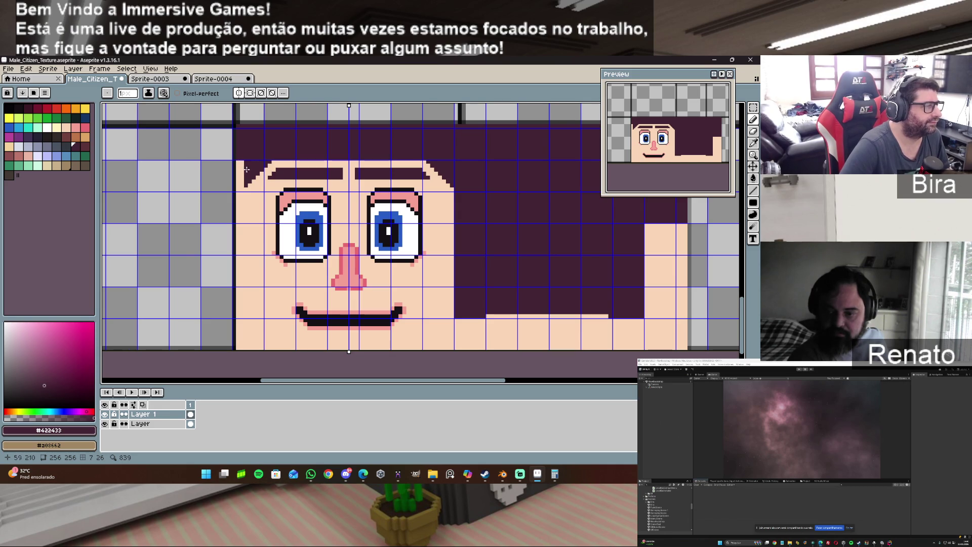
Marquee-select and adjust the small 2x2 pixel block at the hair's top-left corner.
key("m")
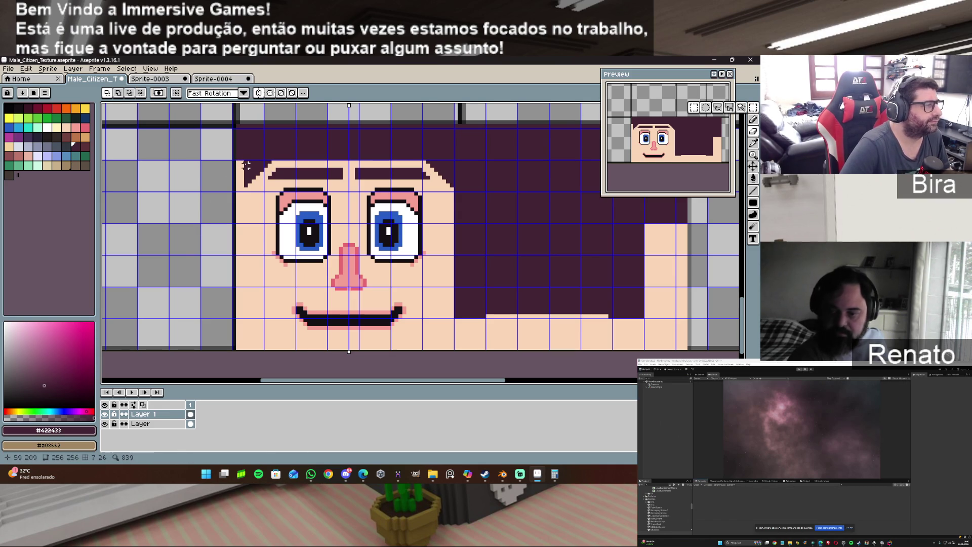
mouse_move(246, 162)
left_mouse_down()
mouse_move(265, 185)
mouse_move(247, 165)
mouse_move(255, 183)
left_mouse_up()
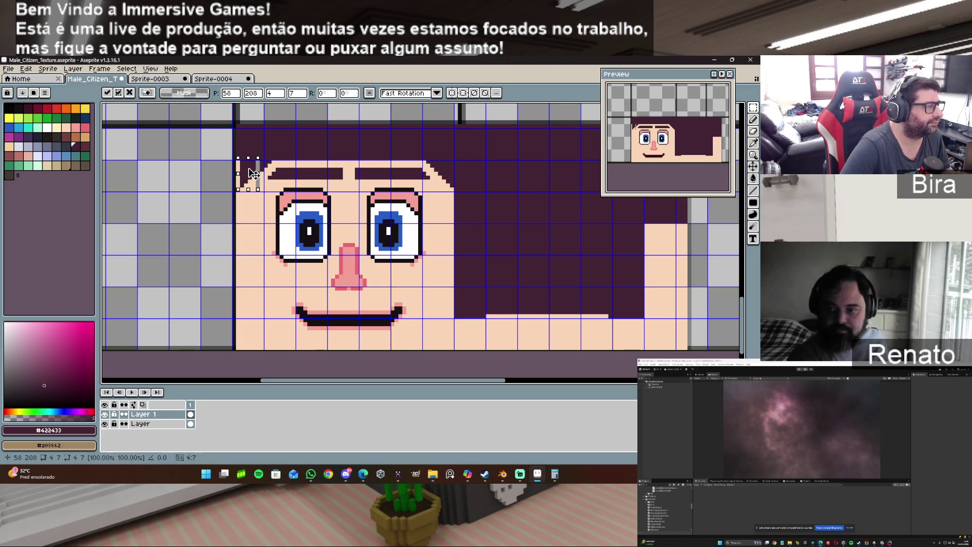
left_click(264, 165)
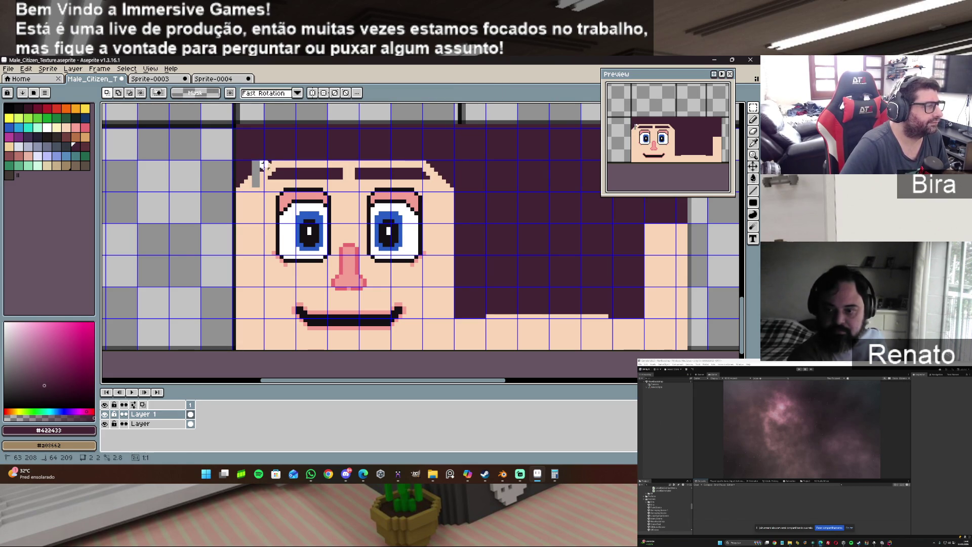
left_click_drag(264, 165, 267, 167)
left_click(263, 164)
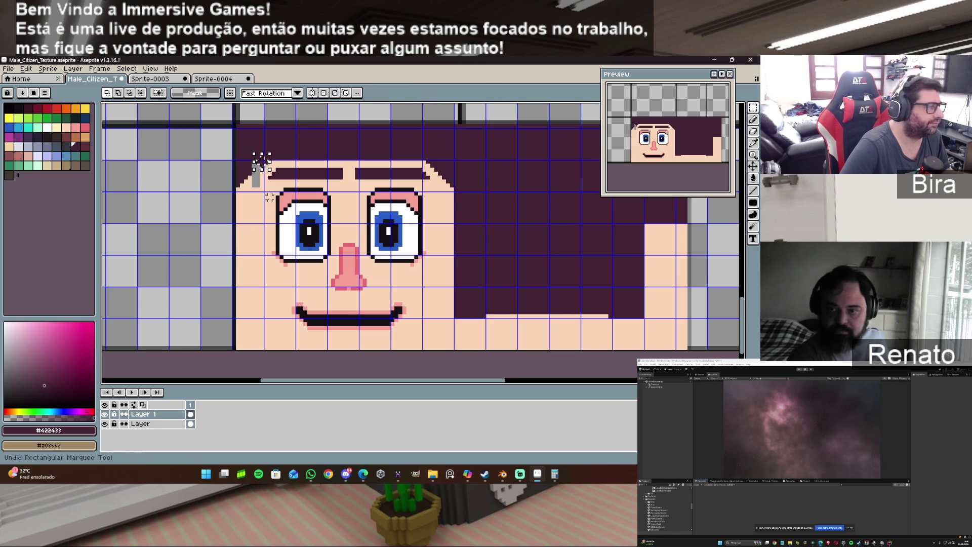
left_click(265, 216)
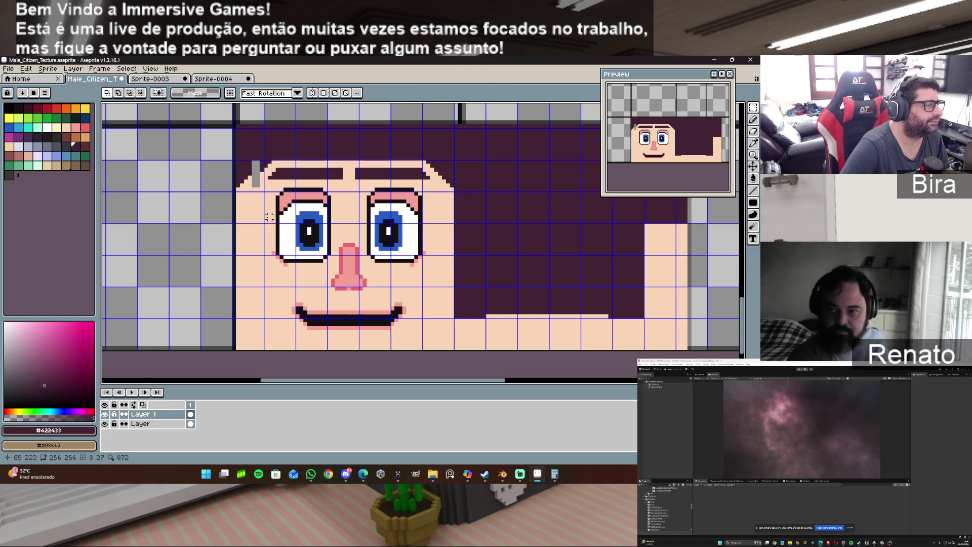
Paint the grey pixels beside the hair corner with the eyedropped skin colour.
left_click(754, 118)
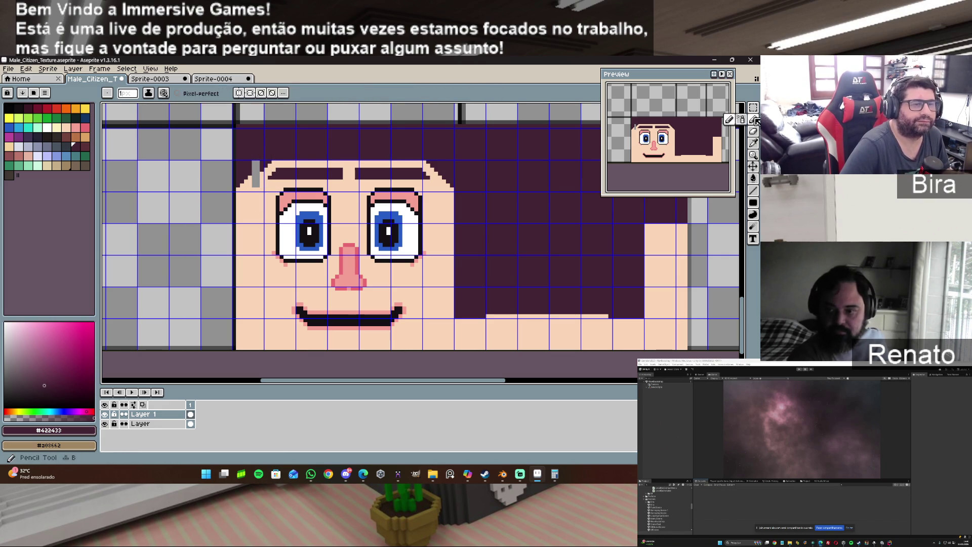
left_click(254, 214, "alt")
left_click_drag(254, 175, 255, 185)
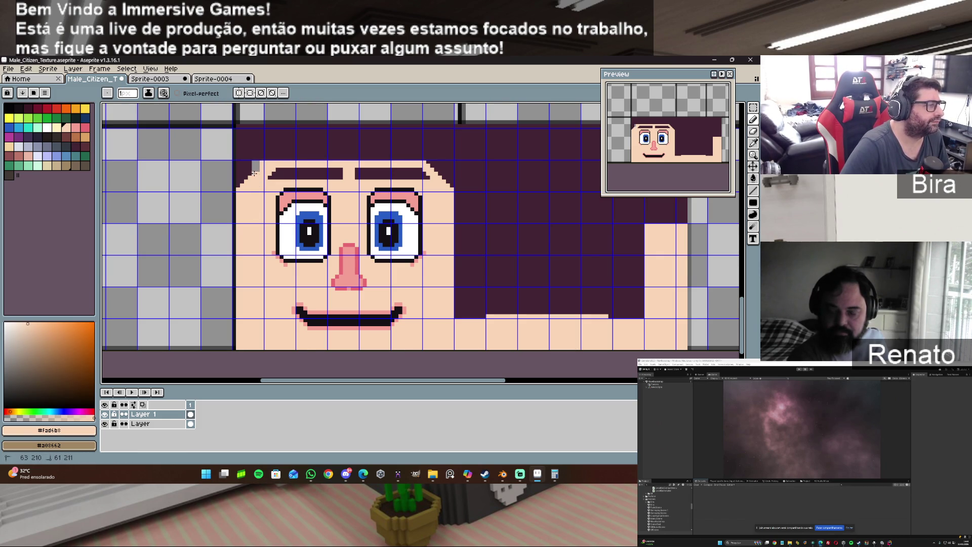
left_click(253, 166, "alt")
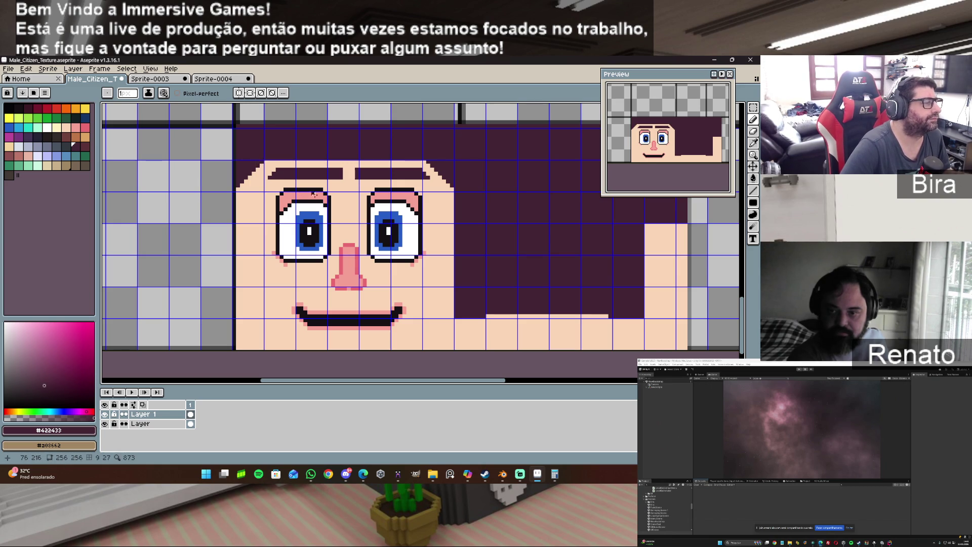
Select the left eyebrow and nudge it one pixel left.
left_click(753, 107)
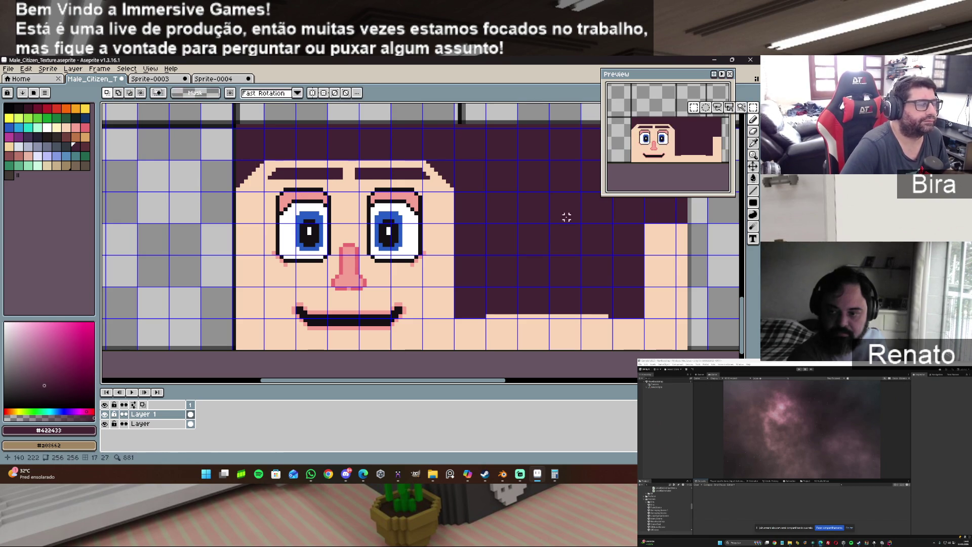
left_click_drag(340, 171, 267, 175)
left_click(312, 175)
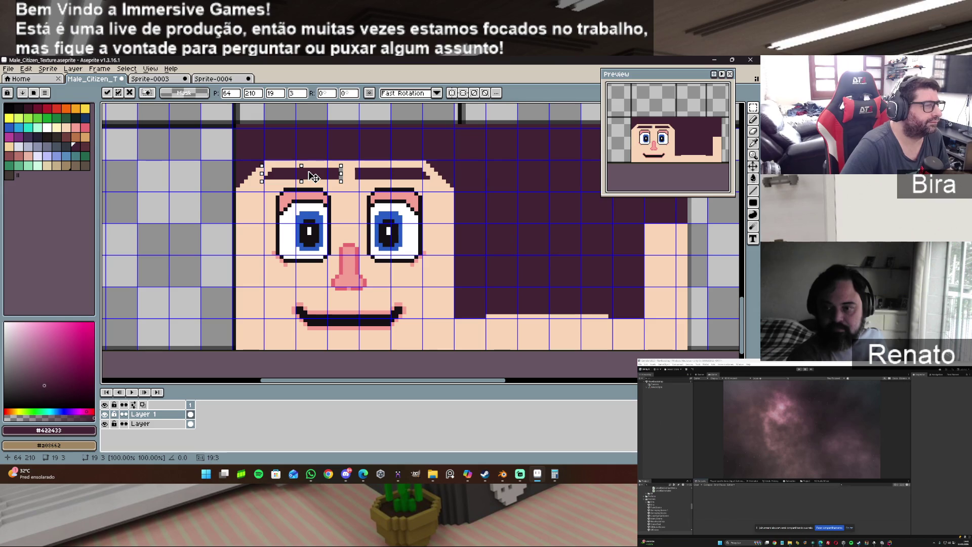
left_click_drag(313, 177, 311, 177)
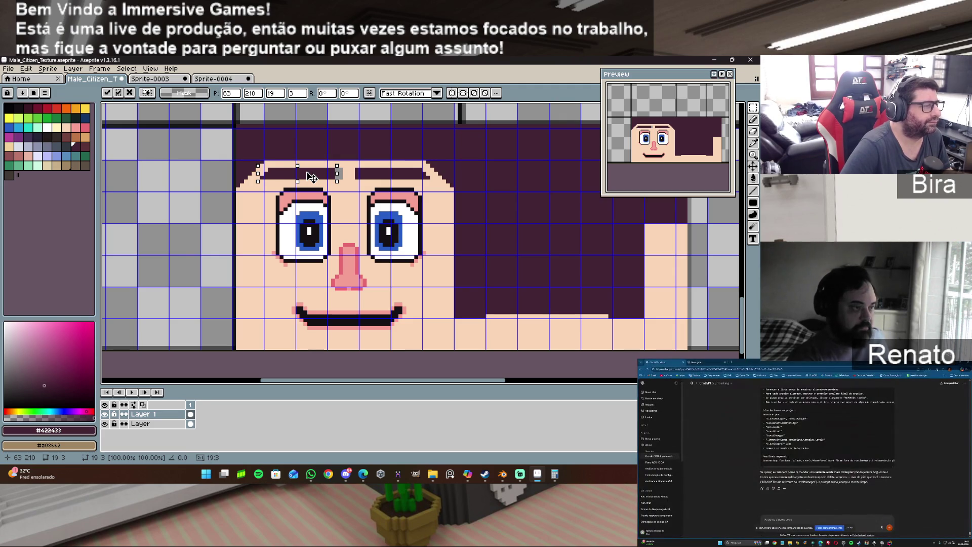
left_click(289, 189)
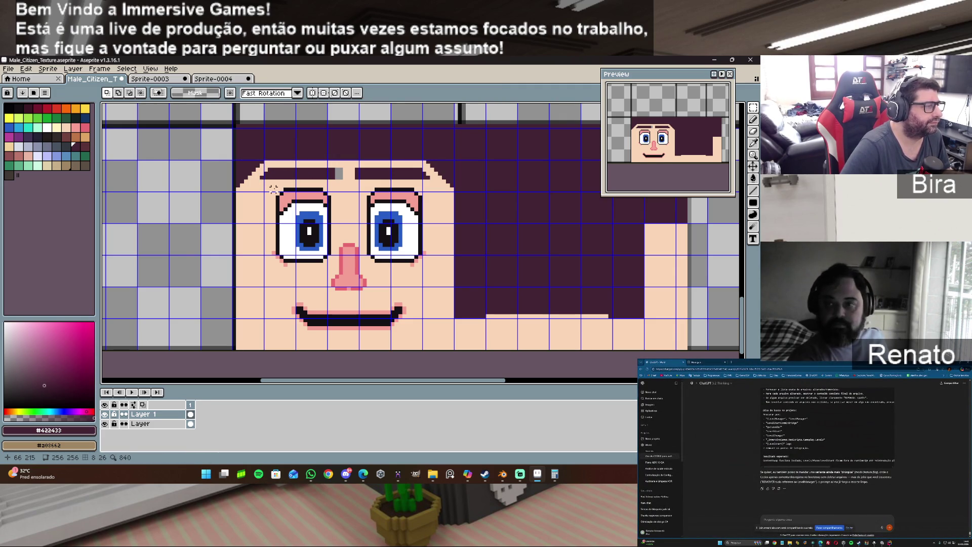
Select the eyes, nose and mouth and shift them slightly left.
mouse_move(265, 185)
left_mouse_down()
mouse_move(289, 240)
mouse_move(407, 330)
mouse_move(432, 336)
left_mouse_up()
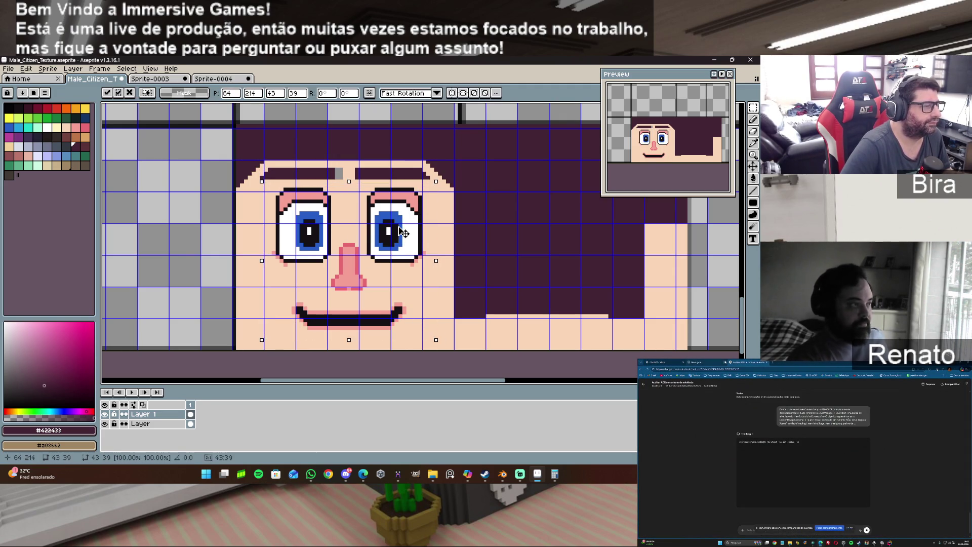
left_click_drag(404, 233, 400, 233)
key("Left")
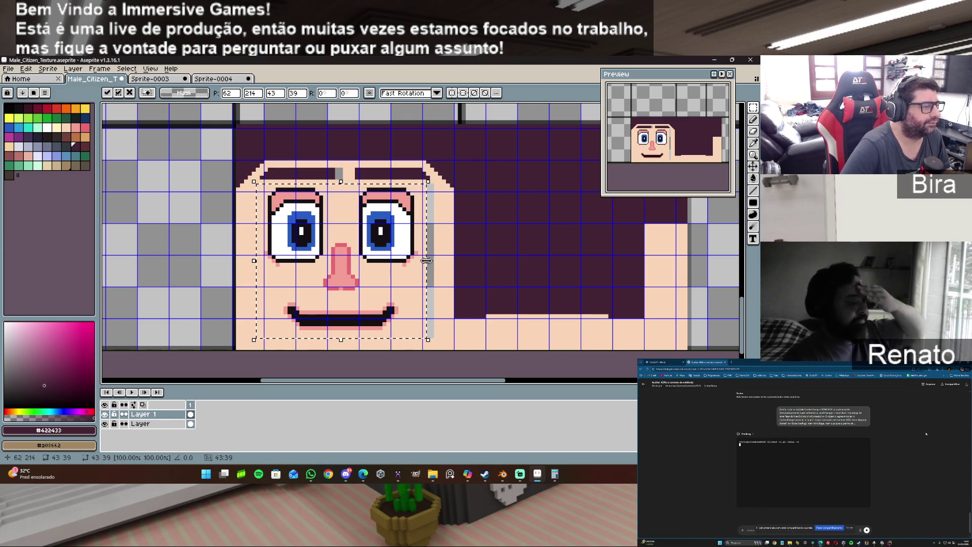
left_click(444, 245)
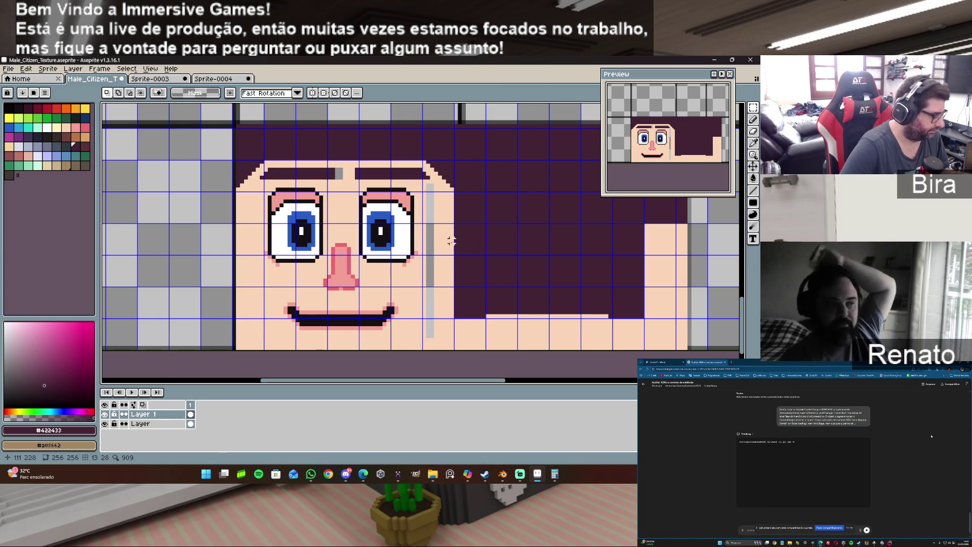
Cover the grey strip right of the eye with skin colour.
left_click(421, 183, "alt")
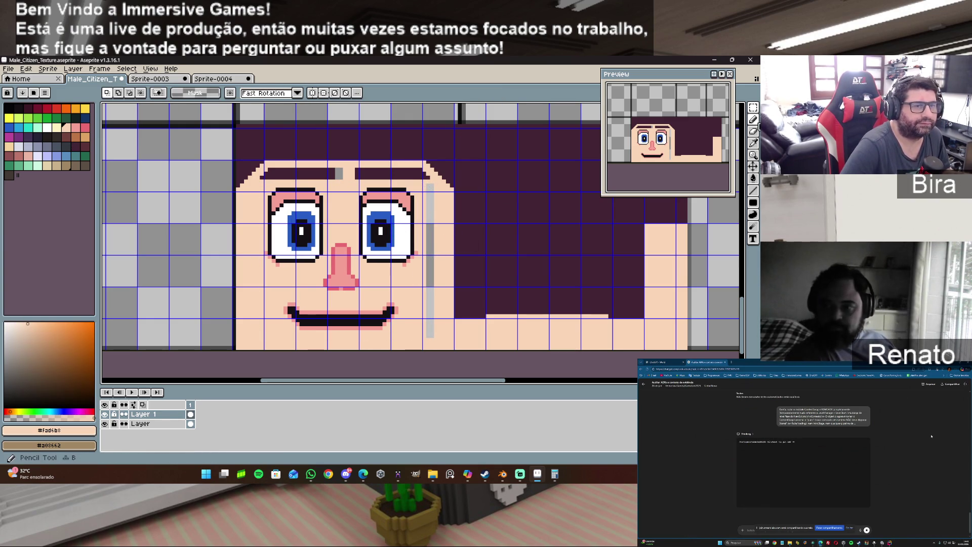
left_click(753, 119)
left_click_drag(427, 186, 430, 336)
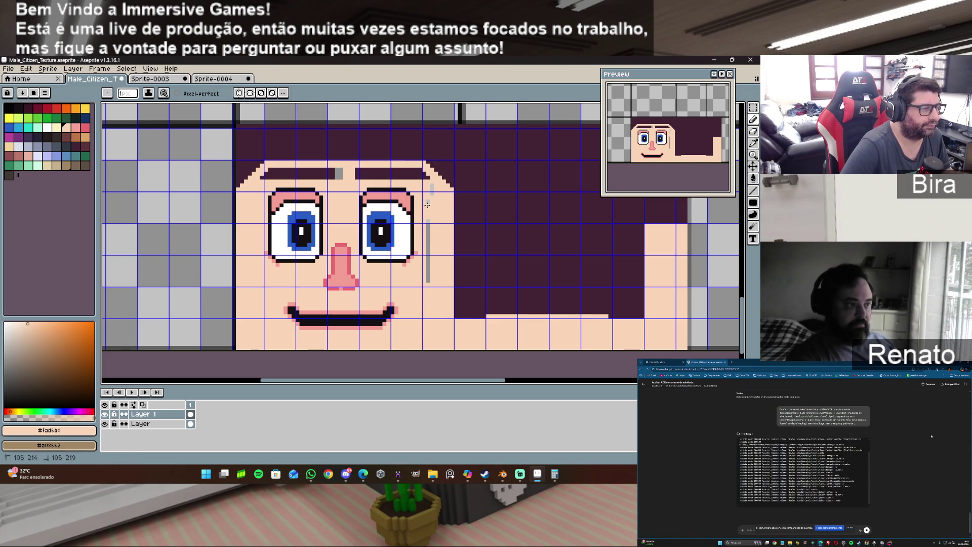
left_click_drag(428, 279, 428, 226)
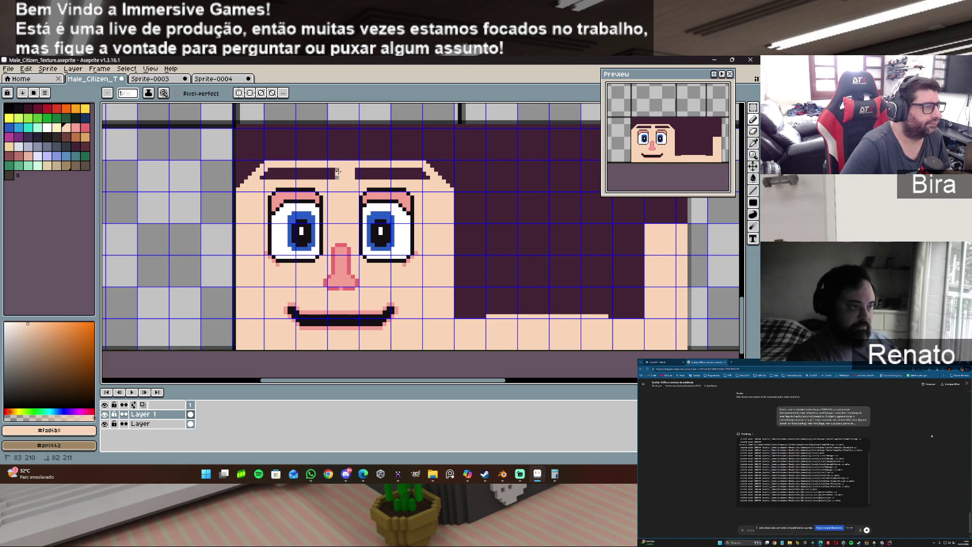
left_click_drag(336, 175, 337, 181)
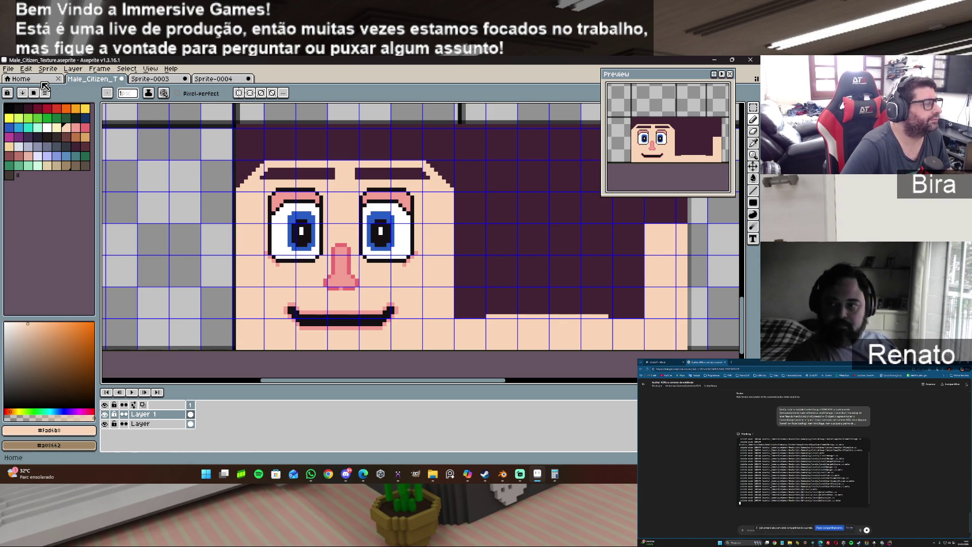
left_click(9, 68)
Export over Male_Citizen_Texture.png, accepting the overwrite and layers warnings.
mouse_move(20, 147)
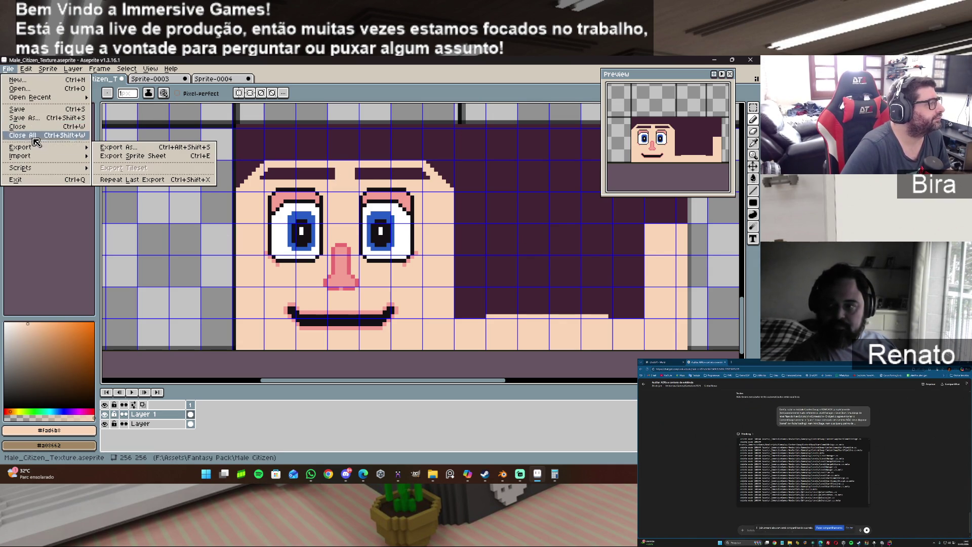
left_click(8, 68)
left_click(8, 68)
mouse_move(32, 150)
left_click(134, 148)
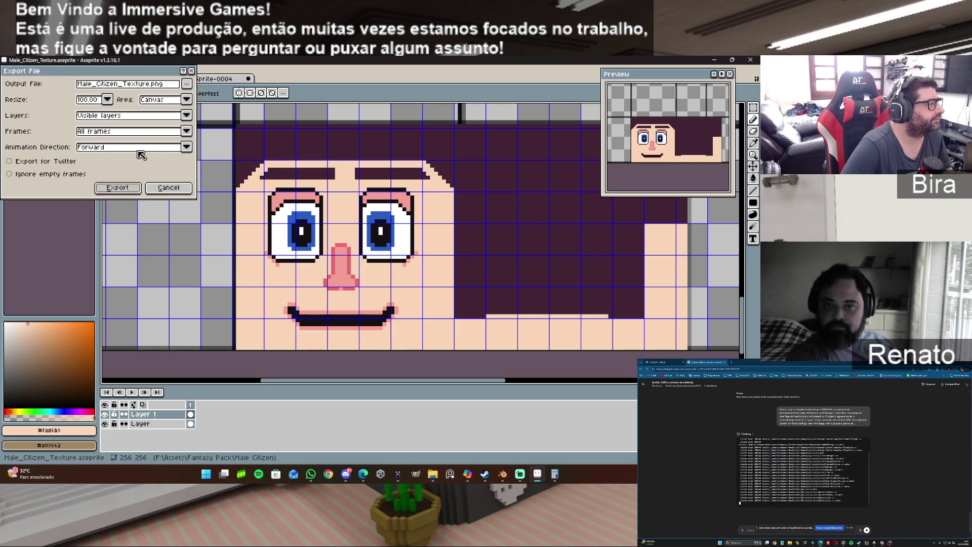
left_click(122, 193)
left_click(362, 293)
key("Return")
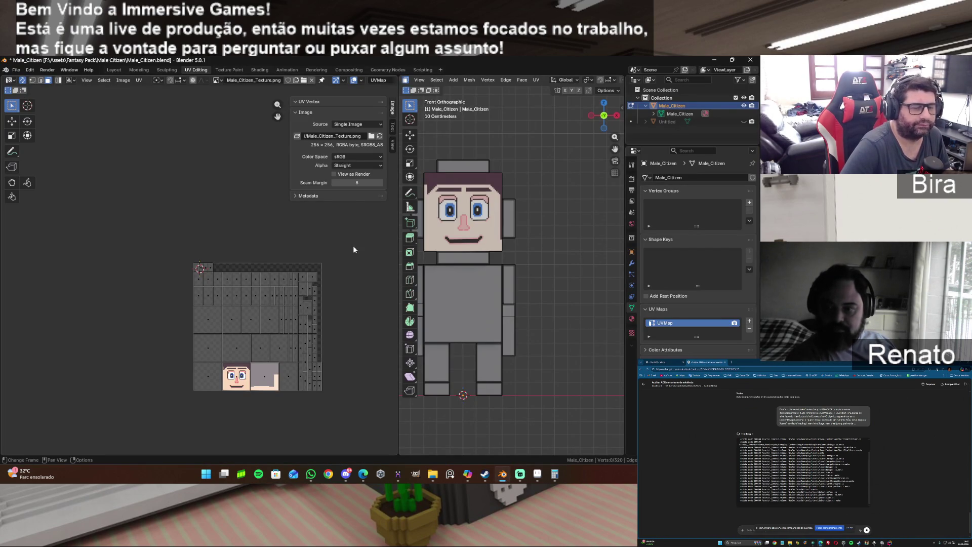
Reload the corrected texture in Blender, orbit to check the face, then return to Aseprite.
left_click(123, 80)
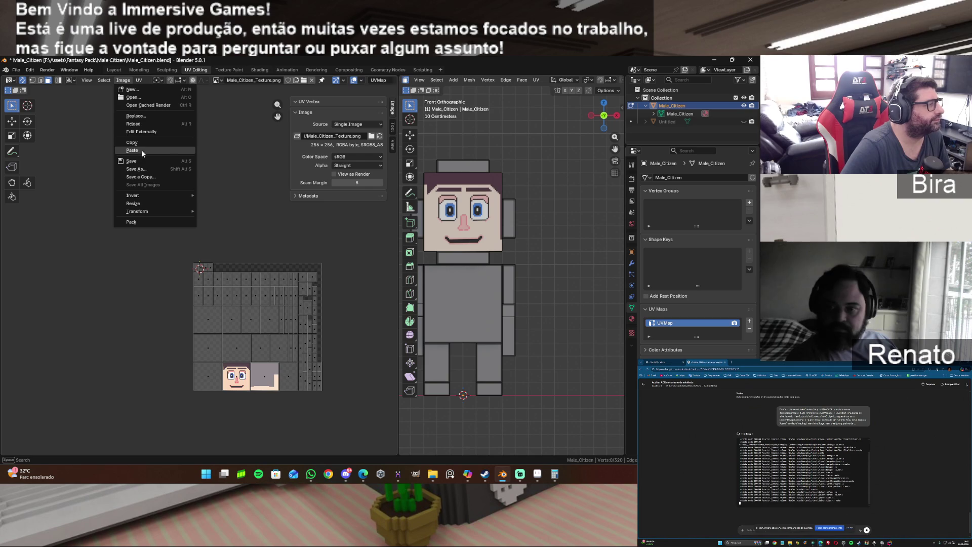
left_click(142, 126)
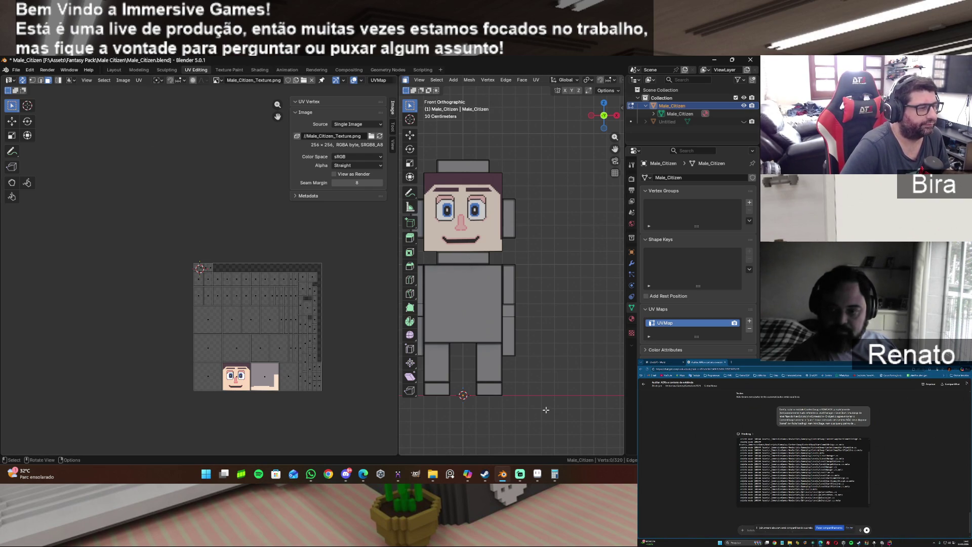
left_click_drag(605, 119, 587, 127)
left_click(537, 473)
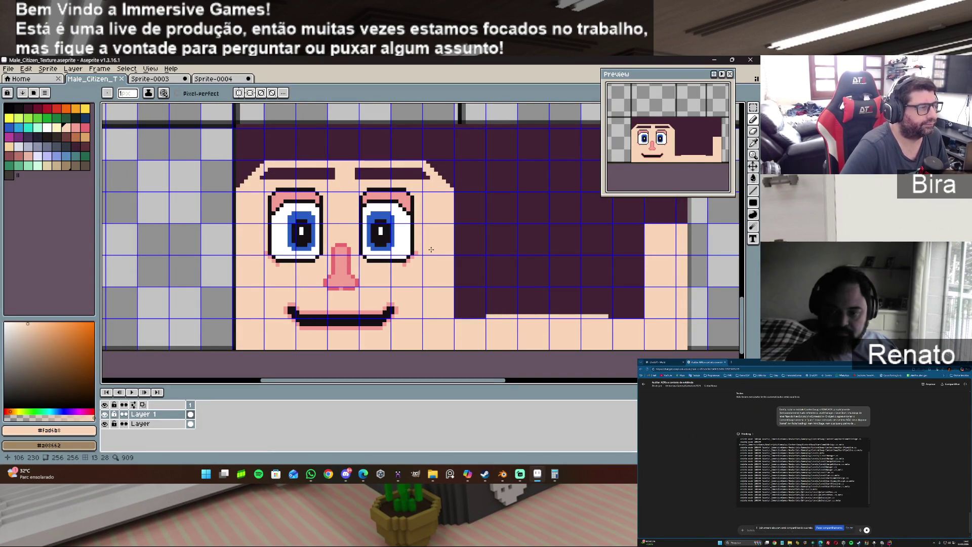
Undo the moved face features and the last pencil stroke, then pick the skin colour.
key("ctrl")
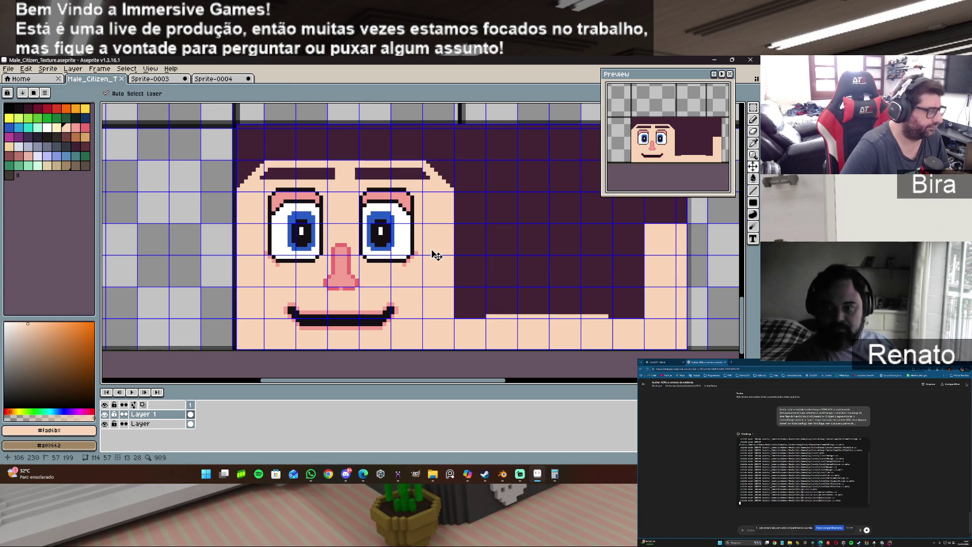
key("ctrl+z")
key("ctrl+z")
key("ctrl+z")
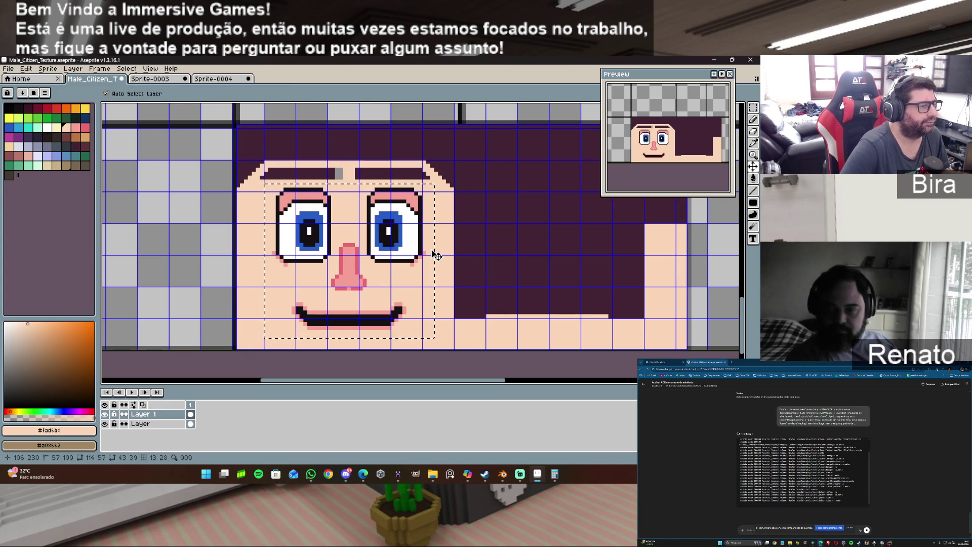
key("ctrl+z")
key("ctrl+z")
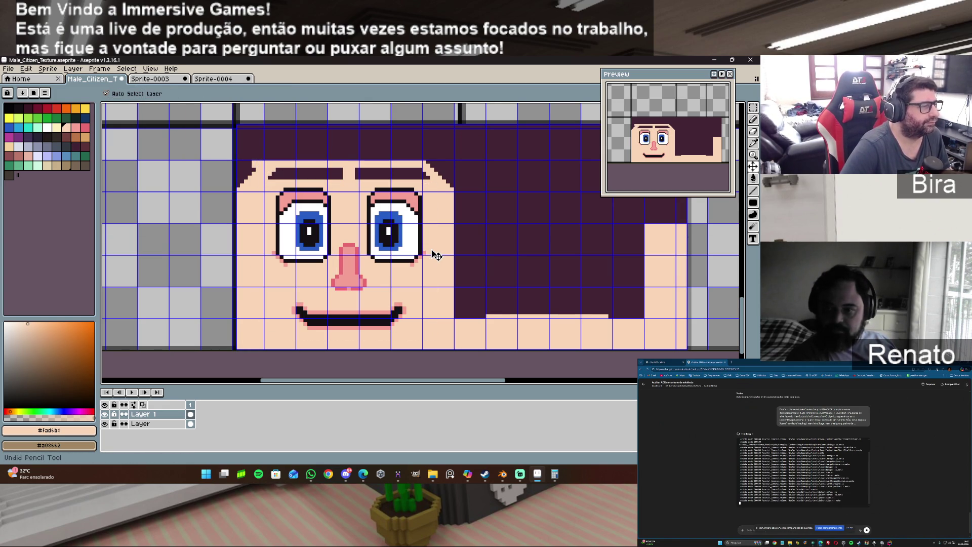
left_click(253, 149, "alt")
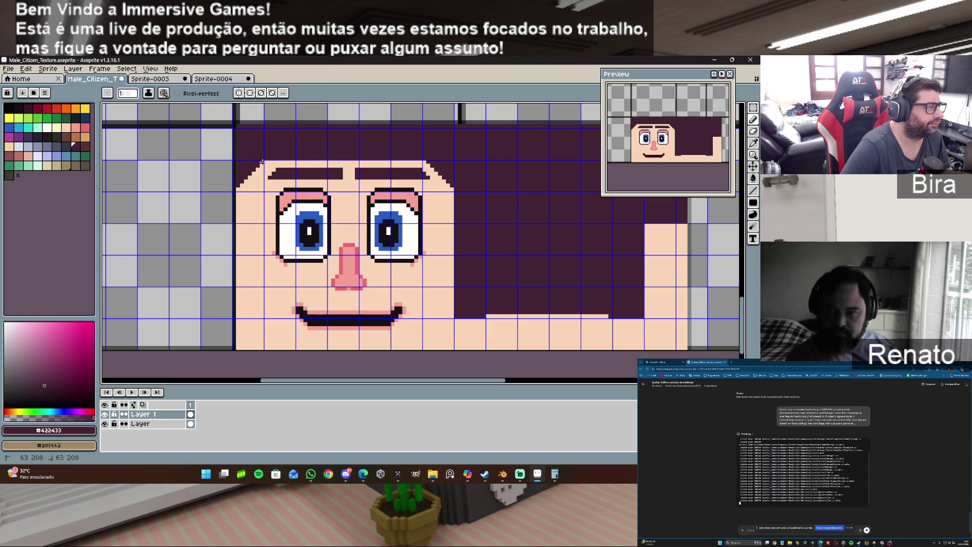
left_click(442, 228, "alt")
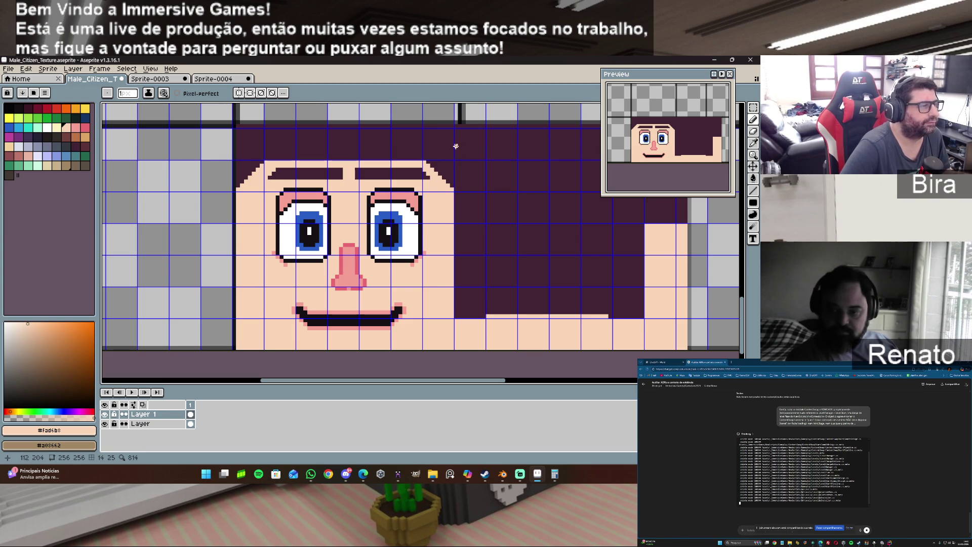
Paint a skin column up the hair's right edge and save Male_Citizen_Texture.aseprite.
left_click_drag(456, 125, 456, 132)
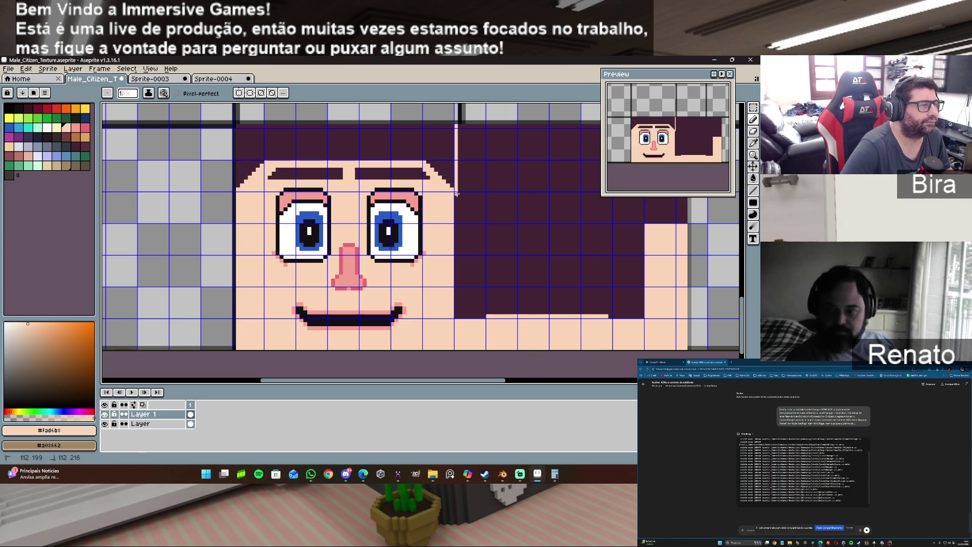
left_click_drag(457, 262, 460, 264)
key("Escape")
left_click(457, 316)
left_click(453, 289, "shift")
left_click(455, 271, "shift")
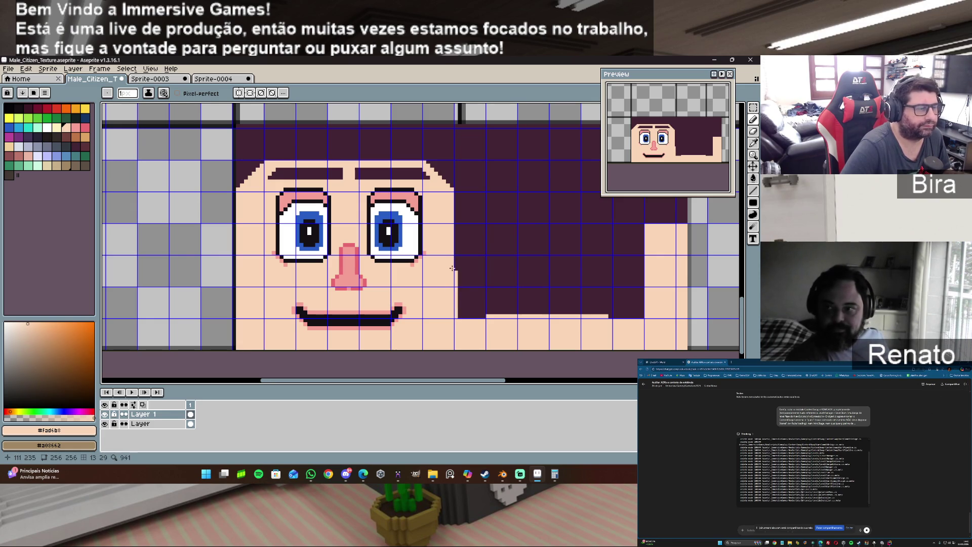
left_click(456, 189, "shift")
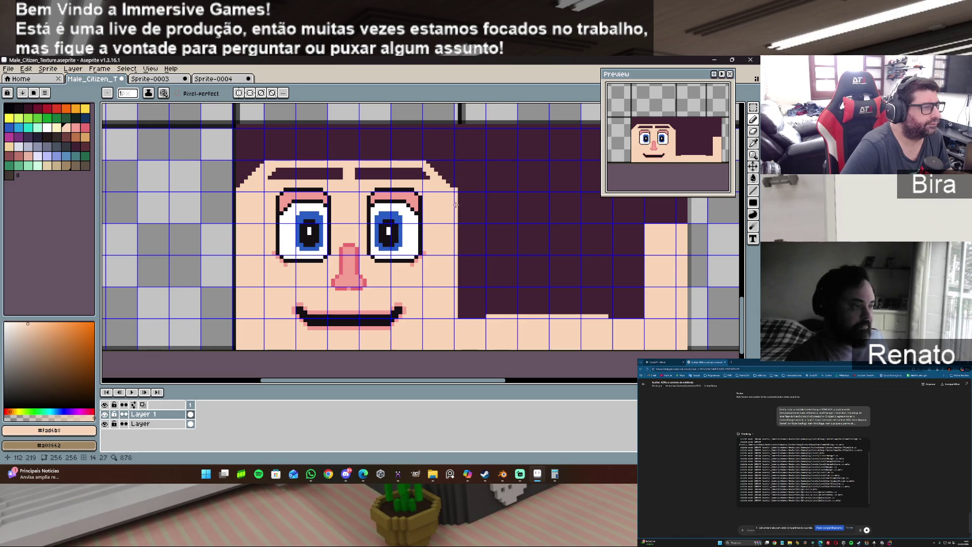
key("v")
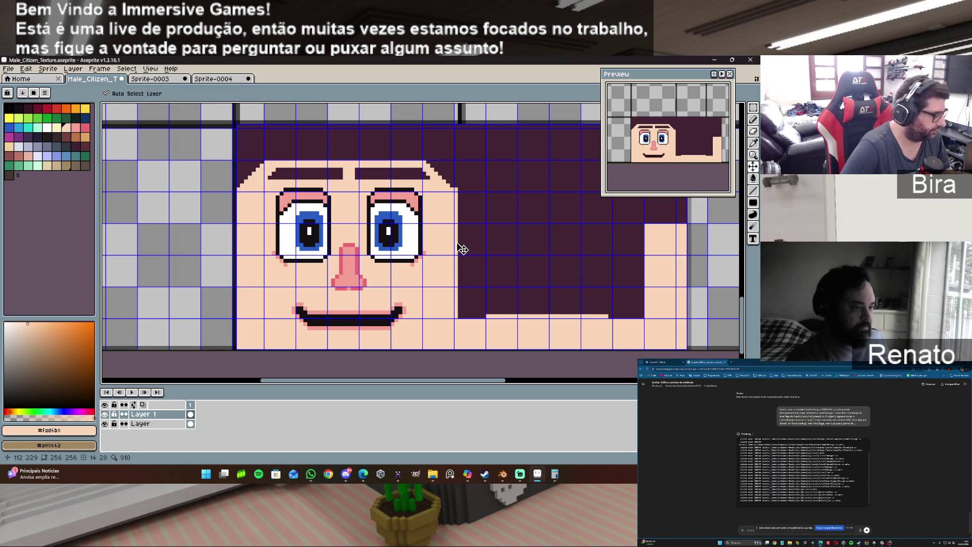
key("ctrl+z")
key("b")
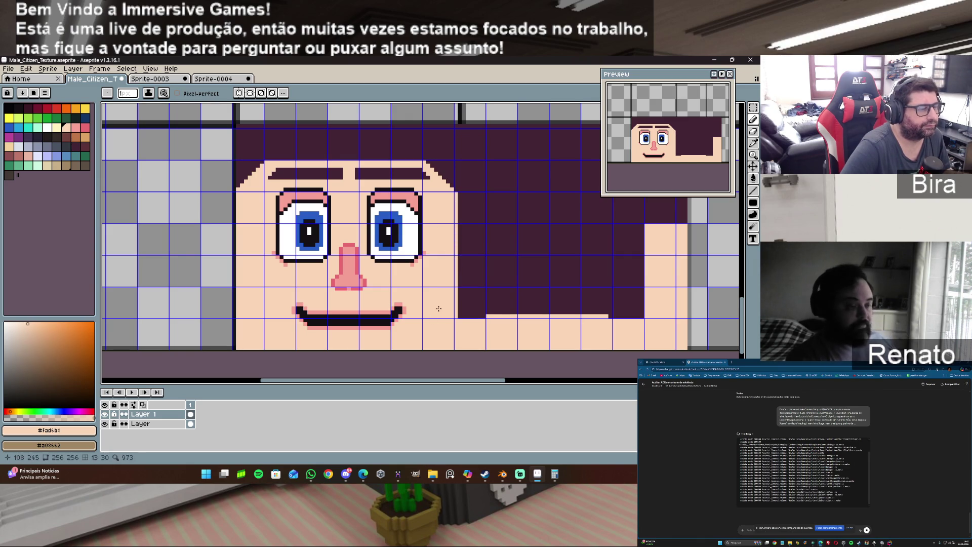
left_click(8, 69)
left_click(21, 111)
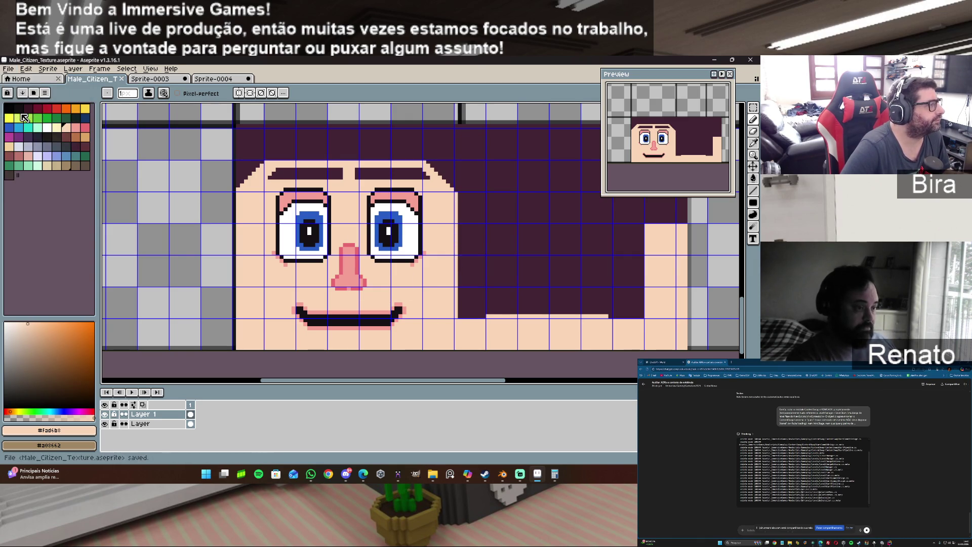
Export the face over Male_Citizen_Texture.png, accepting overwrite and layer loss, then return to Blender.
left_click(8, 69)
mouse_move(31, 148)
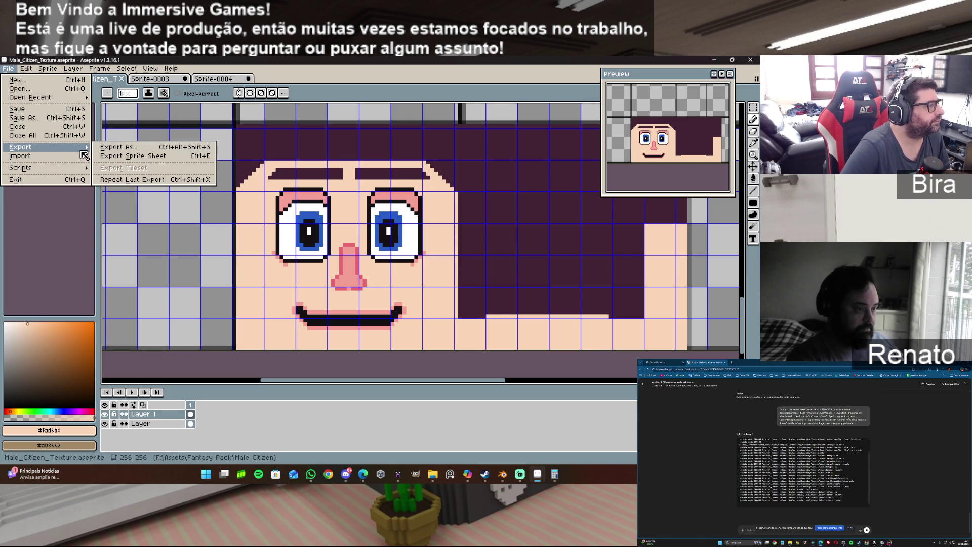
left_click(119, 147)
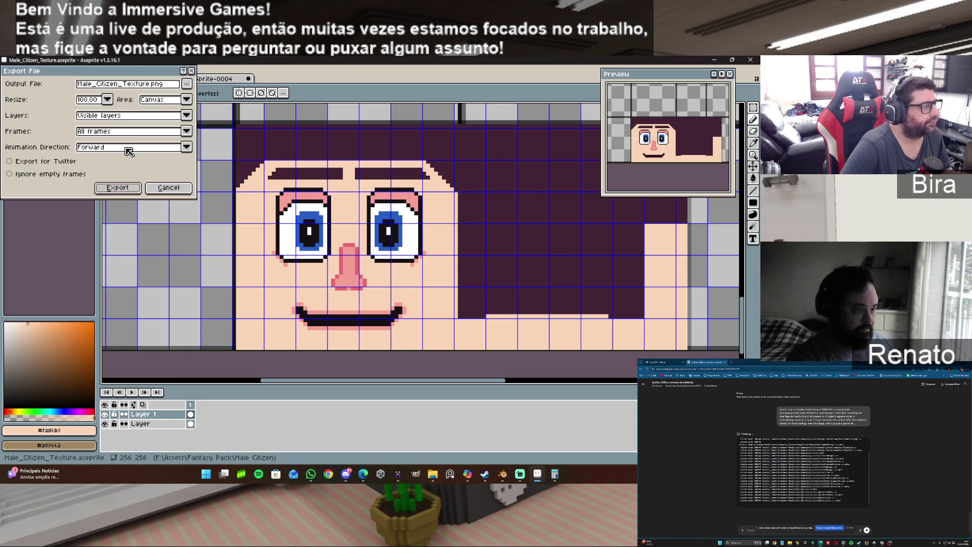
left_click(121, 187)
left_click(343, 291)
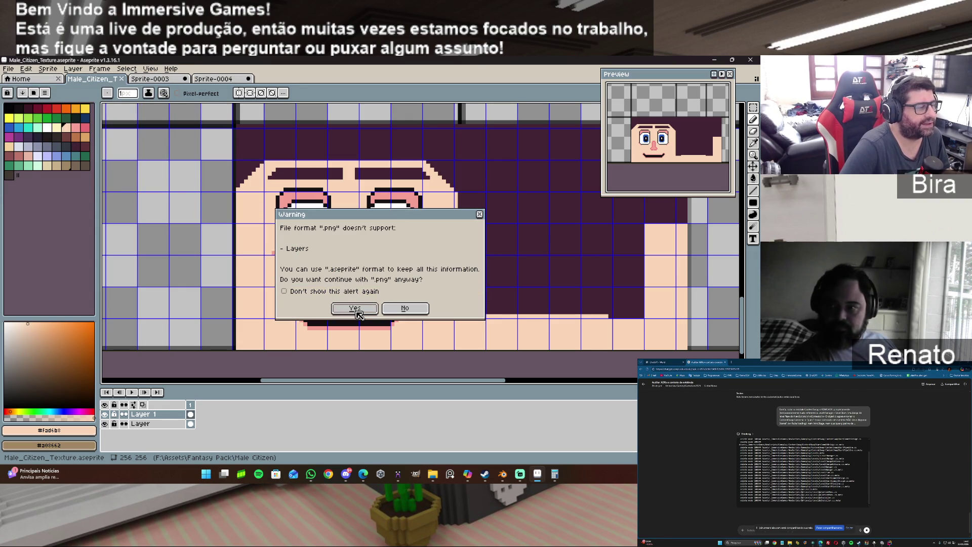
left_click(353, 310)
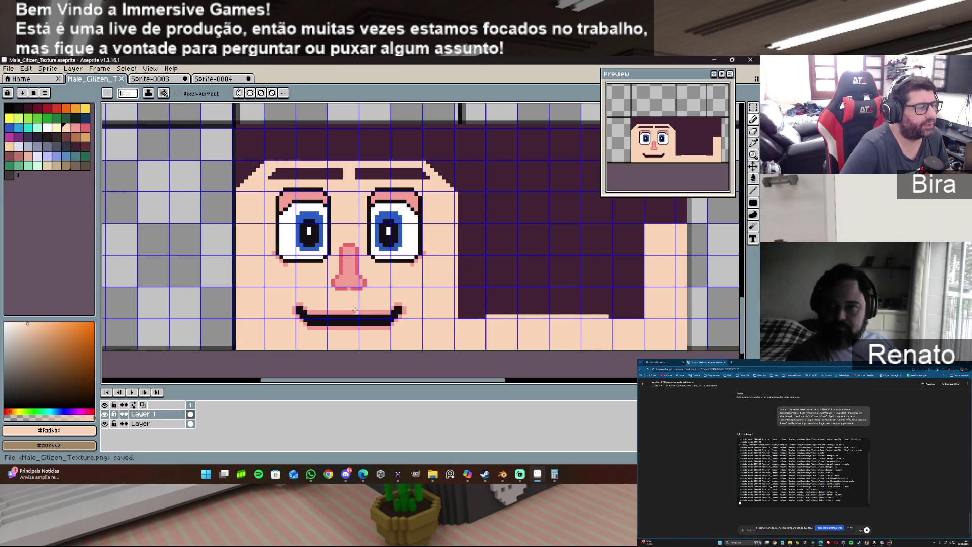
left_click(504, 480)
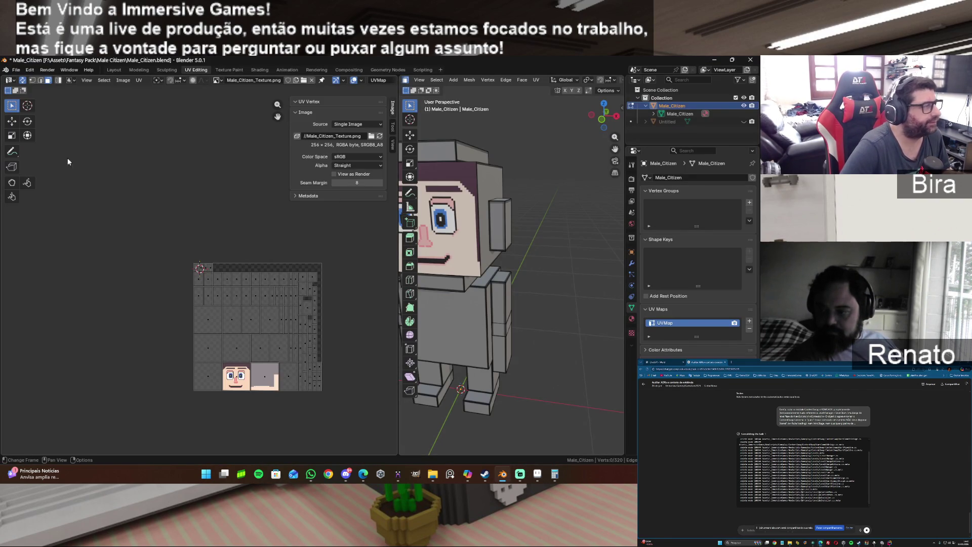
Reload the texture in the UV Editor and check the face from the front before returning to Aseprite.
left_click(122, 80)
left_click(136, 124)
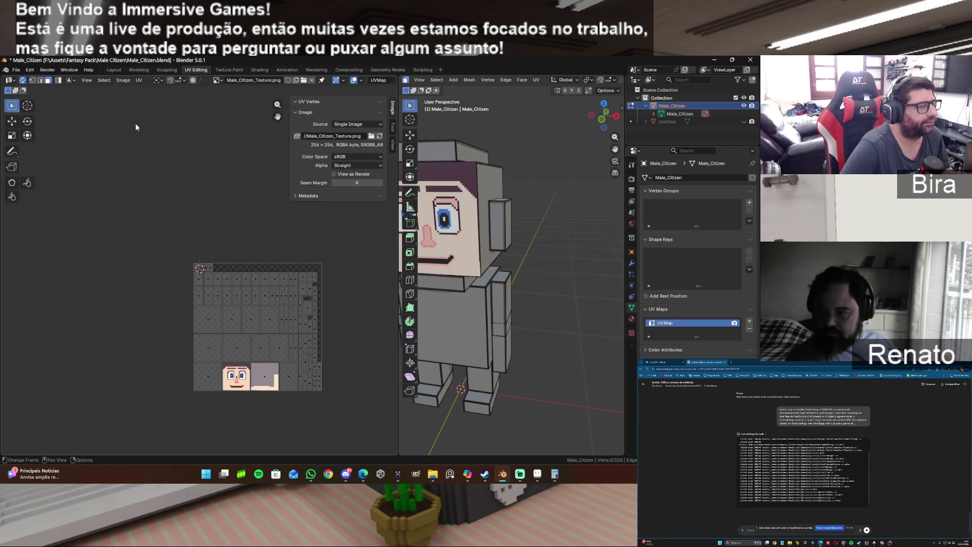
mouse_move(602, 115)
left_mouse_down()
mouse_move(619, 122)
mouse_move(594, 117)
mouse_move(603, 124)
left_mouse_up()
scroll(438, 221, "up", 3)
left_click(537, 473)
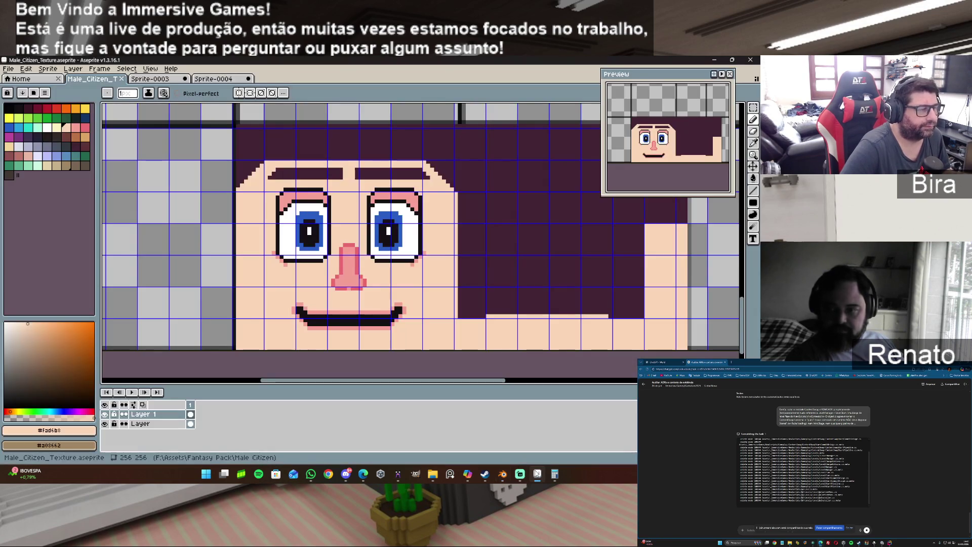
Paint more skin pixels up the hair edge, including near its top.
left_click_drag(461, 315, 459, 294)
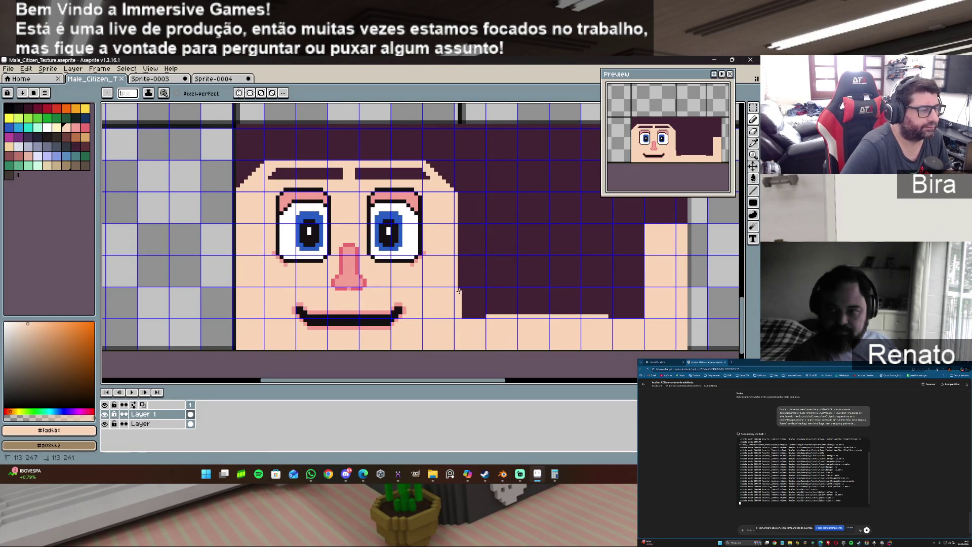
left_click(459, 195)
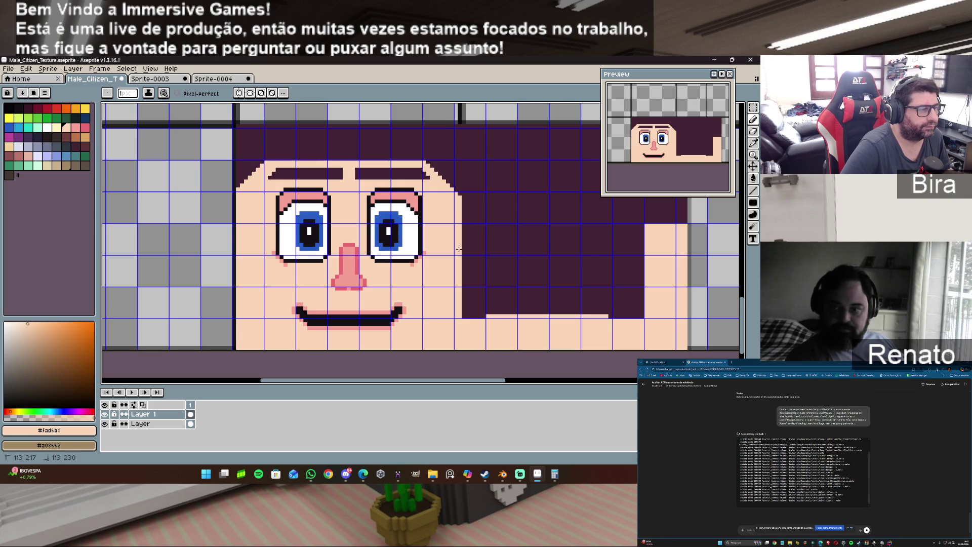
mouse_move(482, 380)
left_mouse_down()
mouse_move(440, 381)
mouse_move(464, 381)
left_mouse_up()
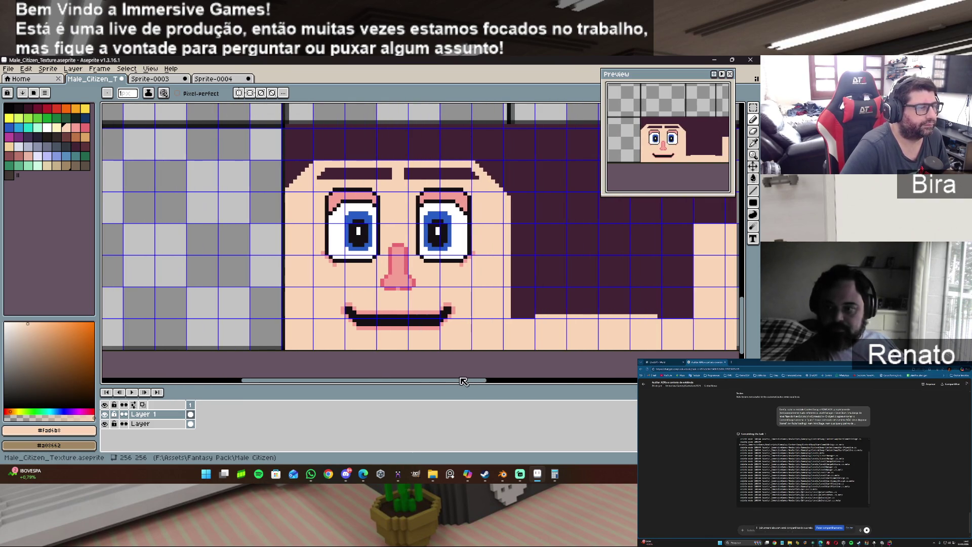
Export the artwork as PNG over Male_Citizen_Texture.png, accepting overwrite and layer loss.
left_click(6, 70)
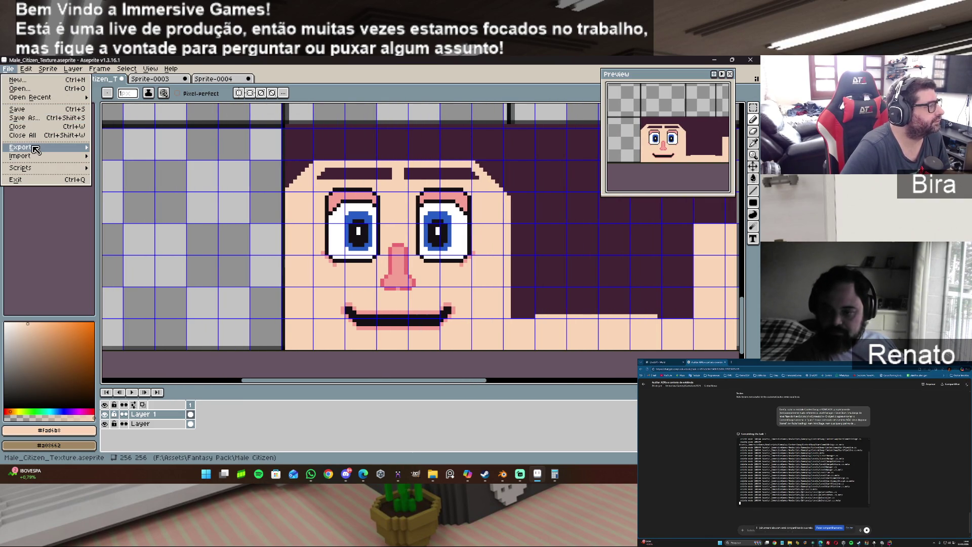
mouse_move(34, 148)
left_click(128, 148)
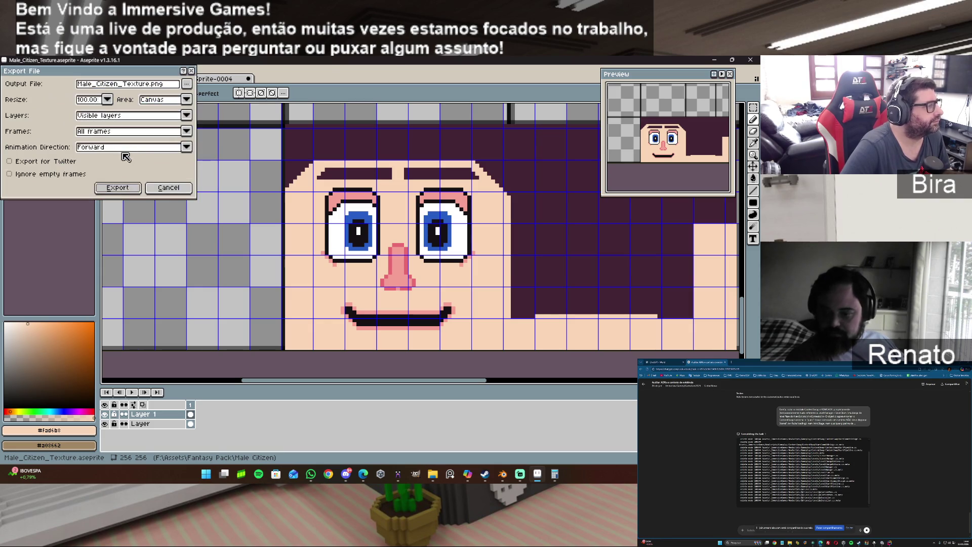
left_click(119, 187)
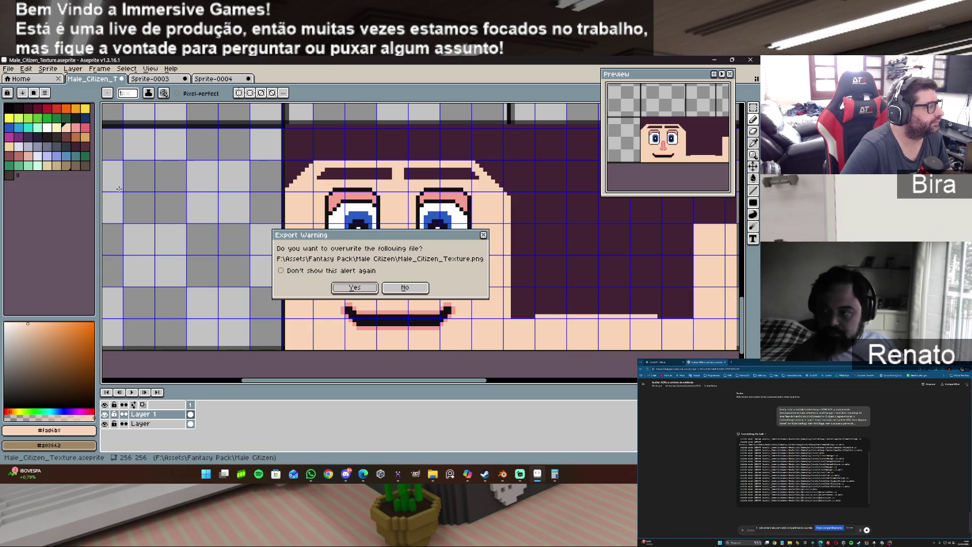
left_click(349, 289)
left_click(353, 309)
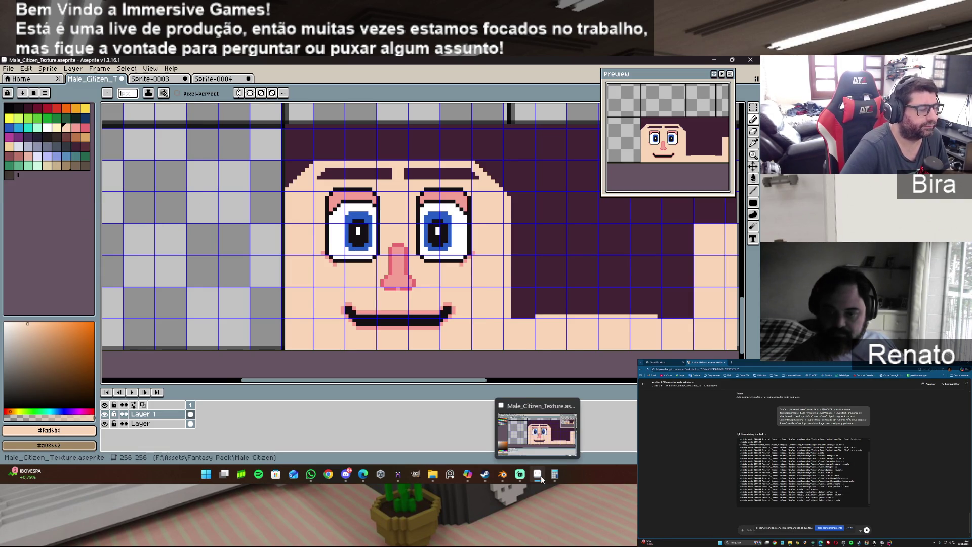
Back in Blender, return to the UV Editing workspace and reload the texture image.
left_click(502, 474)
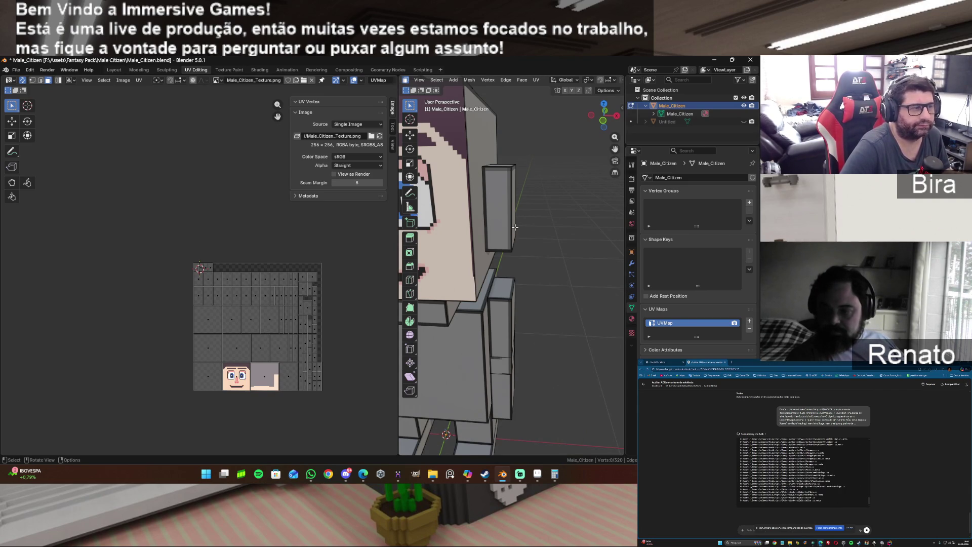
left_click(144, 70)
left_click(169, 71)
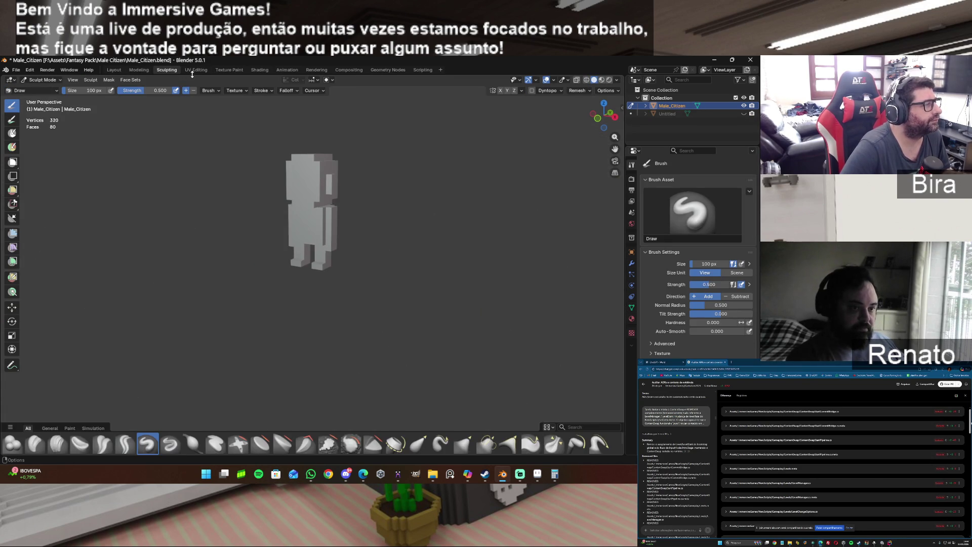
left_click(190, 70)
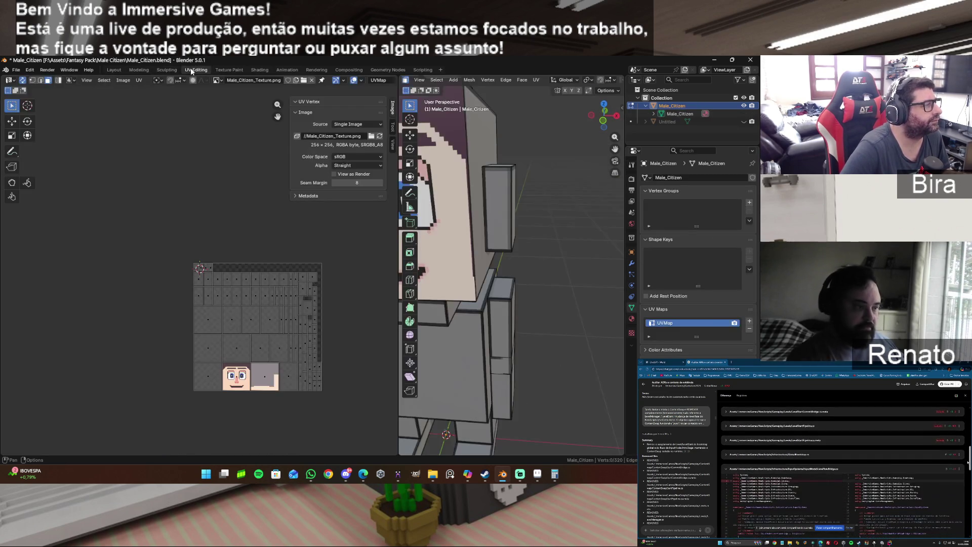
left_click(126, 80)
key("Escape")
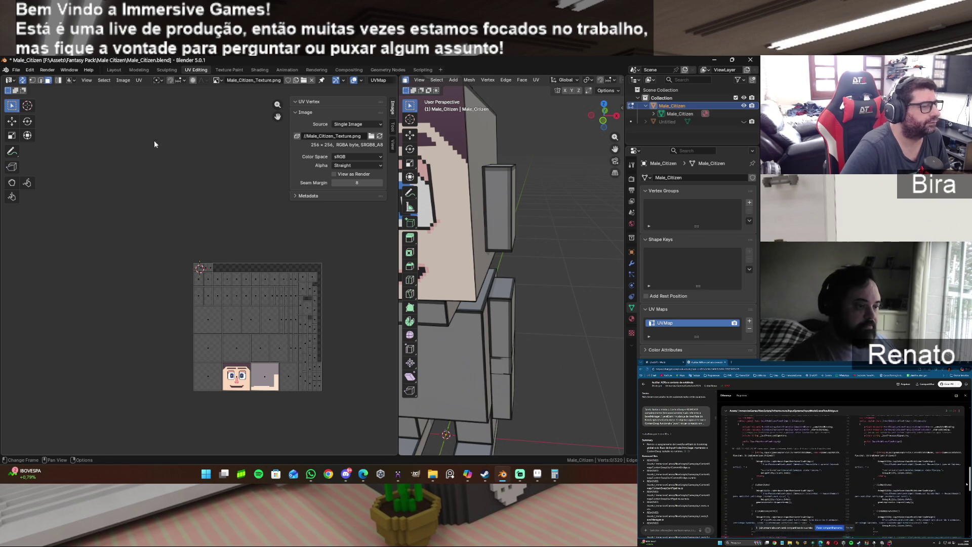
Frame the whole character, view its right side, and unhide the Untitled clothing object.
mouse_move(602, 115)
left_mouse_down()
mouse_move(552, 121)
mouse_move(520, 200)
left_mouse_up()
key("Home")
mouse_move(606, 122)
left_mouse_down()
mouse_move(626, 125)
mouse_move(553, 187)
left_mouse_up()
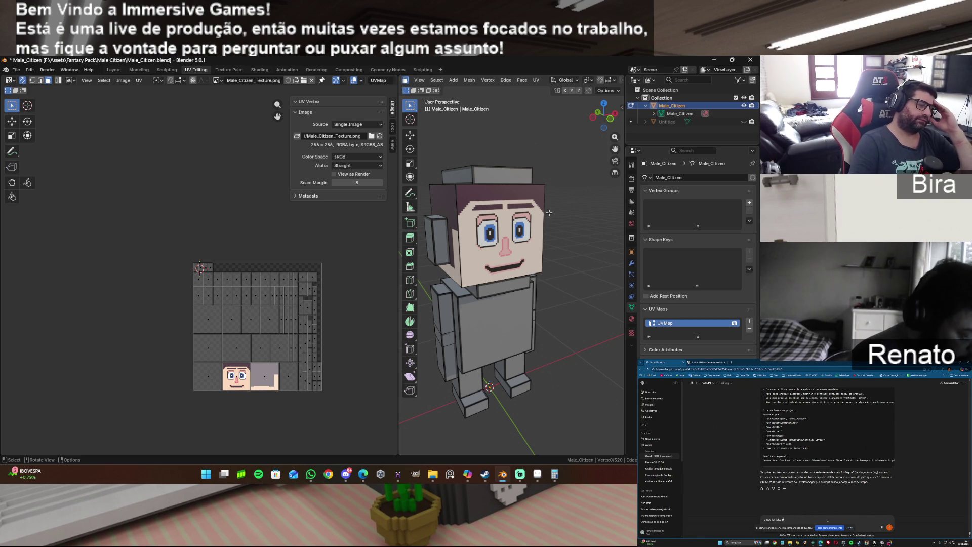
left_click(743, 121)
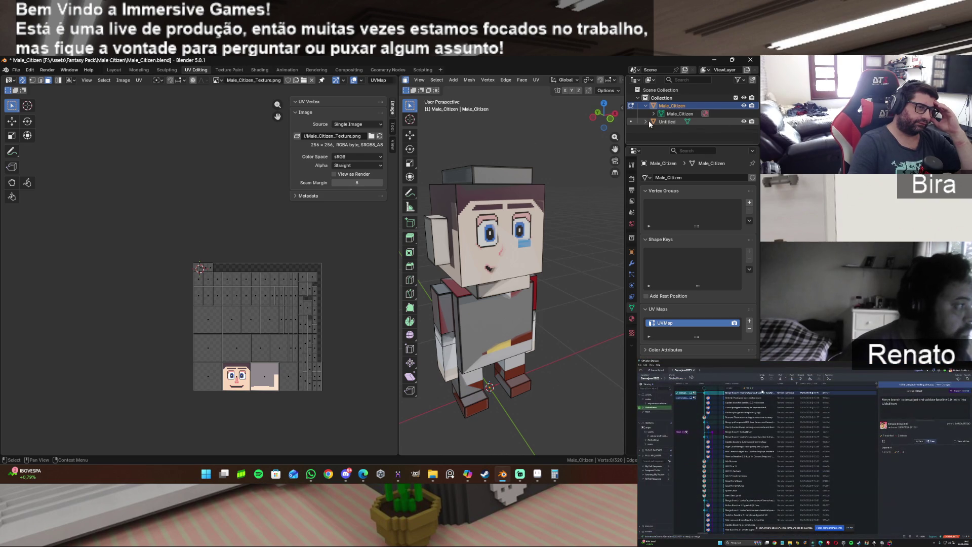
left_click(743, 122)
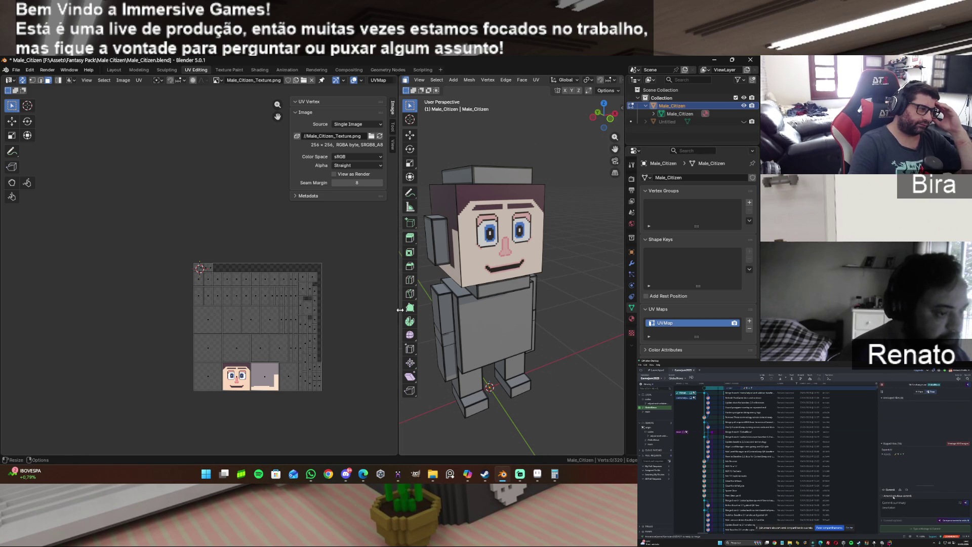
left_click_drag(610, 122, 599, 118)
left_click(494, 194)
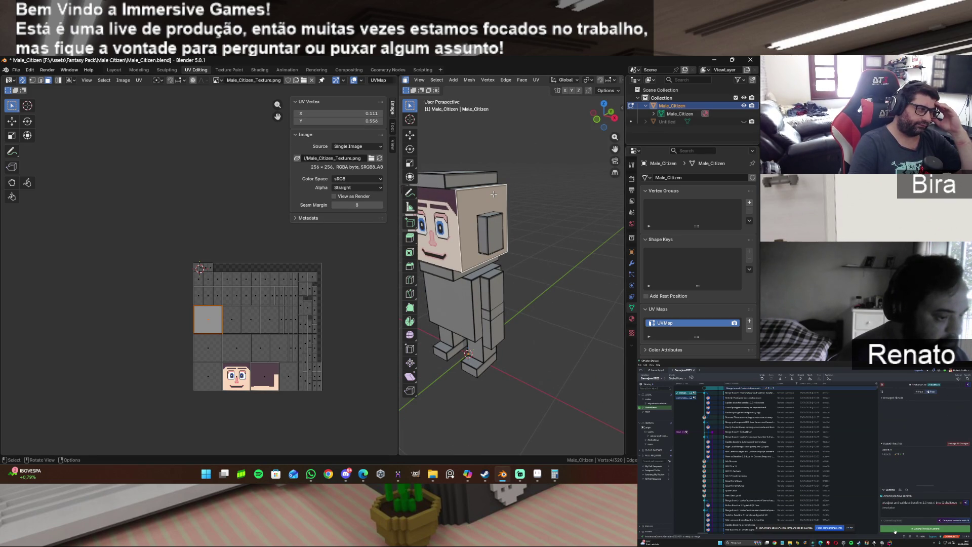
left_click(895, 530)
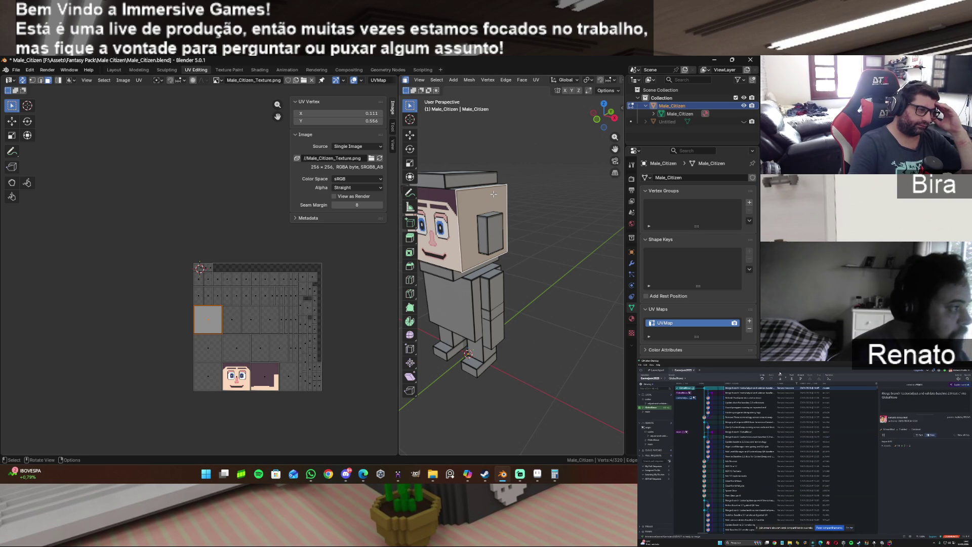
left_click(791, 378)
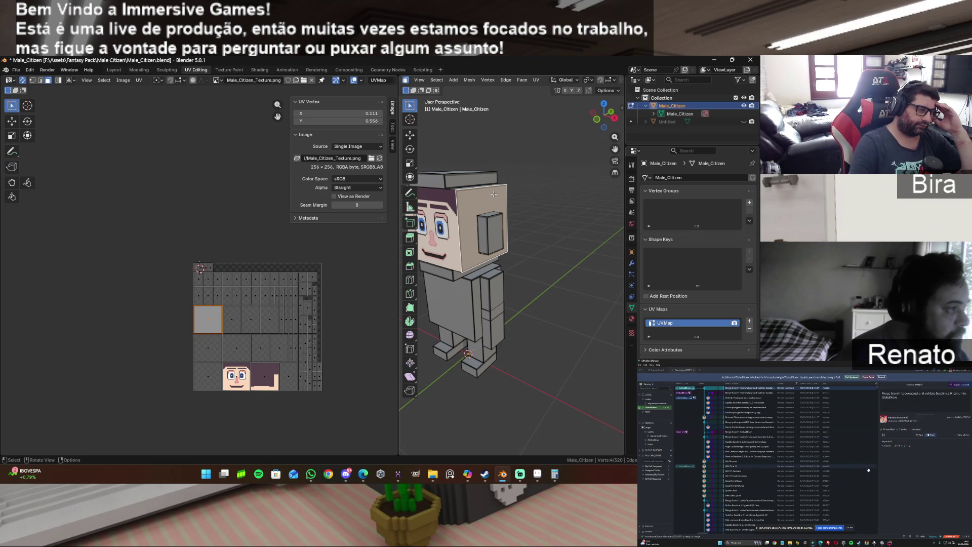
left_click(852, 377)
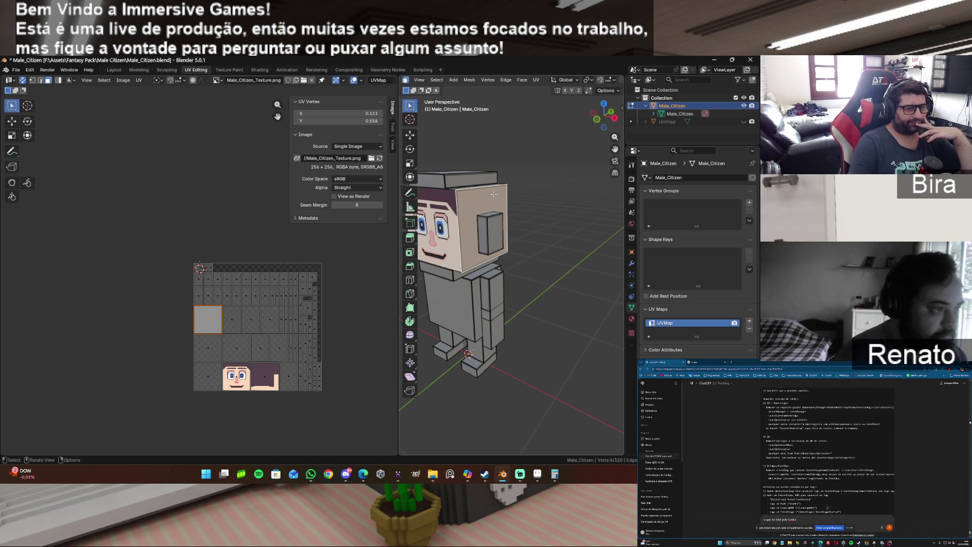
mouse_move(494, 194)
middle_mouse_down()
mouse_move(481, 195)
mouse_move(537, 195)
mouse_move(516, 226)
middle_mouse_up()
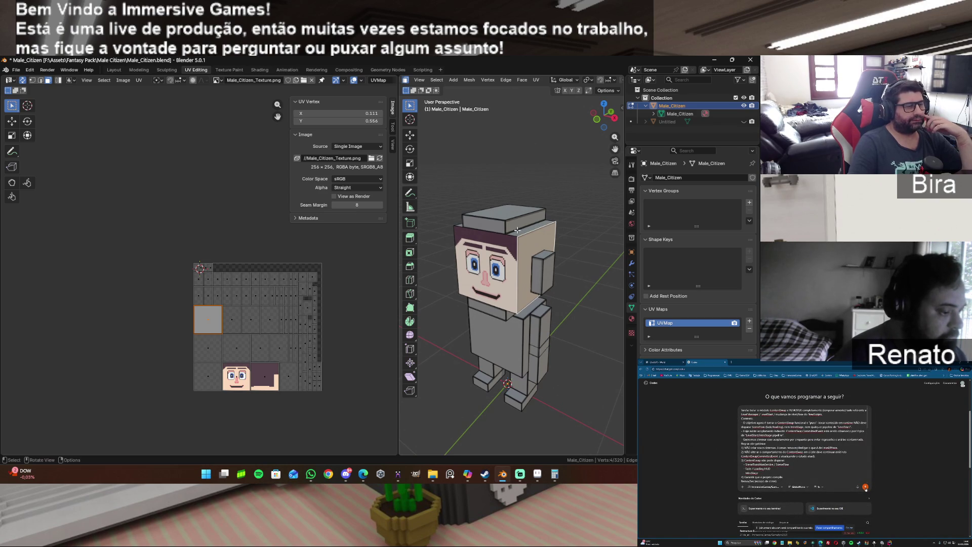
left_click(525, 231)
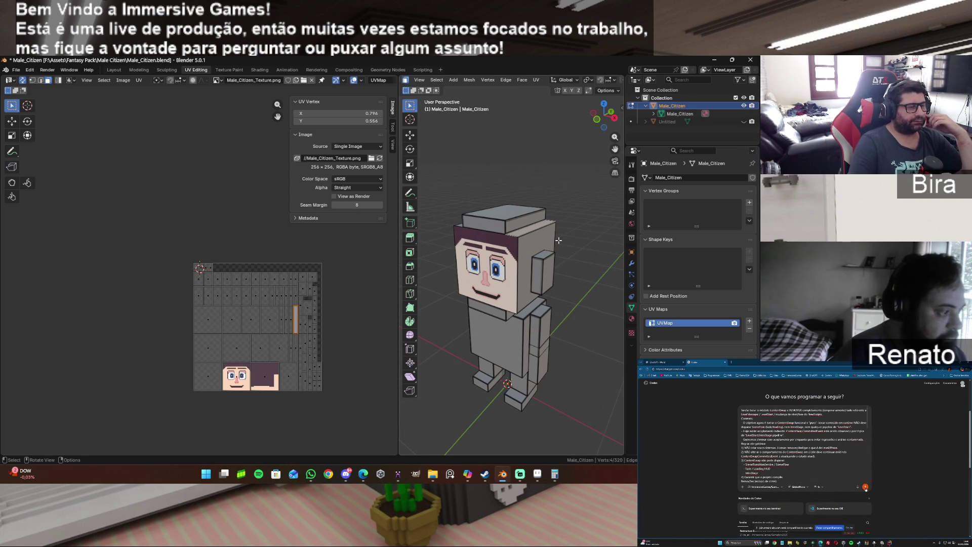
left_click(540, 241)
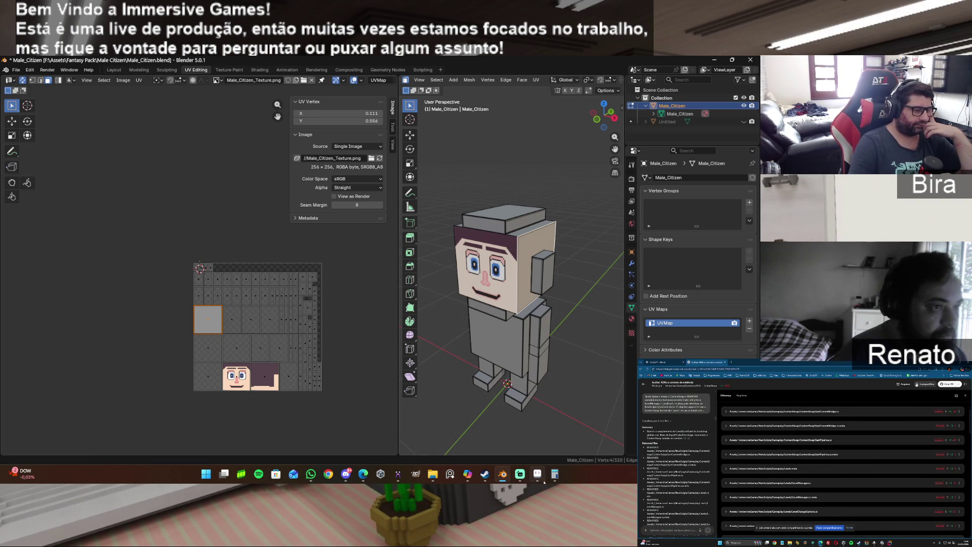
mouse_move(463, 475)
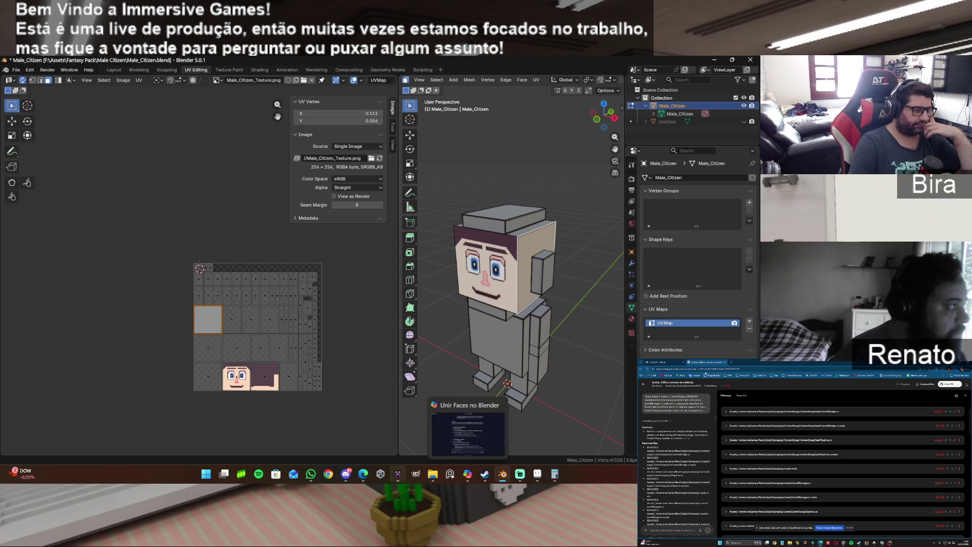
left_click(398, 474)
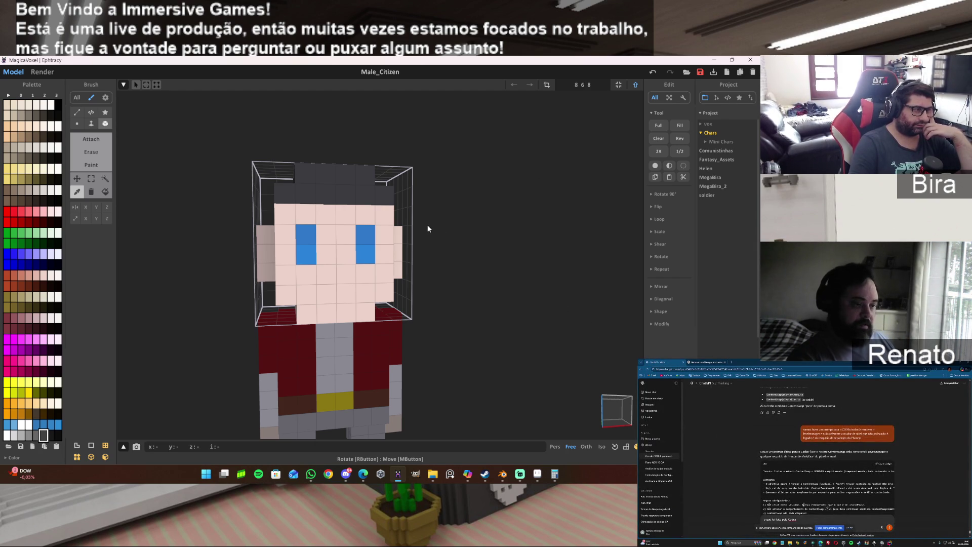
Zoom in and turn MagicaVoxel's camera to a front view of Male_Citizen, then return to Blender.
scroll(627, 418, "up", 2)
left_click(627, 418)
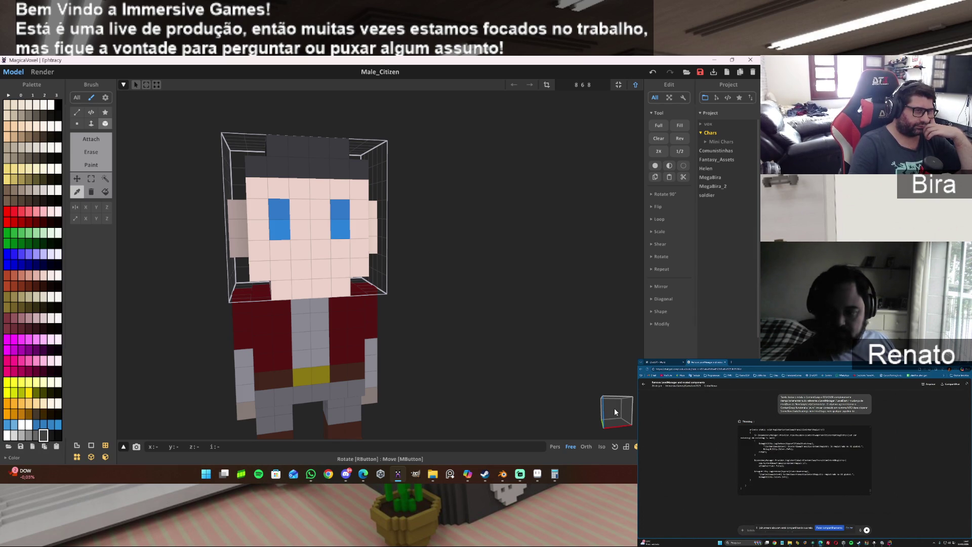
key("alt+Tab")
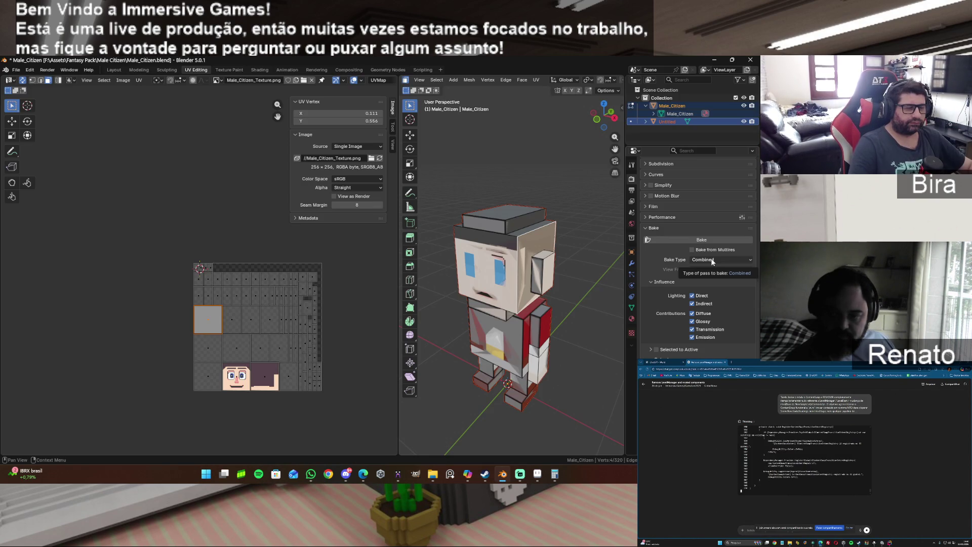
Bake a Normal map with indirect lighting and glossy/transmission contributions turned off.
left_click_drag(693, 296, 693, 304)
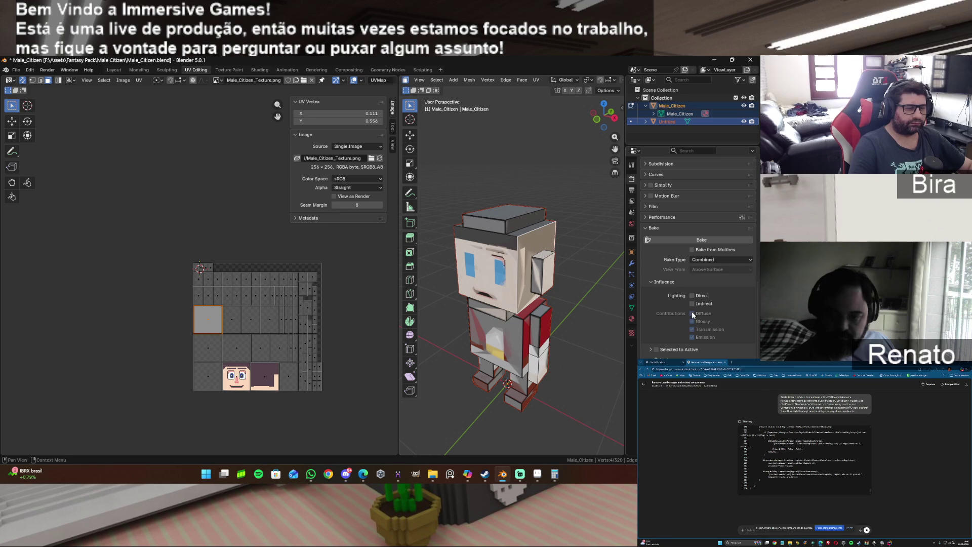
left_click(692, 296)
left_click_drag(692, 324, 693, 333)
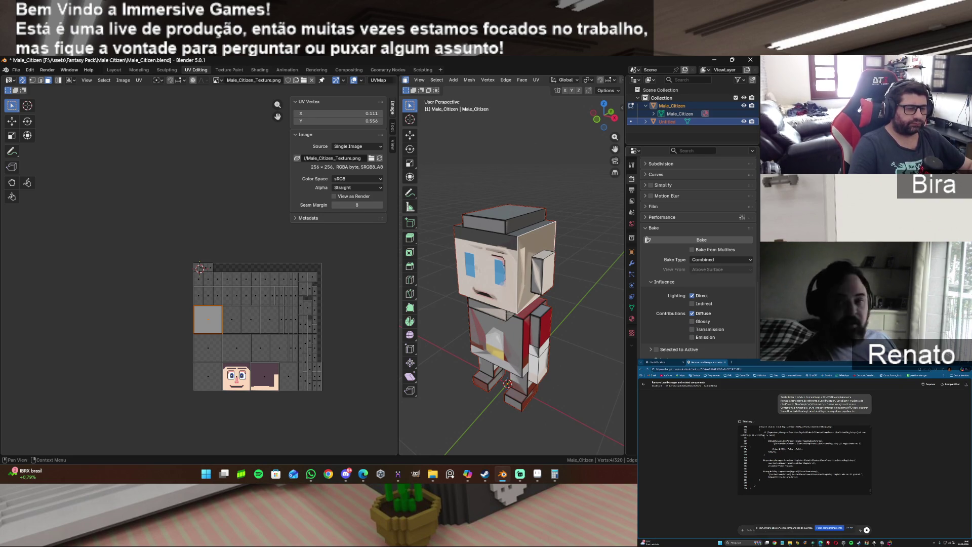
left_click(719, 258)
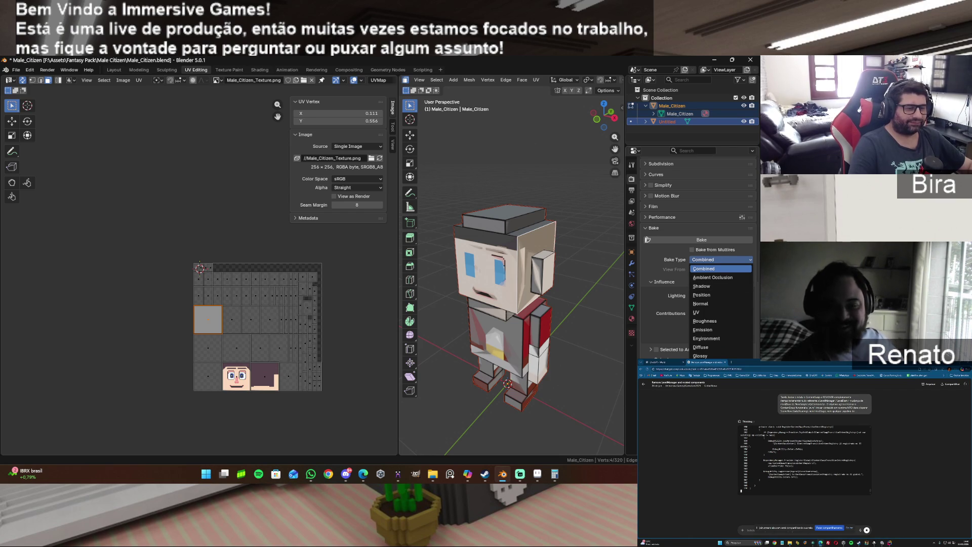
left_click(705, 305)
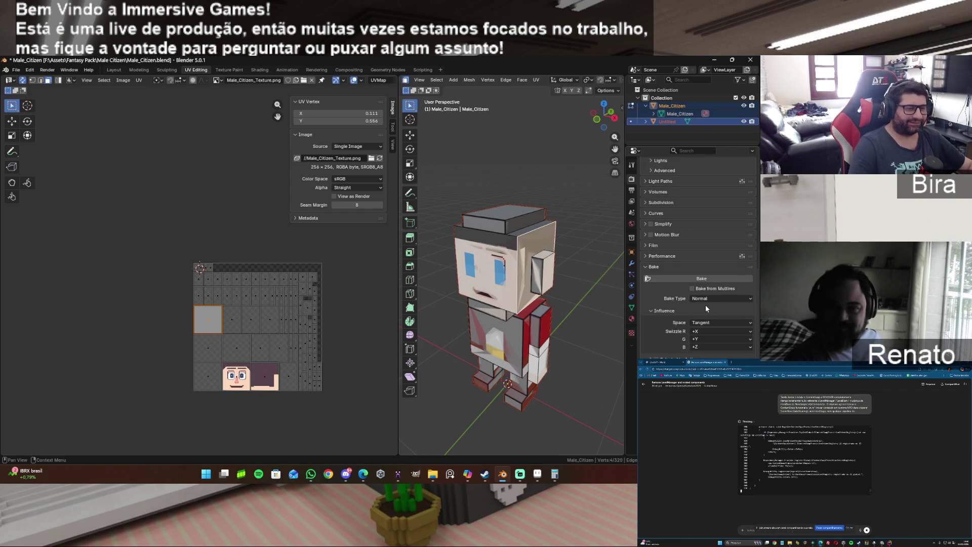
left_click(683, 278)
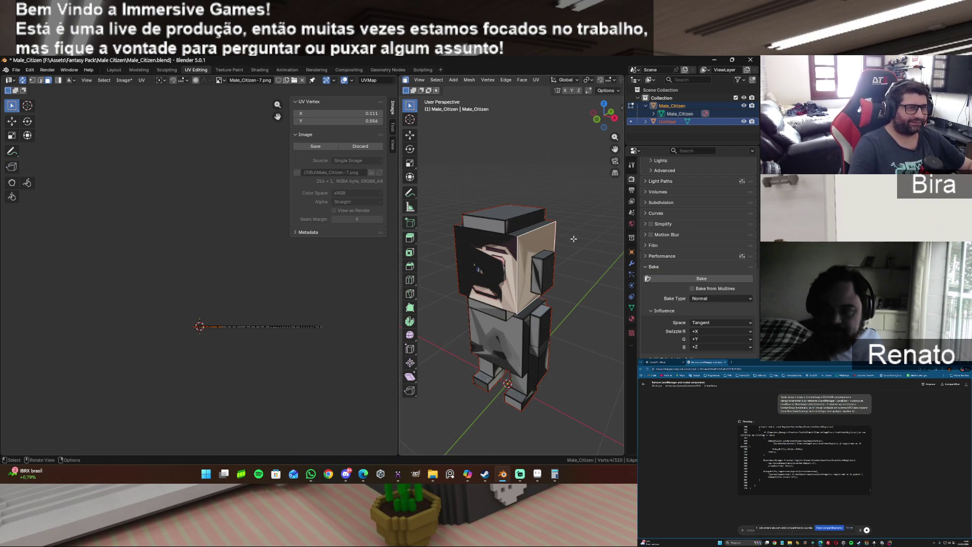
Keep the Untitled object visible and hide Male_Citizen in the Outliner.
left_click(743, 122)
left_click(743, 122)
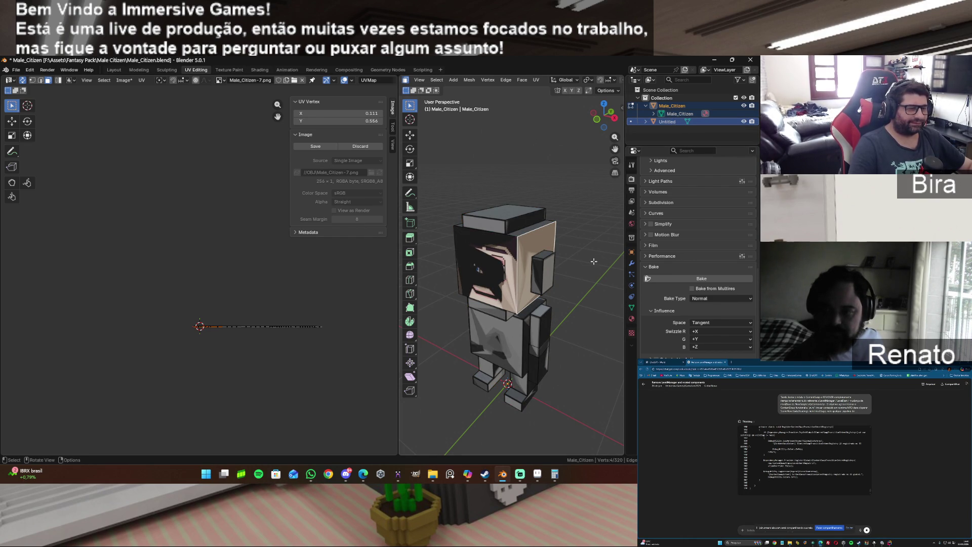
key("ctrl")
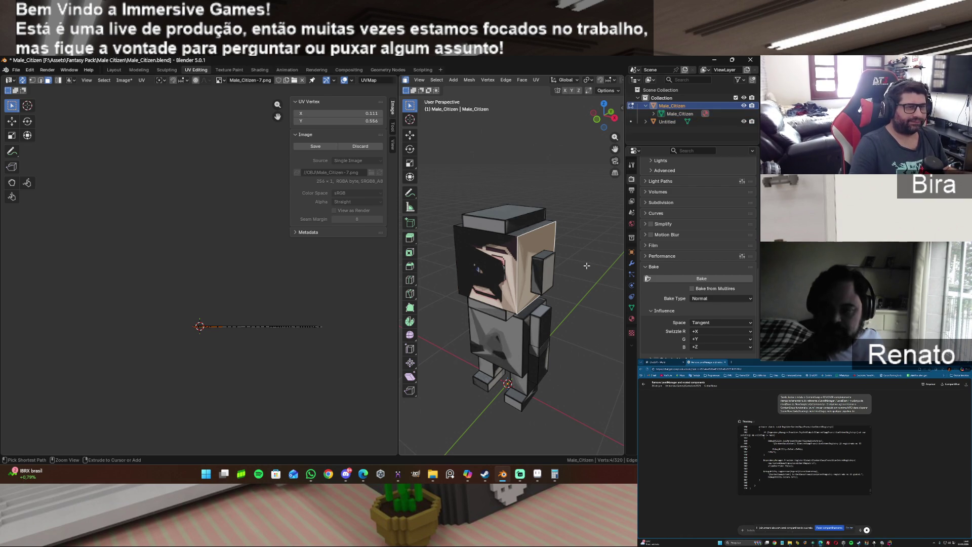
left_click(573, 283)
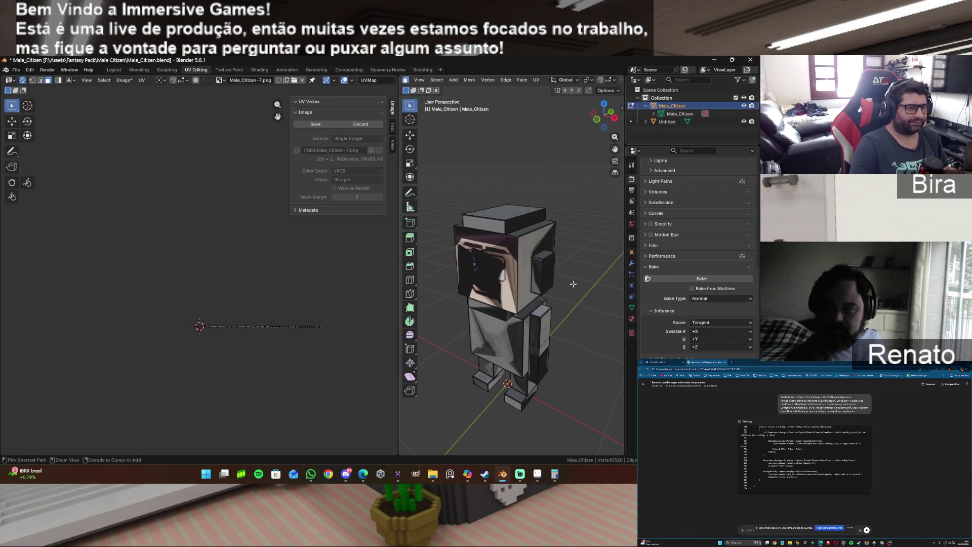
key("ctrl+z")
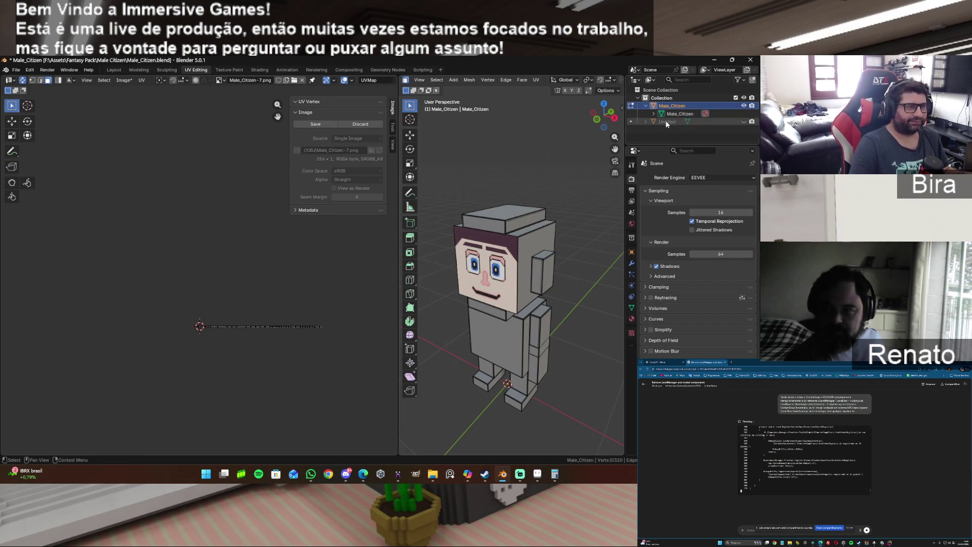
left_click(733, 122)
left_click(743, 121)
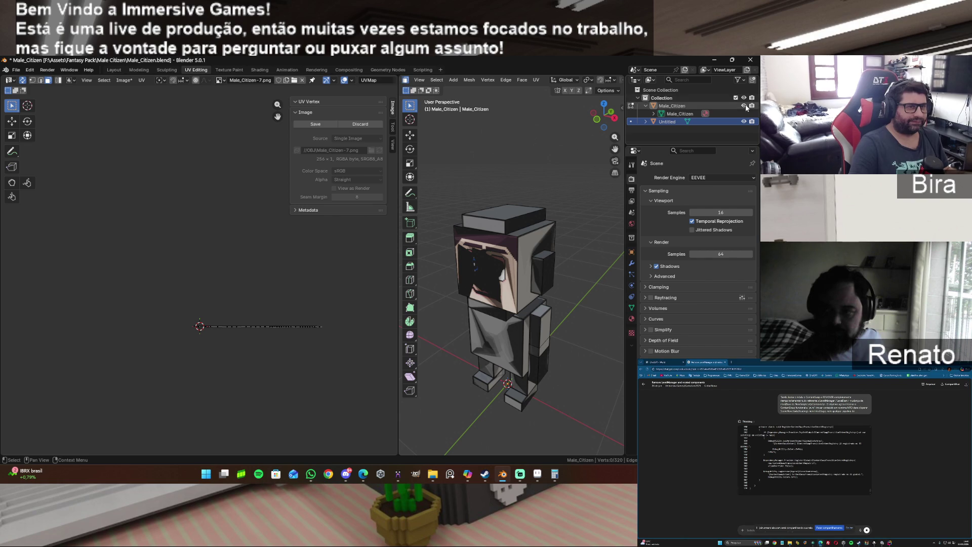
left_click(744, 105)
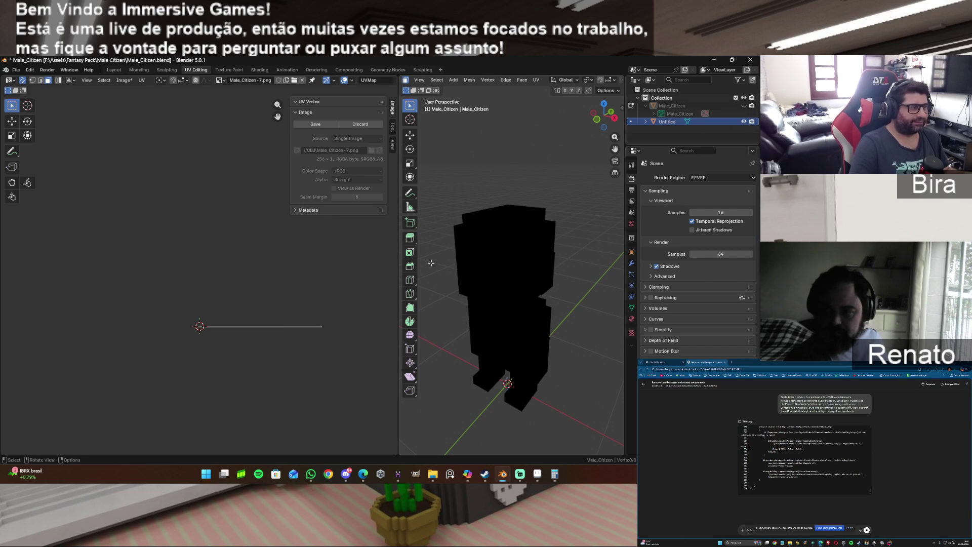
Display Male_Citizen-0.png in the image editor and move to the Shading workspace.
left_click(221, 80)
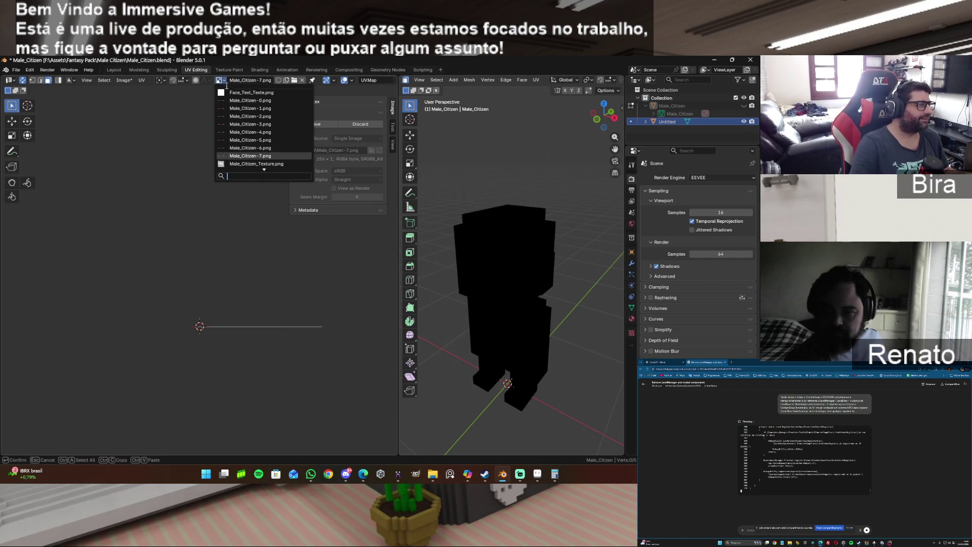
left_click(261, 100)
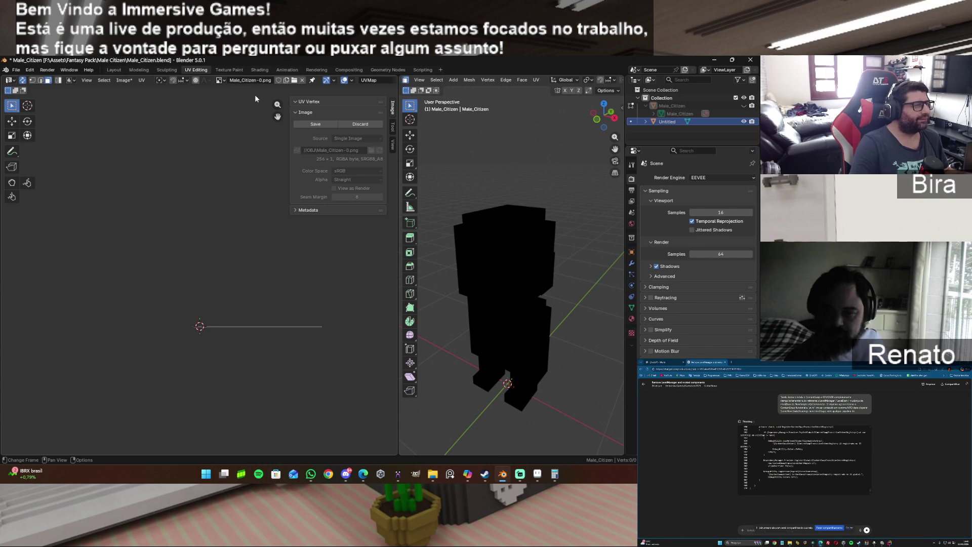
left_click(256, 70)
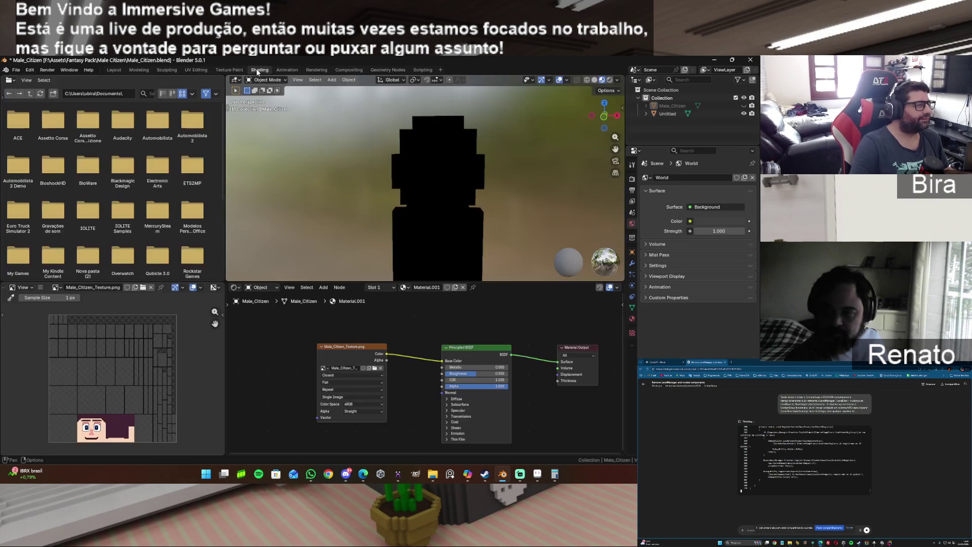
Select the Untitled object and assign a Male_Citizen image to its texture node.
left_click(324, 368)
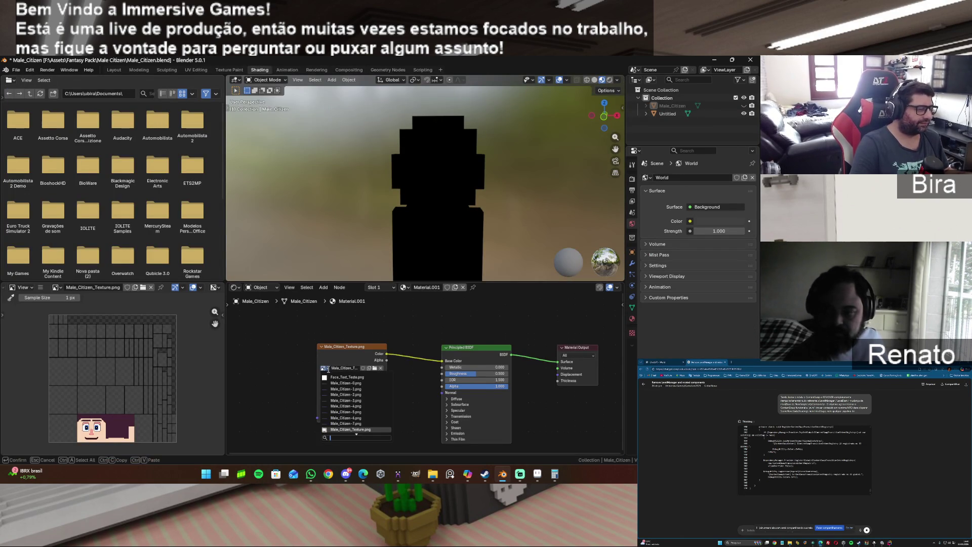
left_click(672, 116)
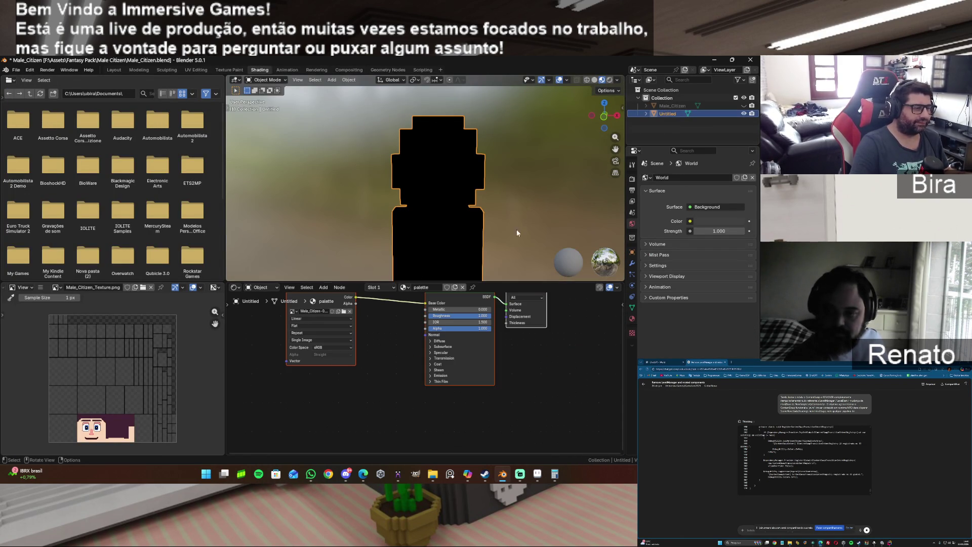
left_click(295, 312)
left_click(328, 333)
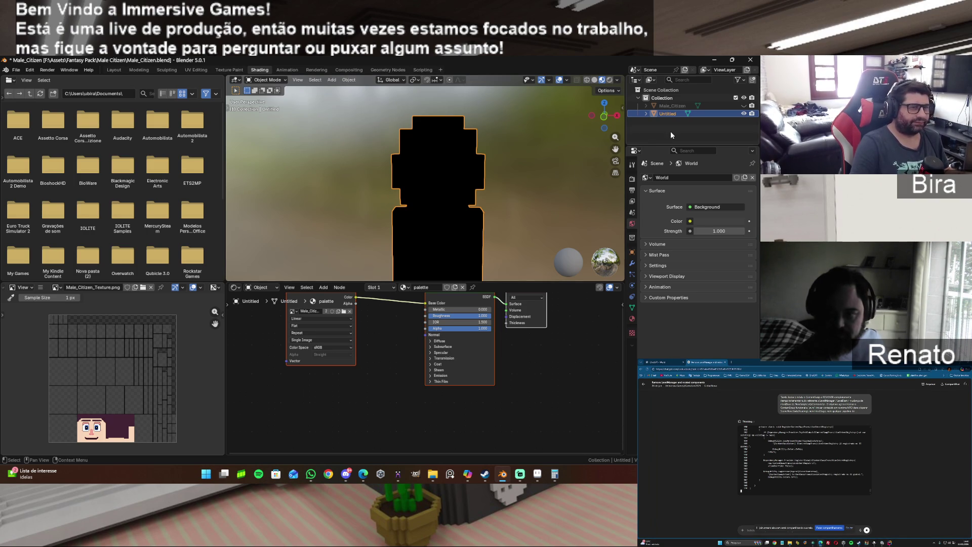
Look through the Scene, View Layer, Output and Render property tabs.
left_click(634, 211)
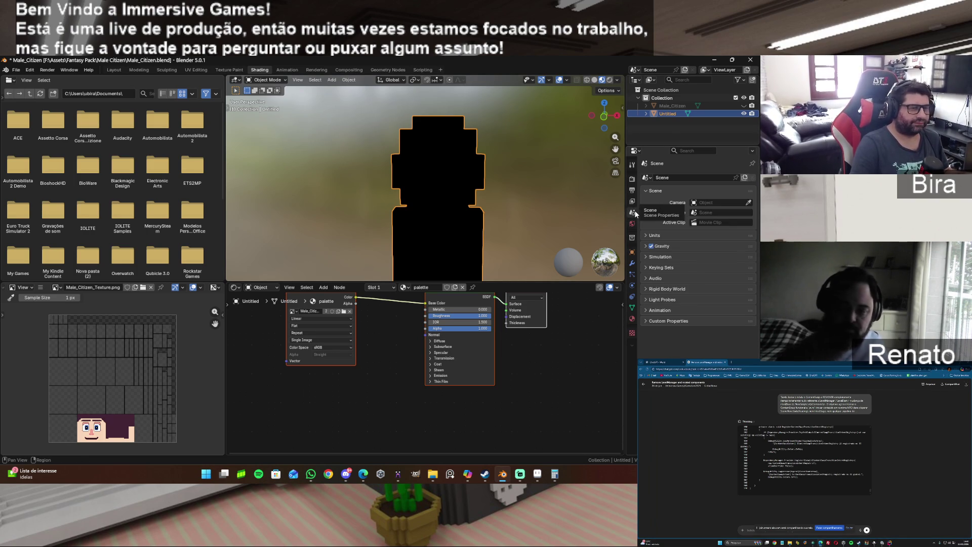
left_click(634, 203)
left_click(633, 196)
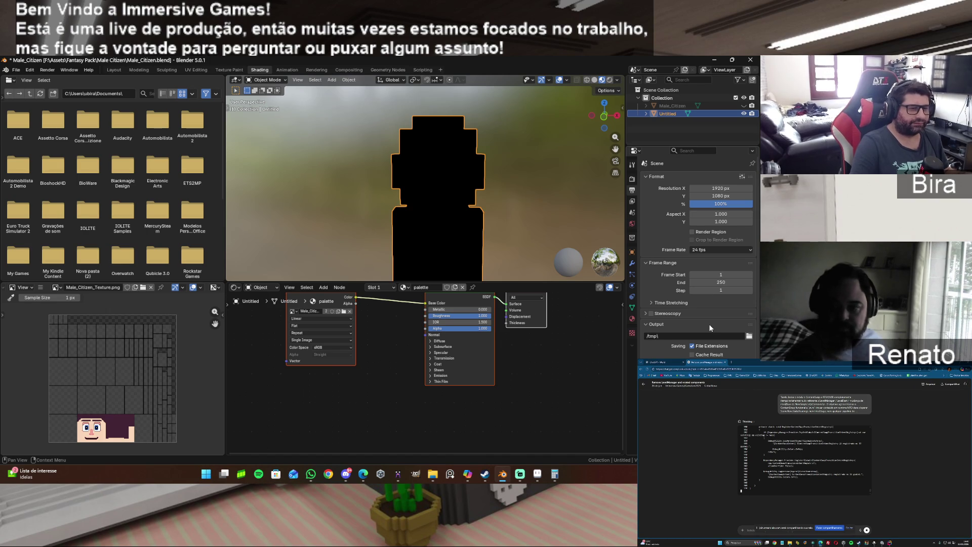
scroll(708, 324, "down", 1)
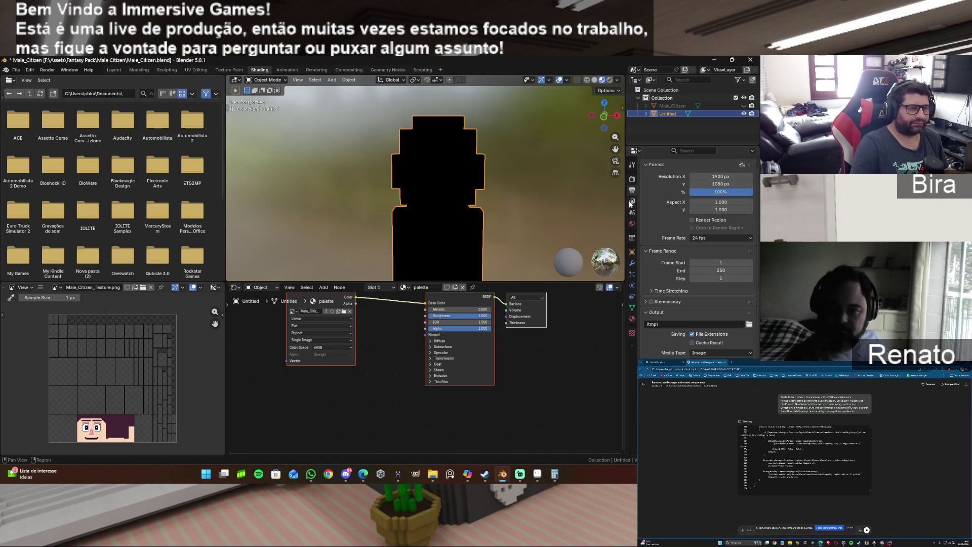
left_click(632, 179)
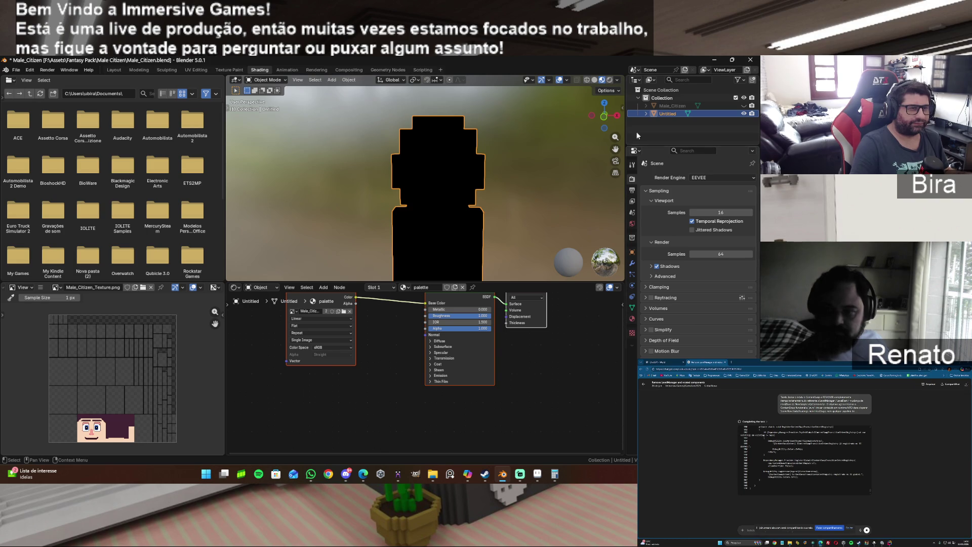
Select the Untitled object in the Outliner and delete it.
left_click(662, 98)
left_click(667, 114)
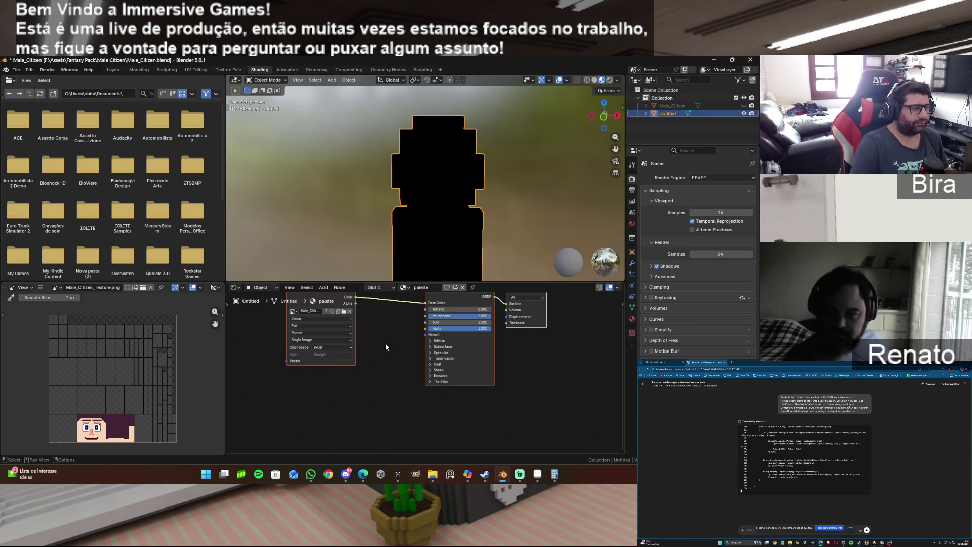
left_click(670, 113, "ctrl")
key("Delete")
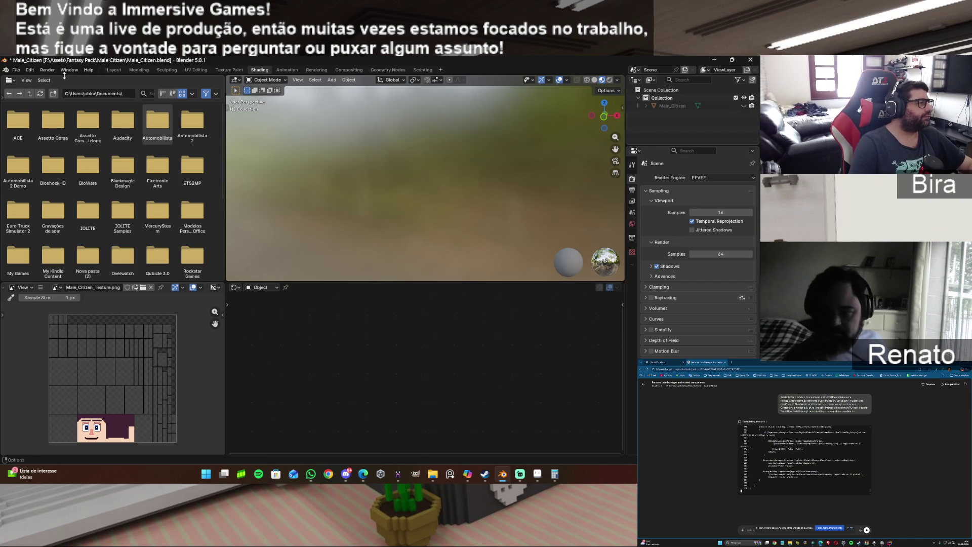
In Modeling, import all Male_Citizen OBJ and MTL files via Wavefront (.obj).
left_click(138, 70)
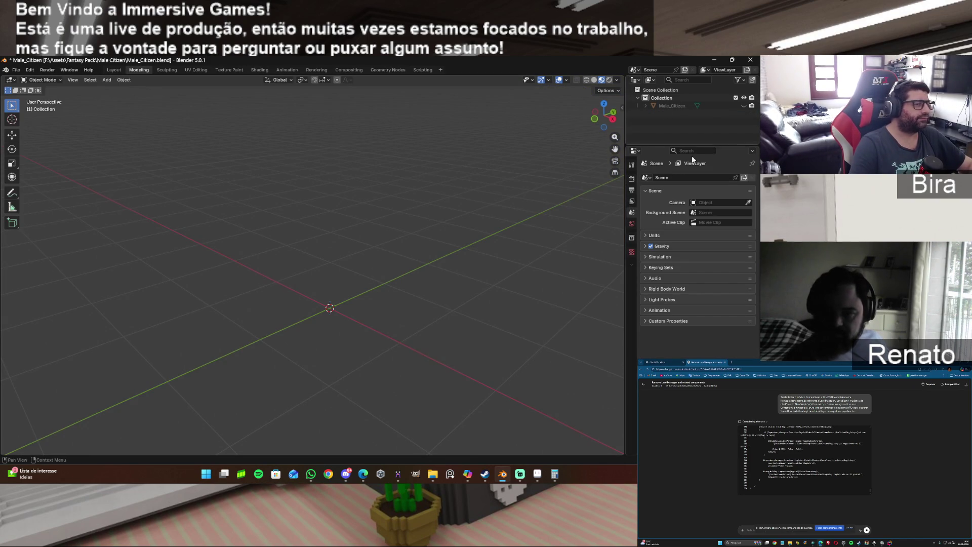
left_click(744, 106)
left_click(743, 105)
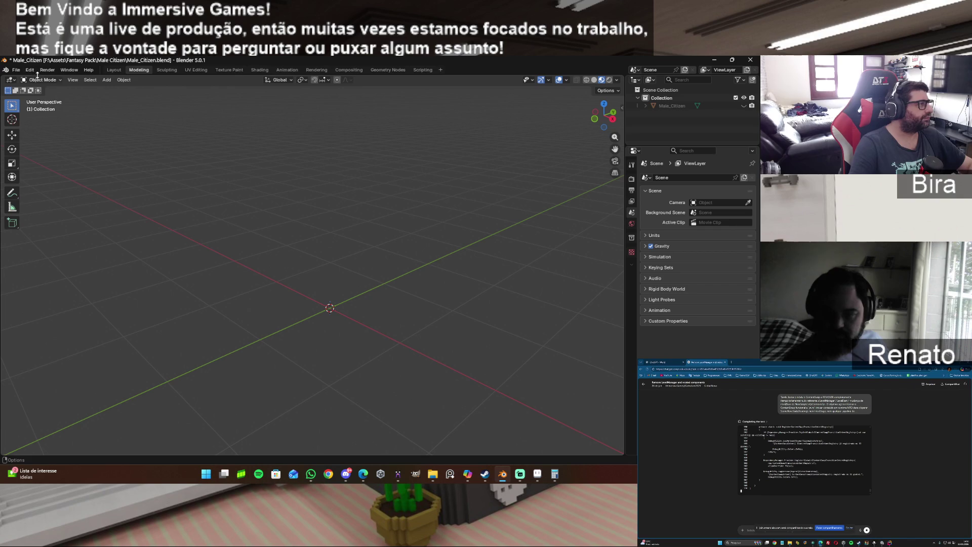
left_click(18, 72)
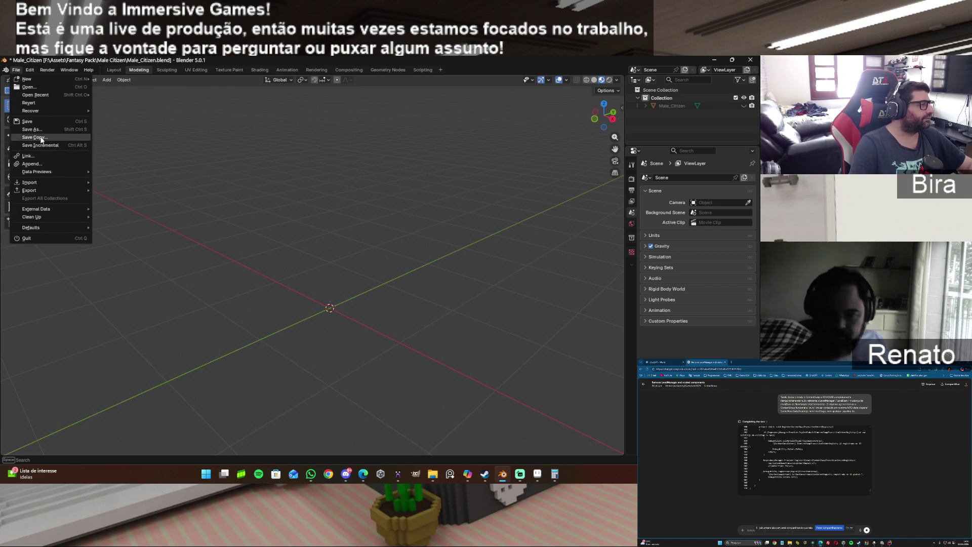
mouse_move(44, 182)
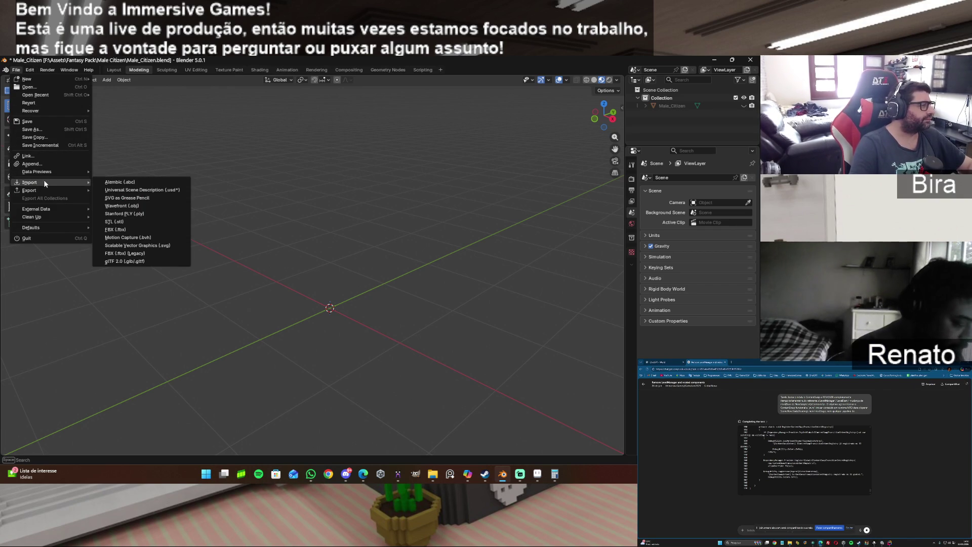
left_click(153, 205)
left_click_drag(157, 142, 157, 141)
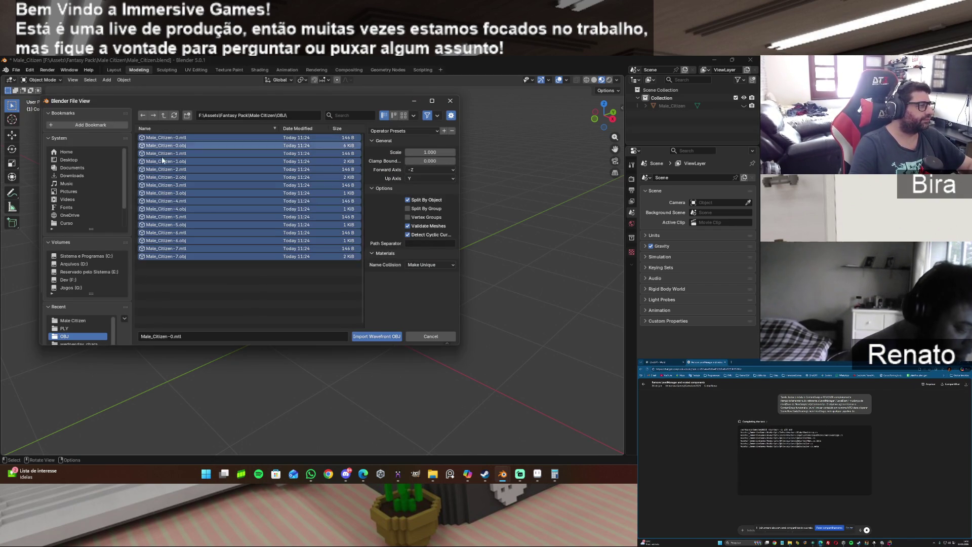
left_click(375, 336)
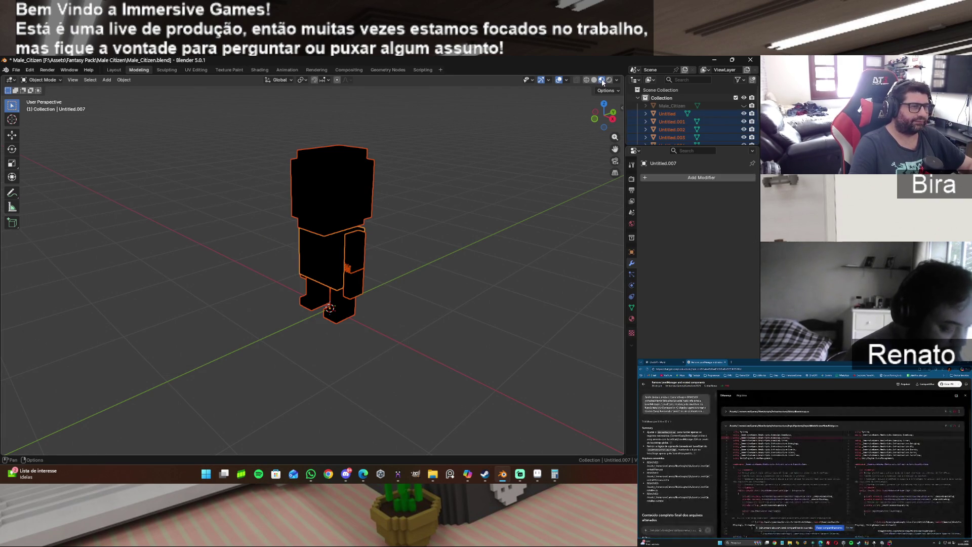
left_click(469, 263)
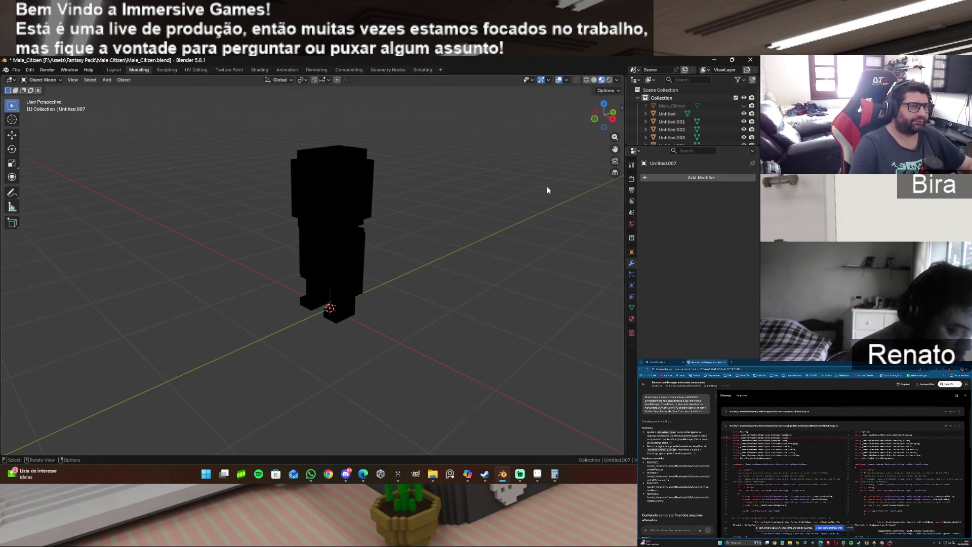
Delete that first import: the head piece, then all remaining parts.
scroll(546, 188, "down", 3)
scroll(547, 190, "up", 3)
left_click(333, 216)
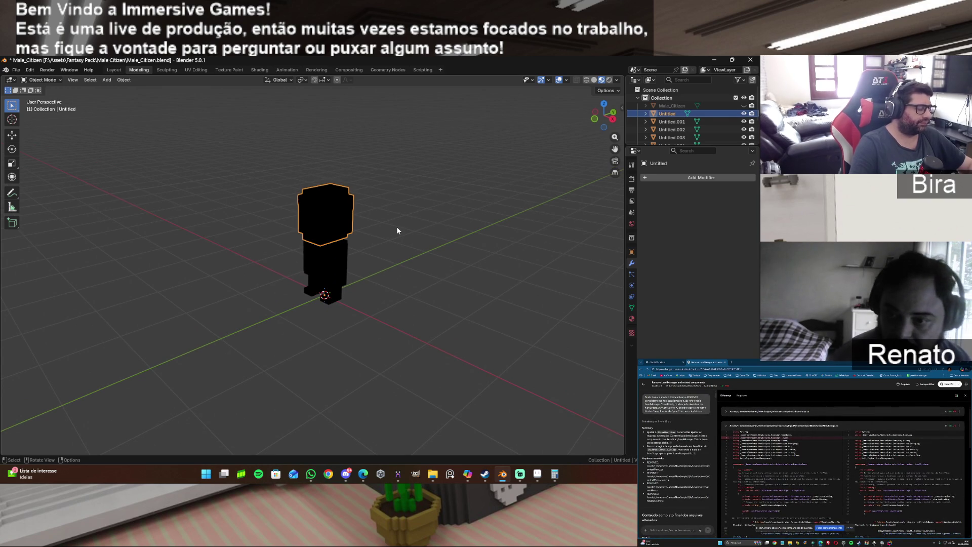
key("Delete")
key("a")
key("Delete")
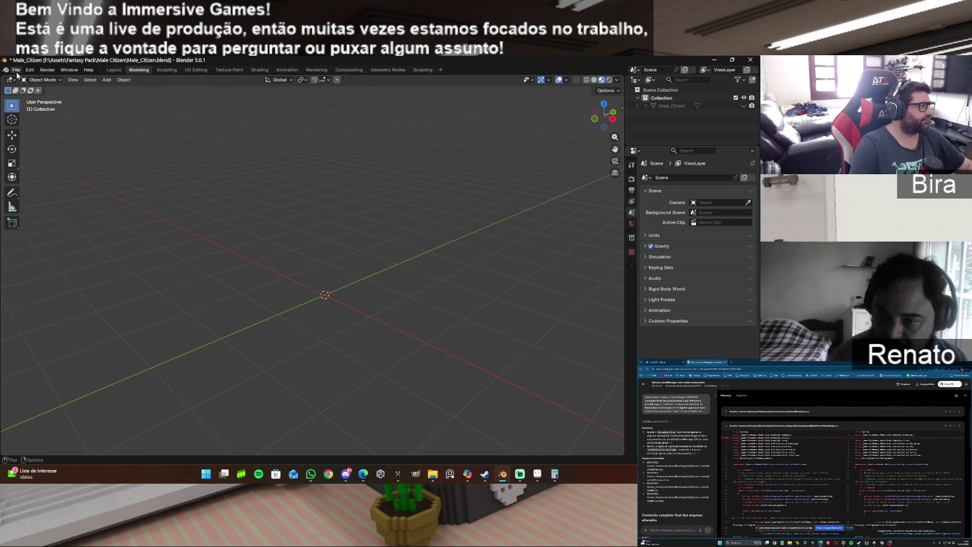
Re-import all fourteen Male_Citizen files as new Untitled meshes.
left_click(16, 71)
mouse_move(41, 181)
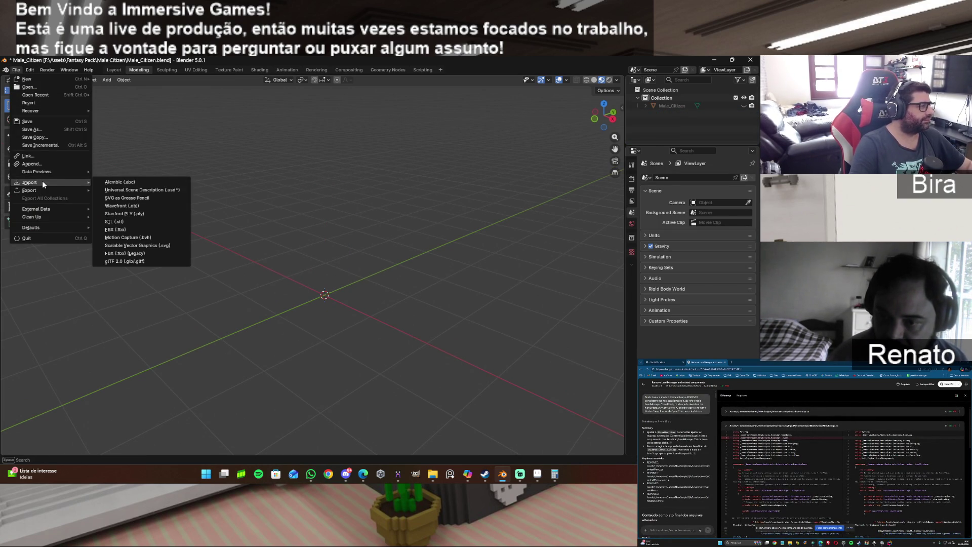
left_click(166, 208)
left_click_drag(264, 288, 137, 122)
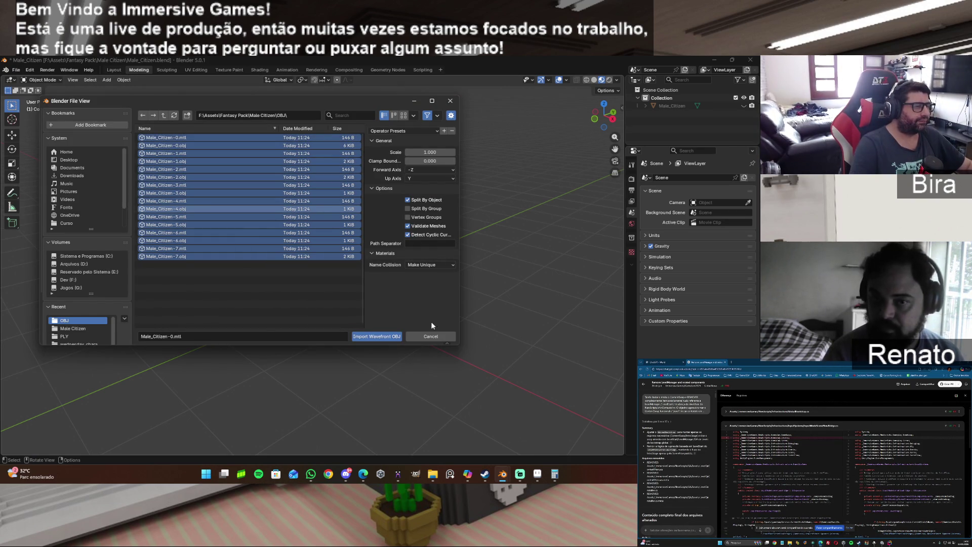
left_click(391, 336)
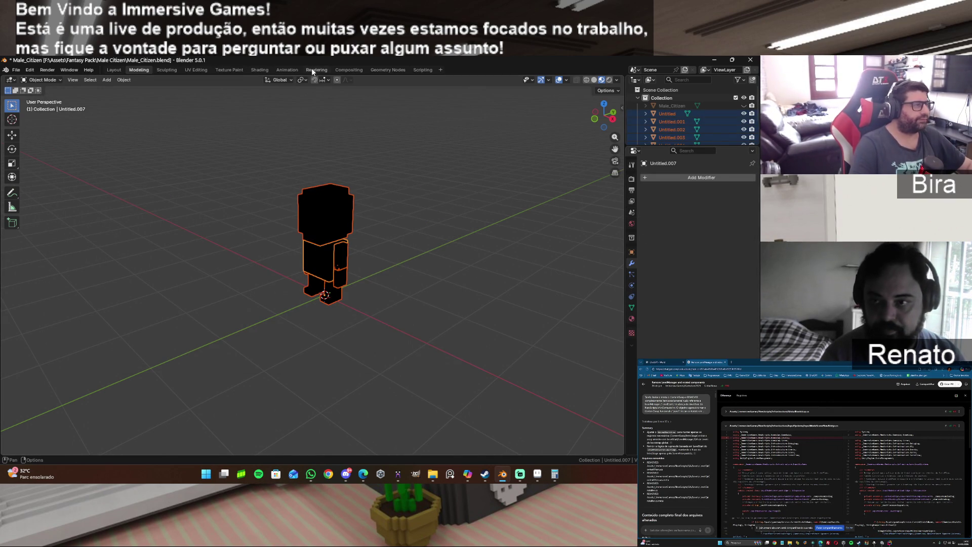
left_click(297, 70)
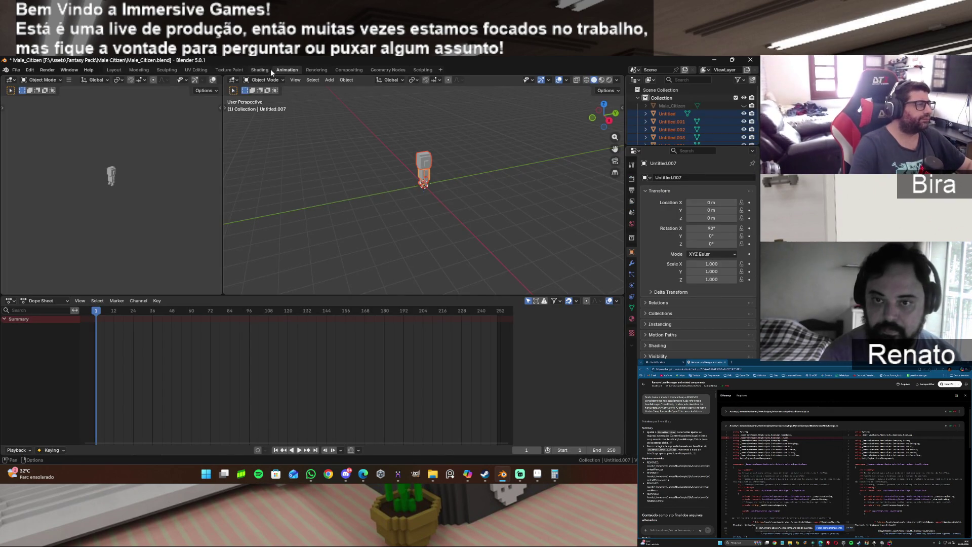
left_click(266, 69)
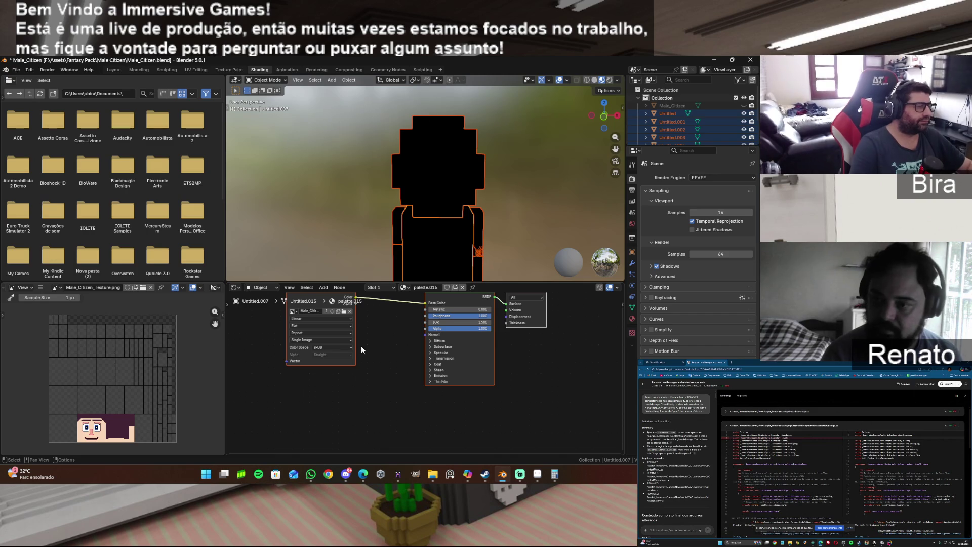
Display Male_Citizen-0.png as the viewed image in the Image Editor.
left_click(296, 312)
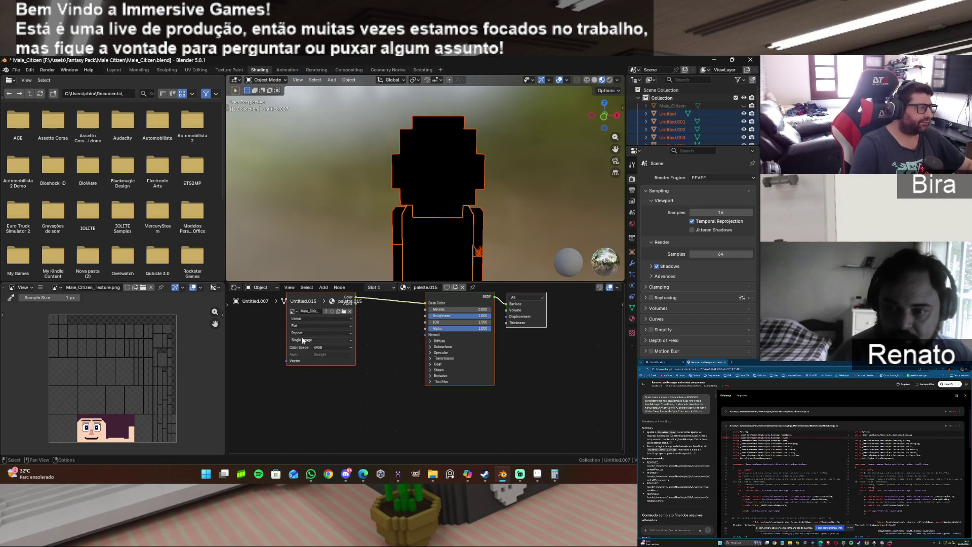
left_click(56, 287)
left_click(90, 308)
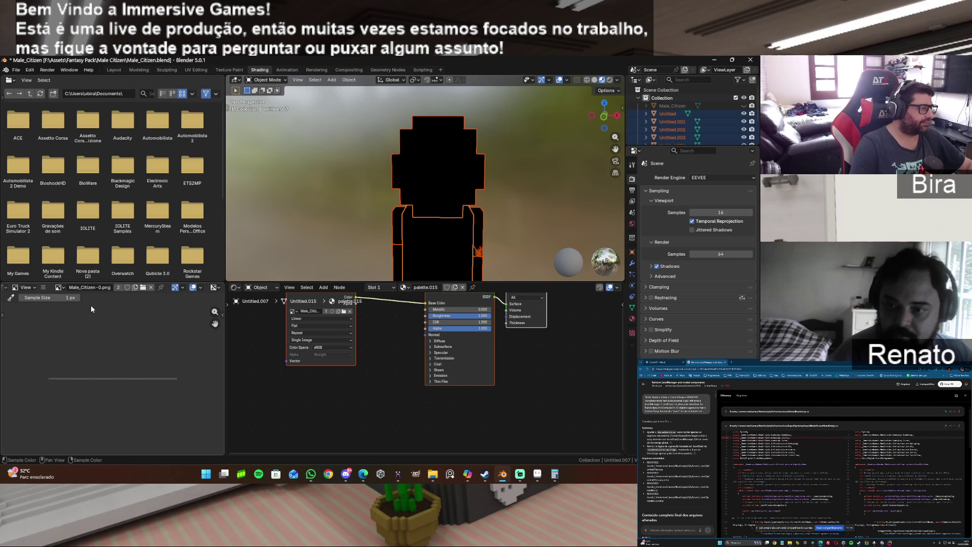
scroll(531, 213, "up", 1)
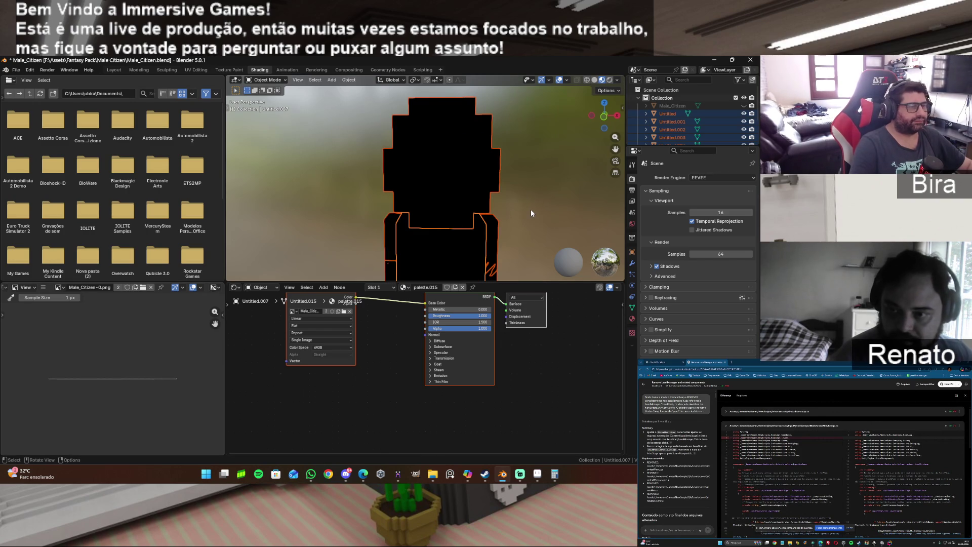
Look through the material, mesh data and texture property tabs.
left_click(629, 333)
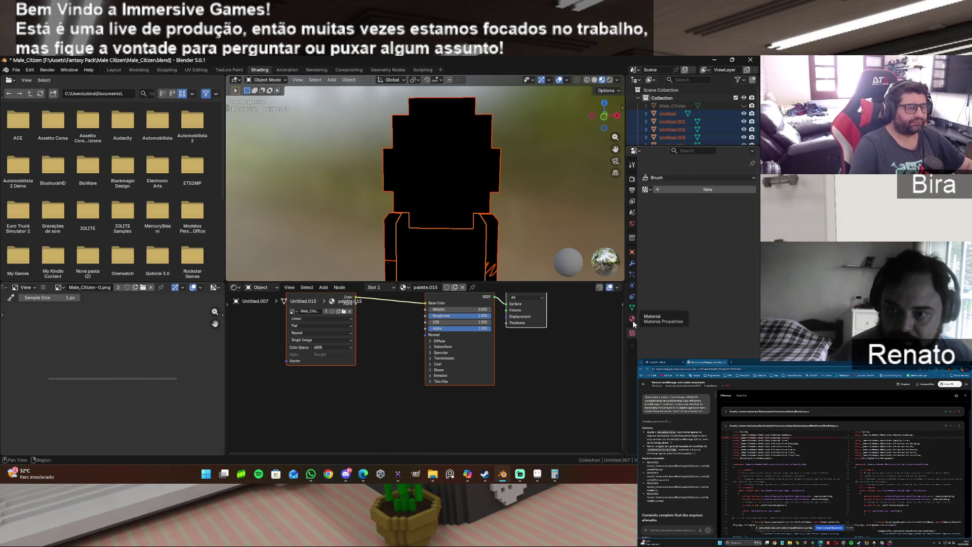
left_click(633, 319)
left_click(633, 310)
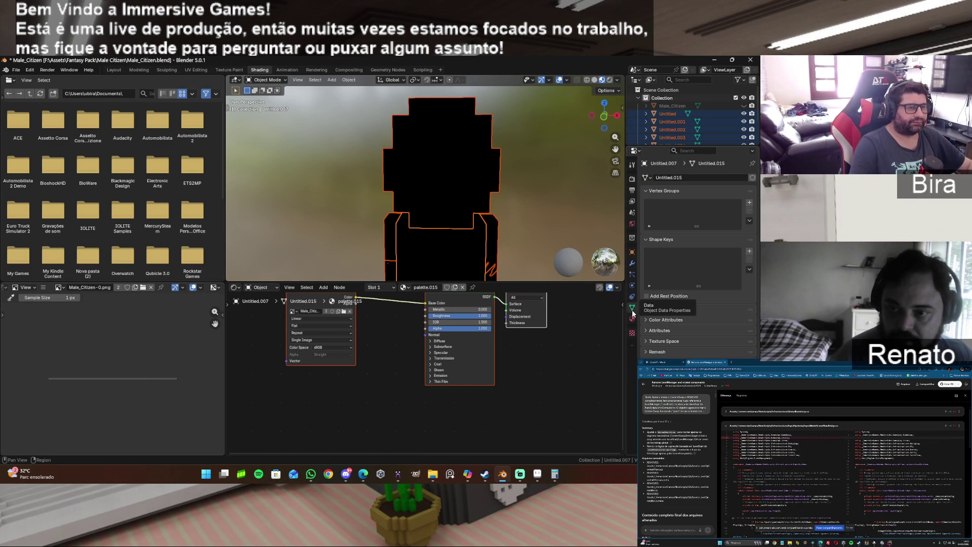
left_click(631, 320)
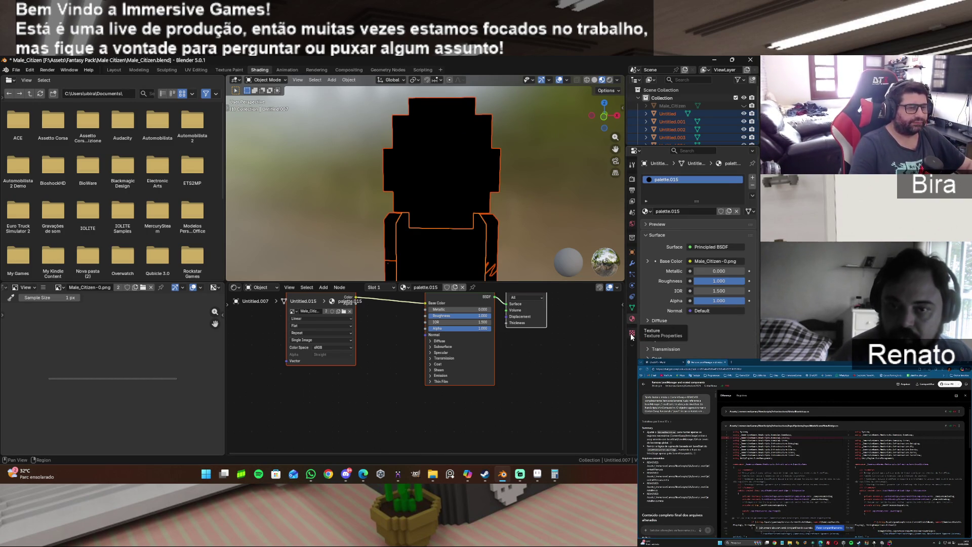
left_click(631, 334)
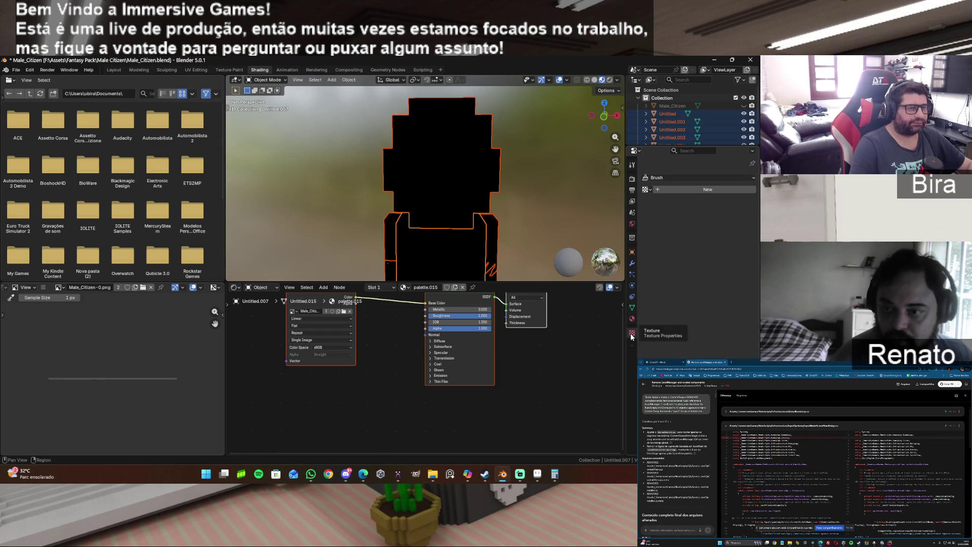
Select the head piece, refresh Material Preview, and show its palette.008 material settings.
left_click(668, 114)
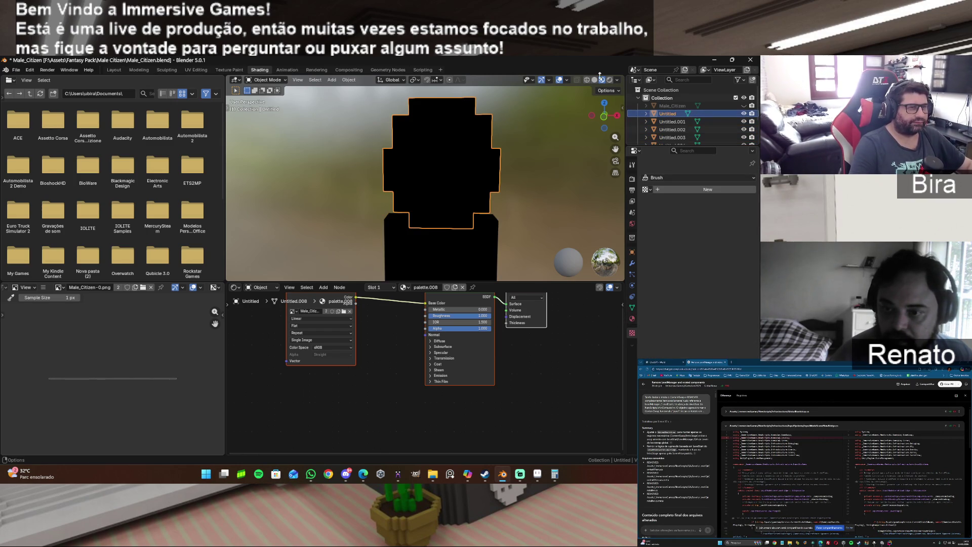
left_click(596, 80)
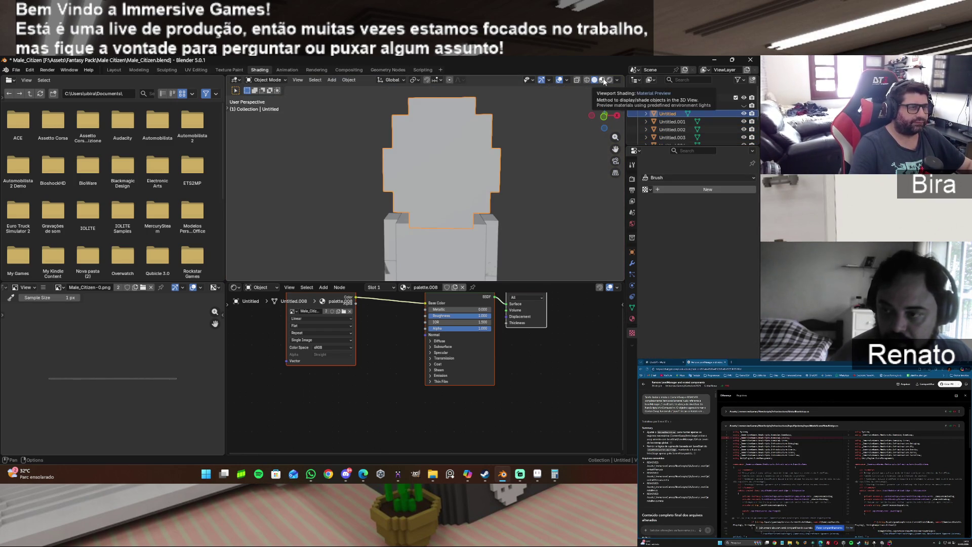
left_click(602, 80)
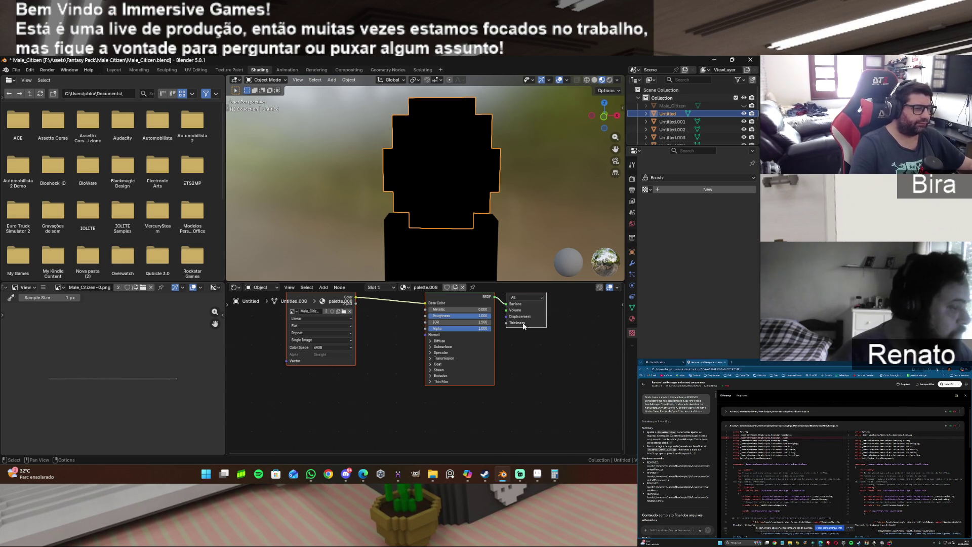
left_click(633, 320)
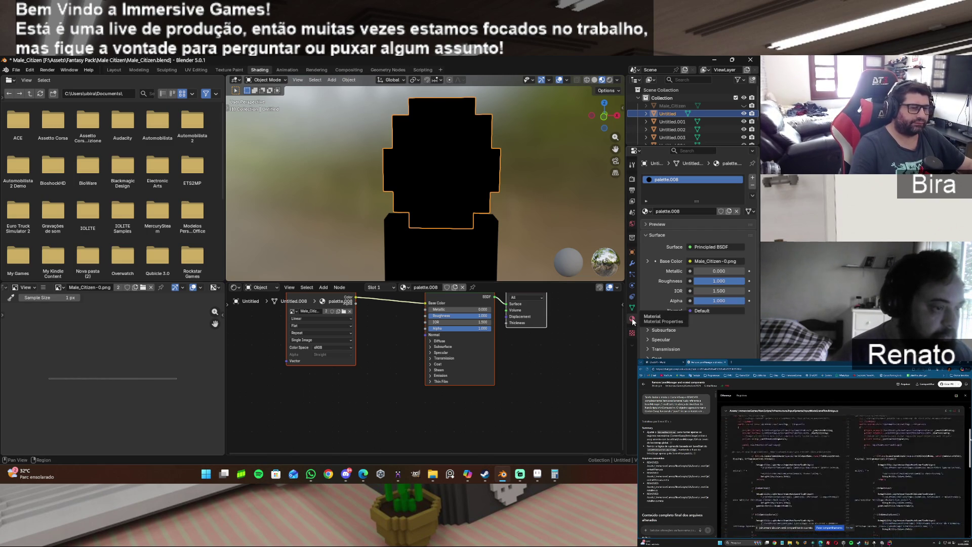
Try palette.007 and Material.001 on the head, then settle on the palette material.
left_click(650, 212)
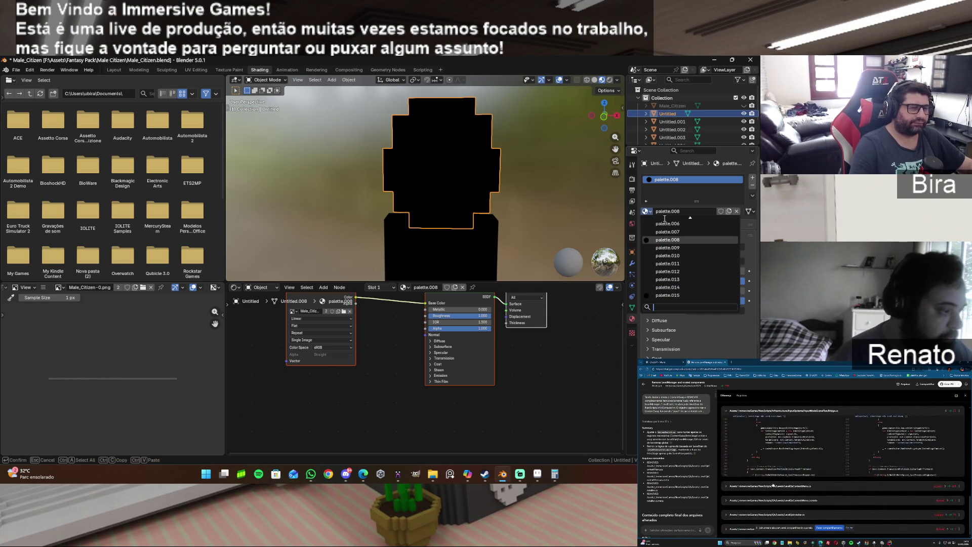
left_click(678, 232)
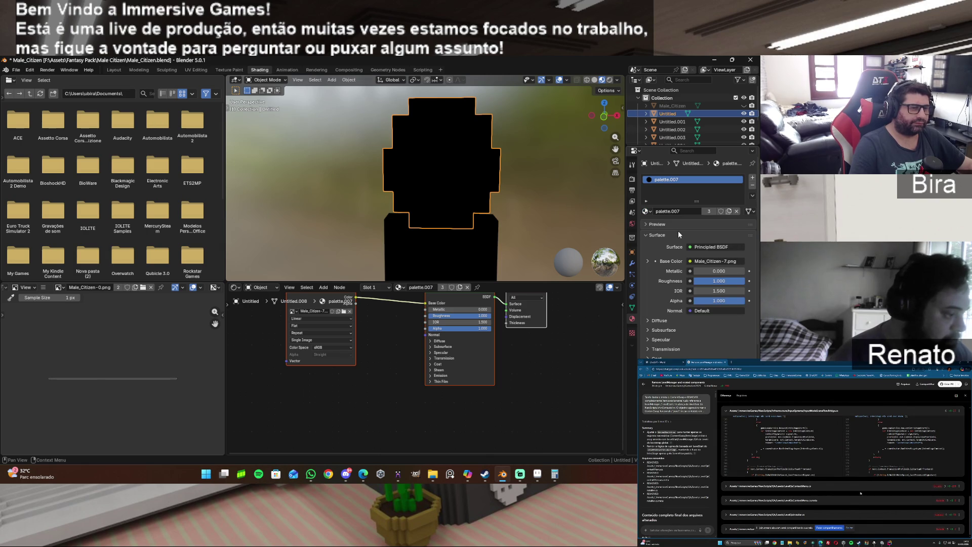
left_click(648, 211)
scroll(692, 273, "down", 9)
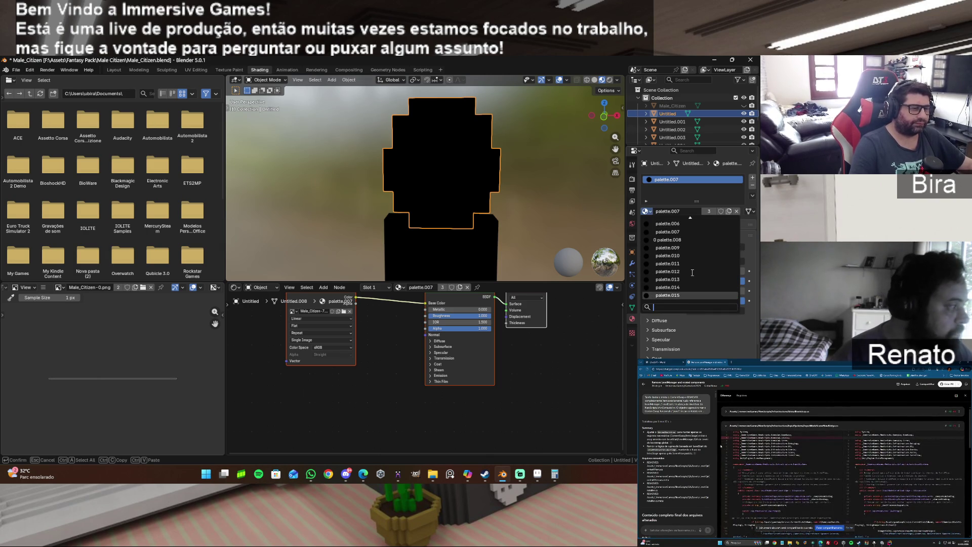
scroll(692, 272, "up", 8)
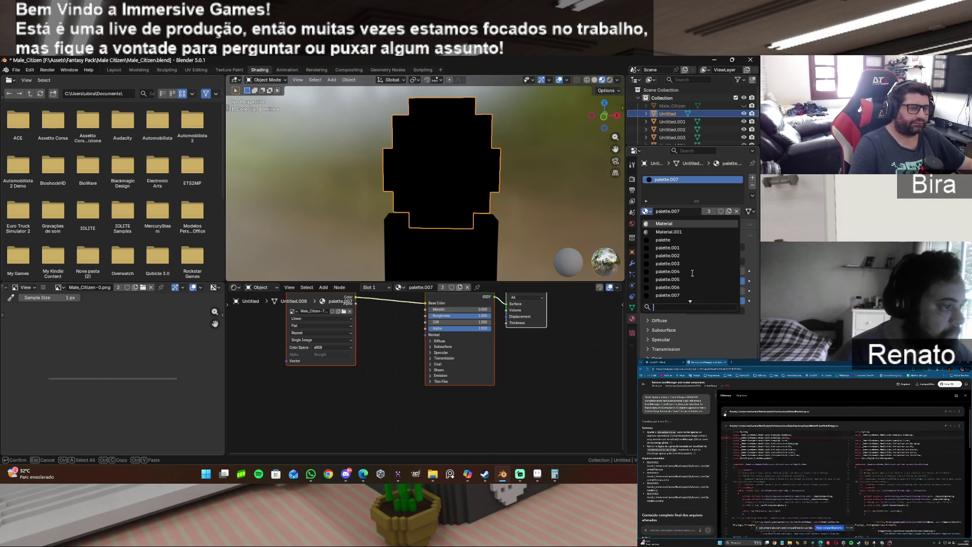
left_click(682, 231)
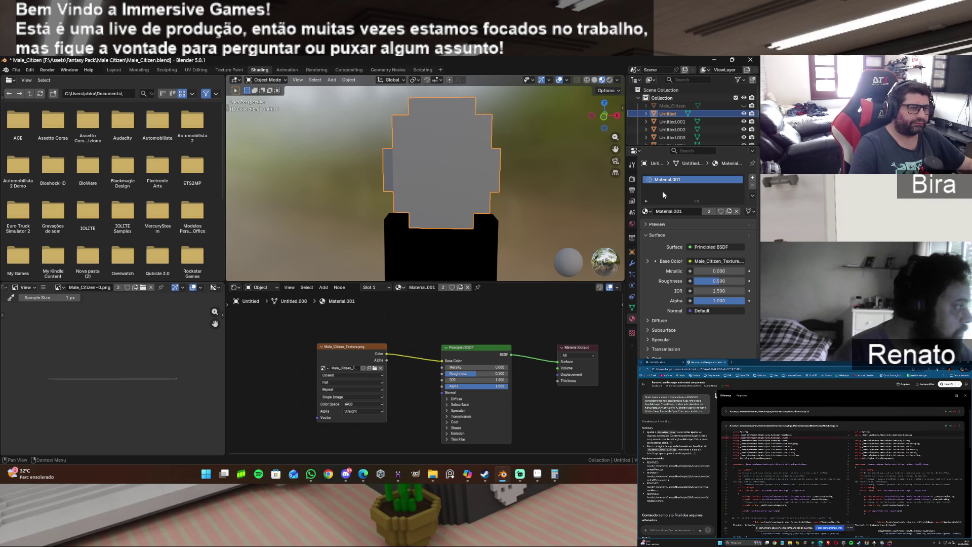
left_click(646, 211)
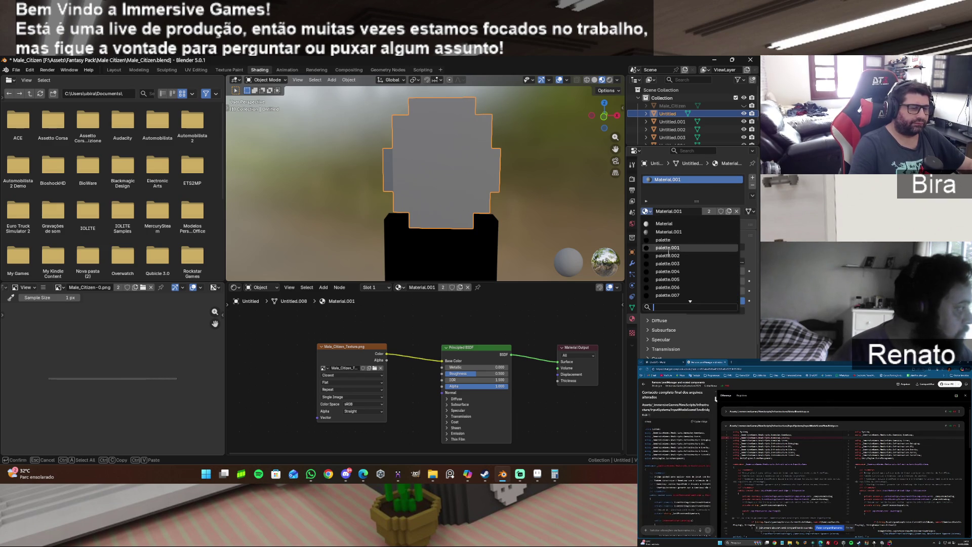
left_click(680, 240)
Give body pieces Untitled.001–Untitled.007 the palette.015 material and show its base colour texture.
scroll(673, 116, "down", 2)
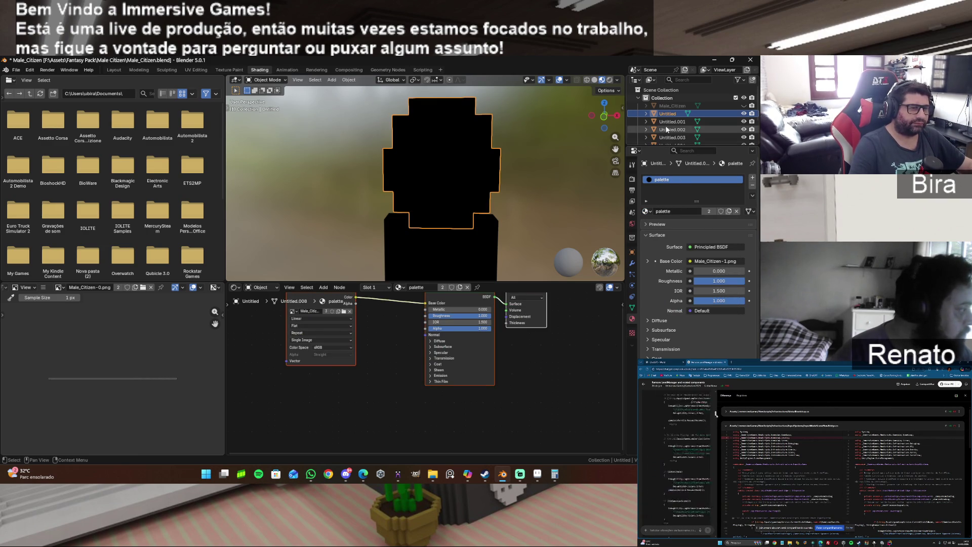
scroll(676, 126, "down", 2)
left_click(680, 139, "shift")
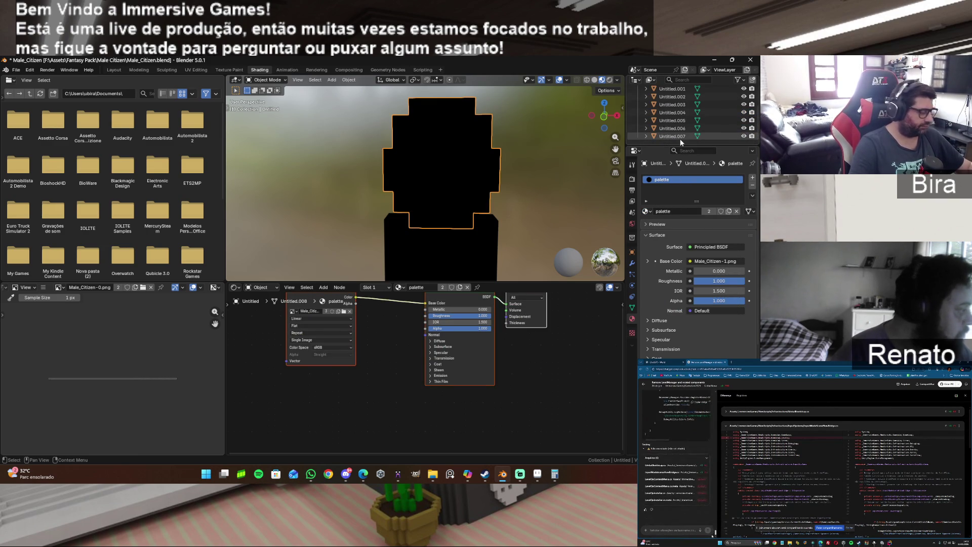
left_click(651, 211)
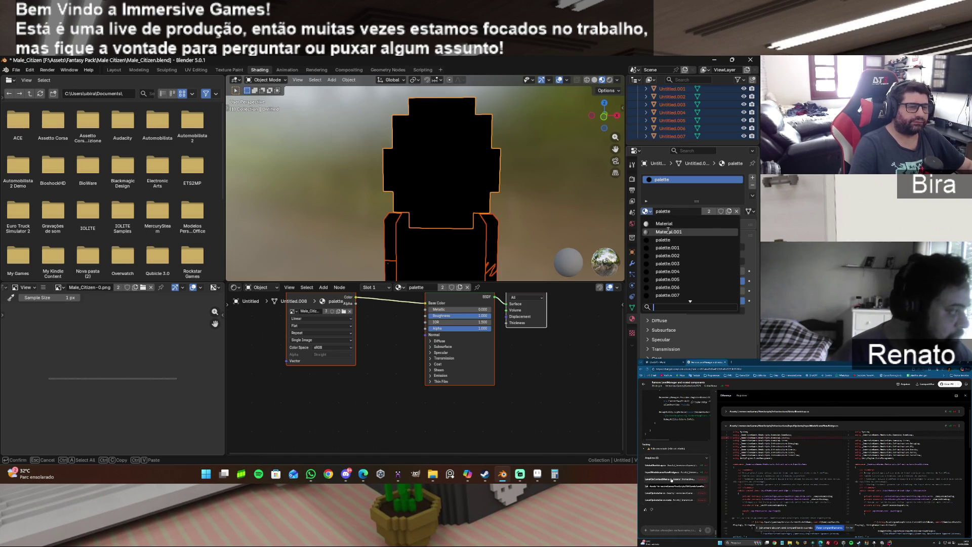
scroll(684, 273, "down", 8)
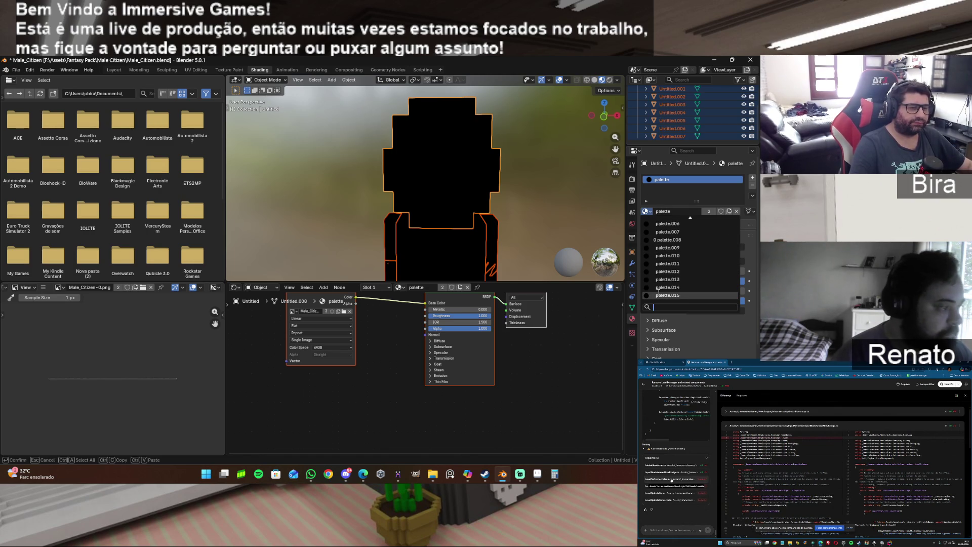
left_click(658, 293)
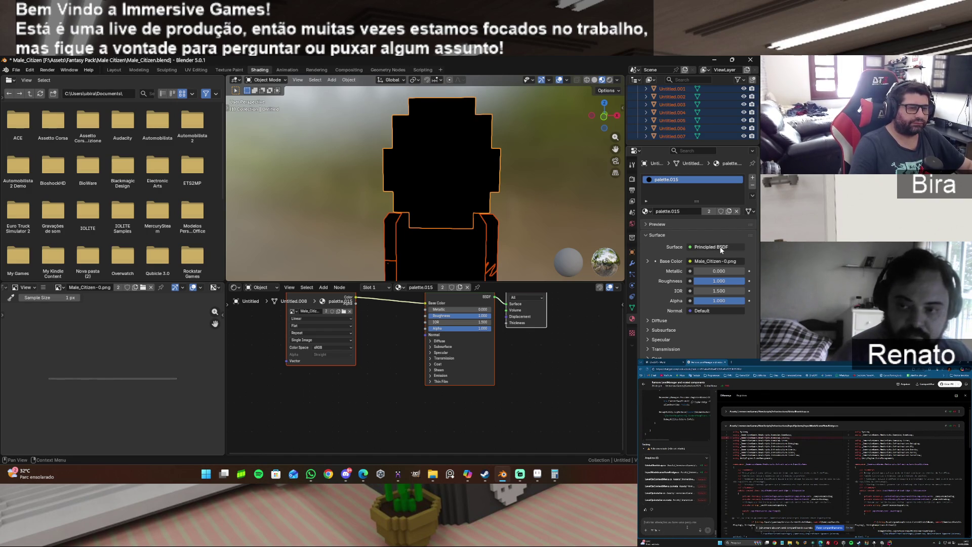
left_click(648, 261)
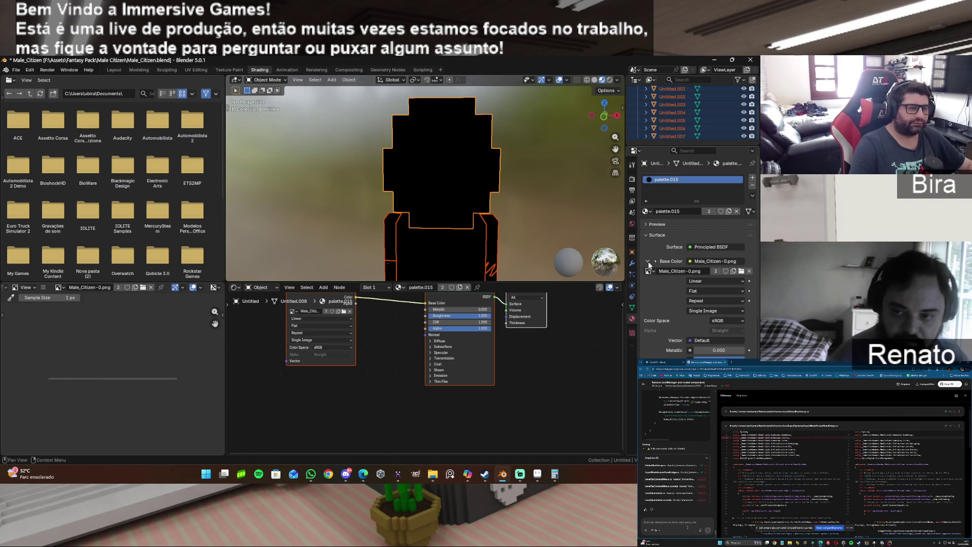
Load Male_Citizen-0.png as the palette material's base colour image.
left_click(650, 271)
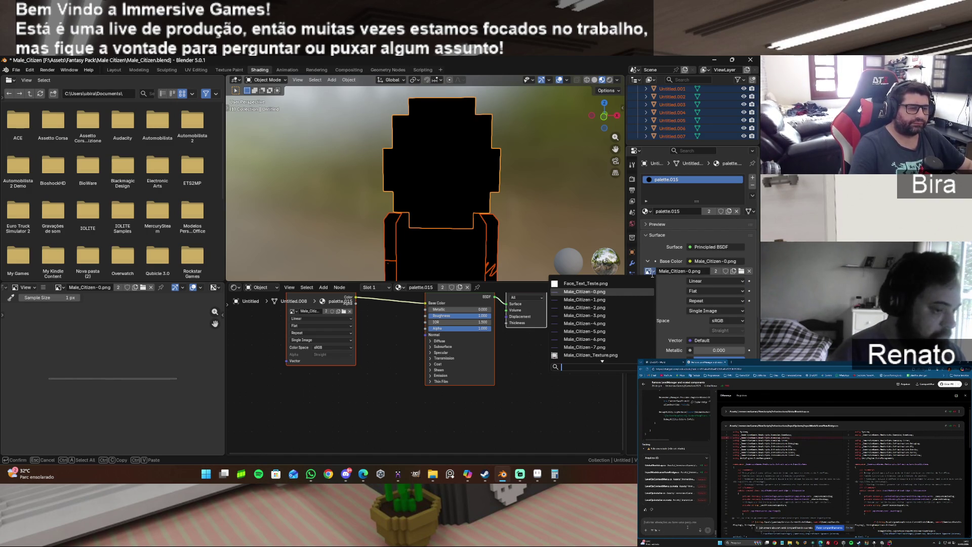
left_click(622, 291)
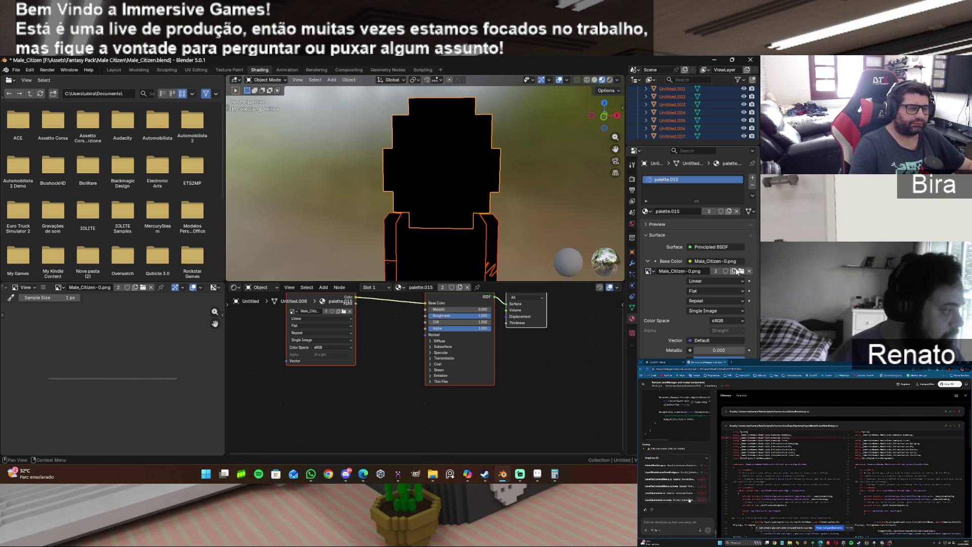
left_click(741, 271)
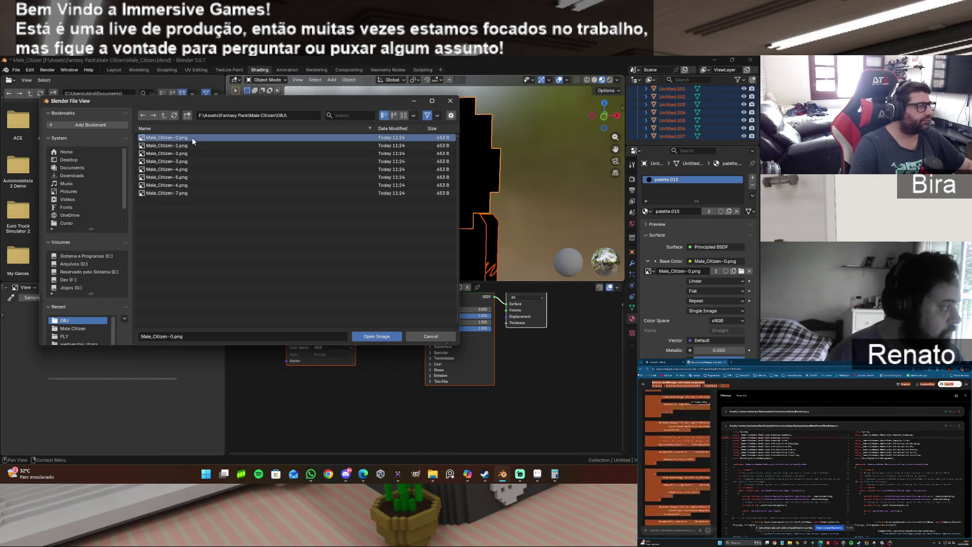
left_click(373, 335)
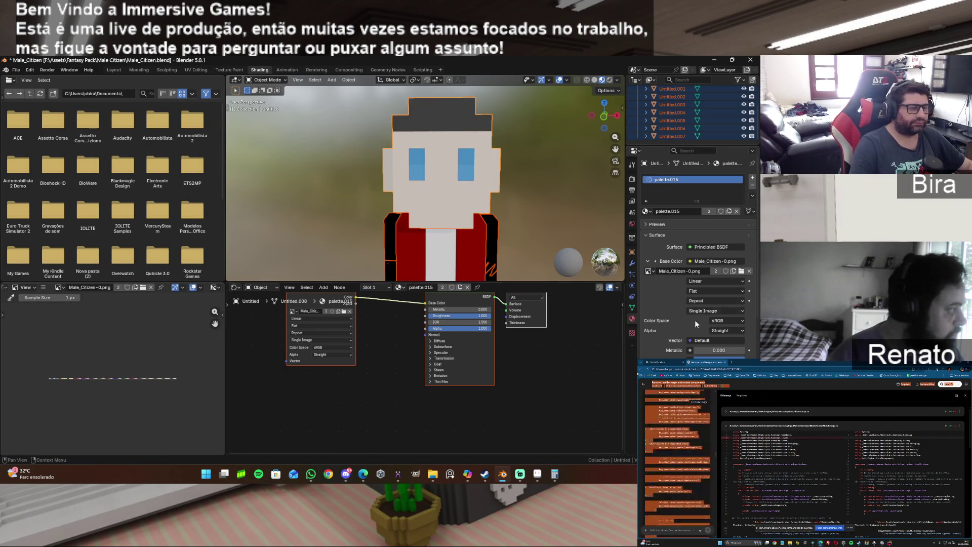
scroll(676, 110, "up", 3)
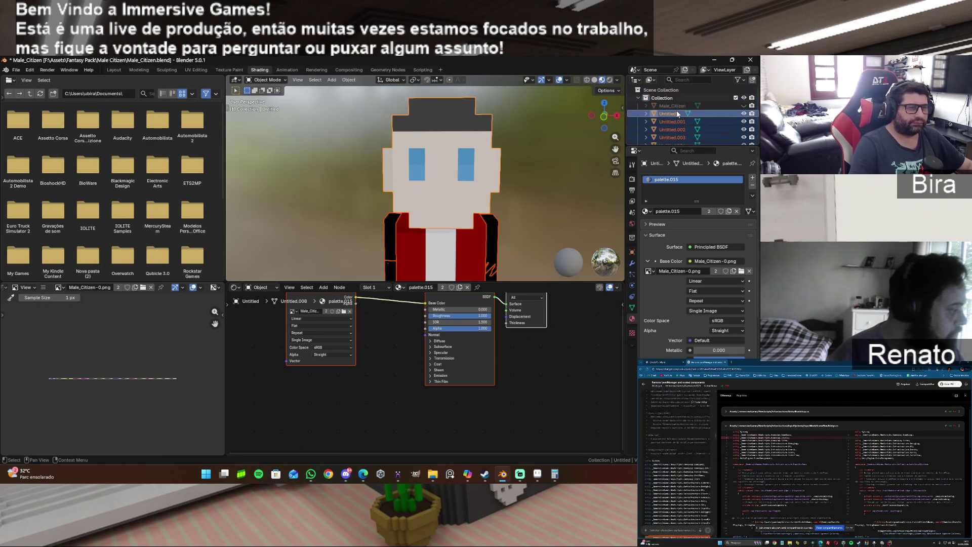
Replace Male_Citizen's base colour texture with Male_Citizen-0.png from the OBJ folder.
left_click(678, 106)
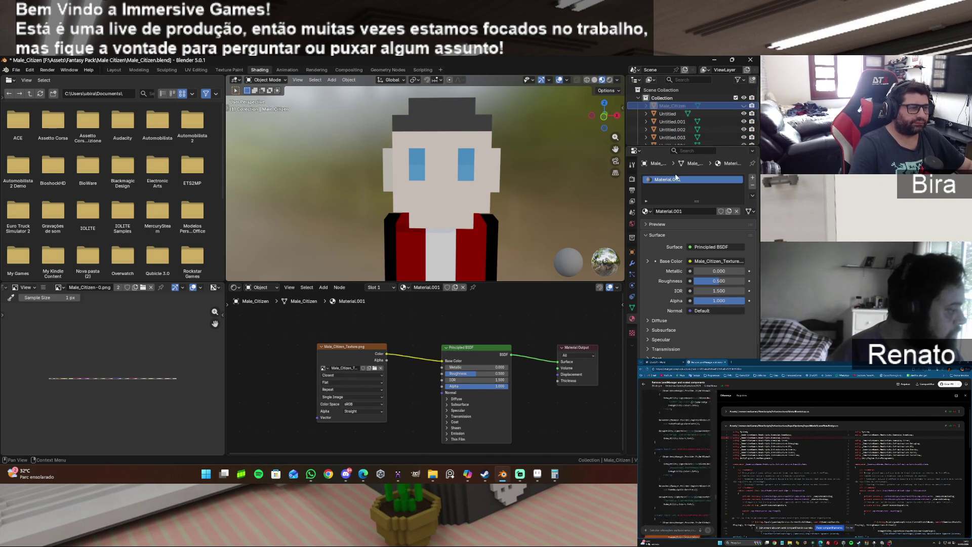
left_click(646, 261)
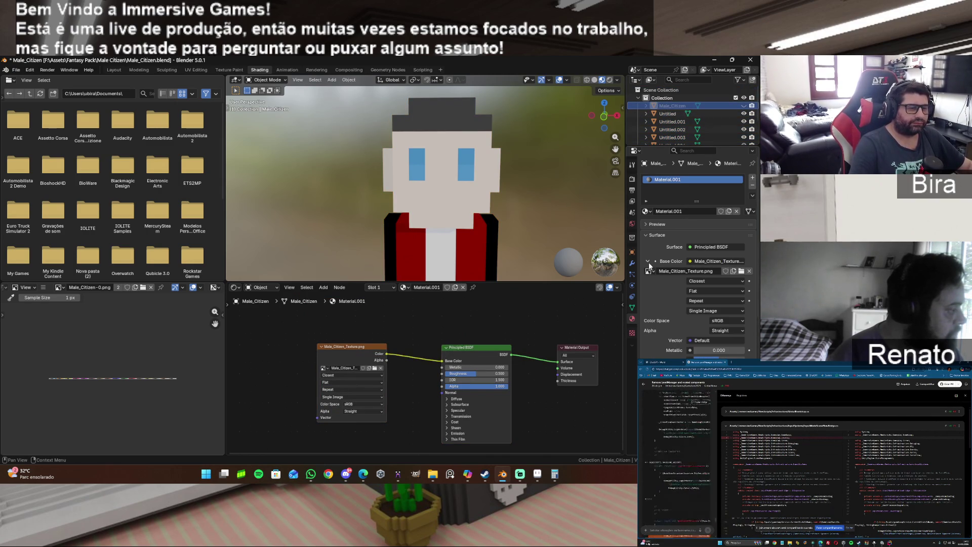
left_click(741, 272)
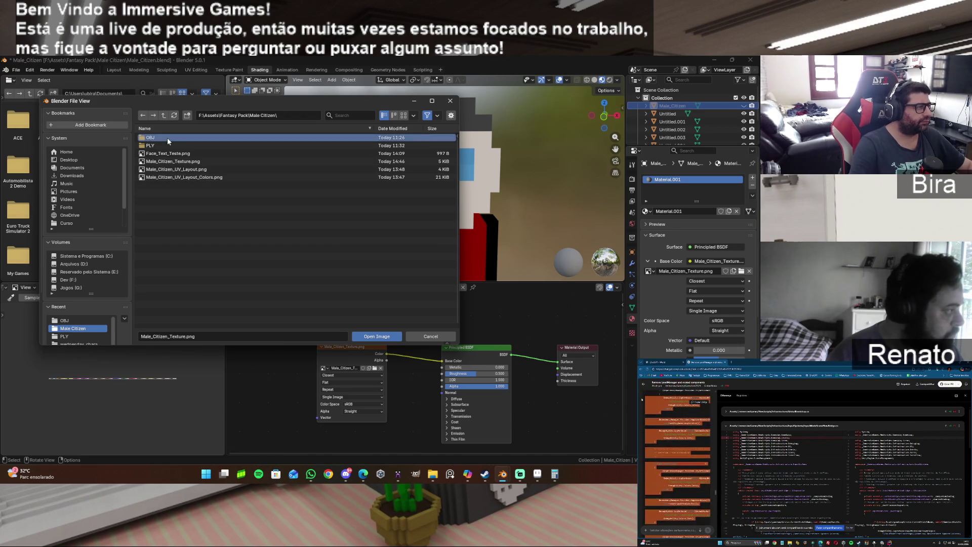
double_click(168, 138)
left_click(388, 336)
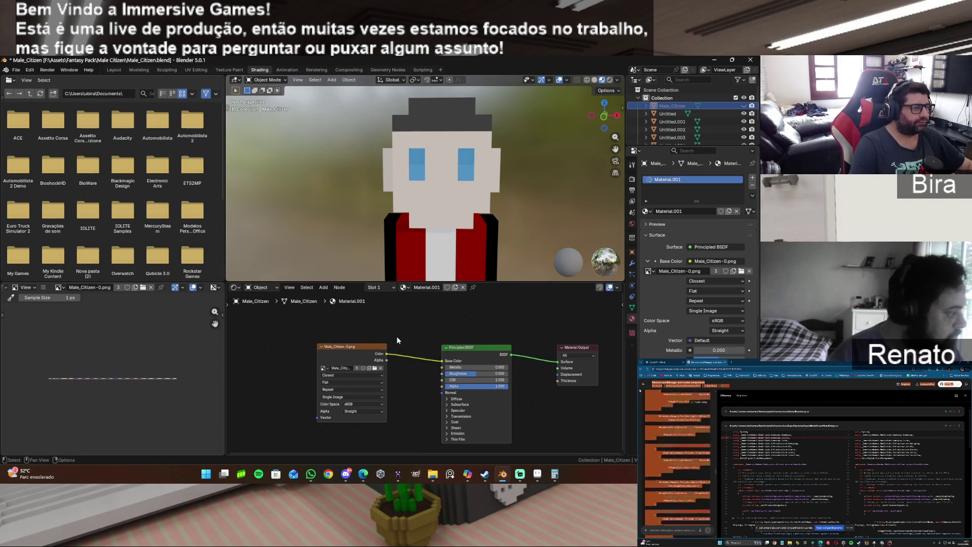
scroll(521, 227, "up", 3)
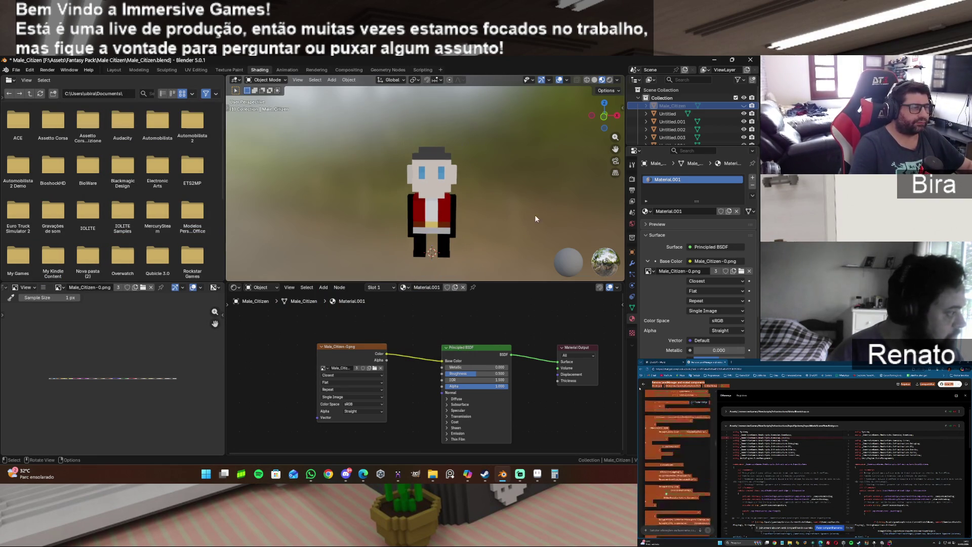
scroll(703, 122, "down", 2)
left_click_drag(703, 146, 700, 234)
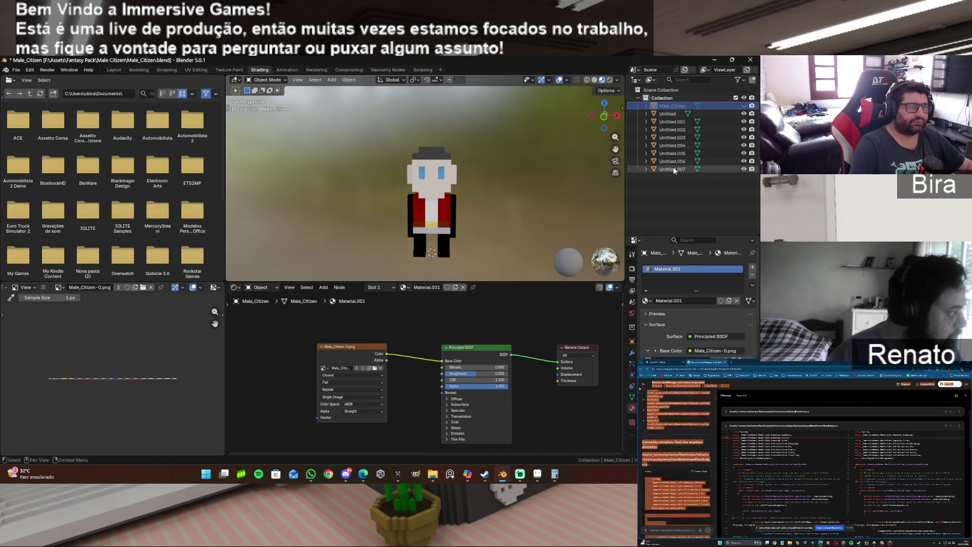
Give the Untitled.003 piece the palette.015 material.
left_click(453, 211)
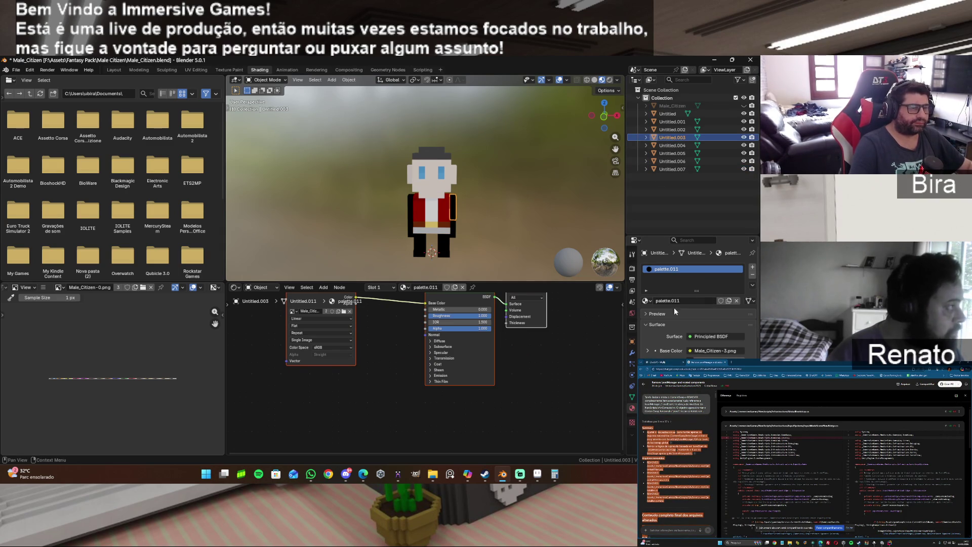
left_click(650, 301)
scroll(667, 349, "down", 4)
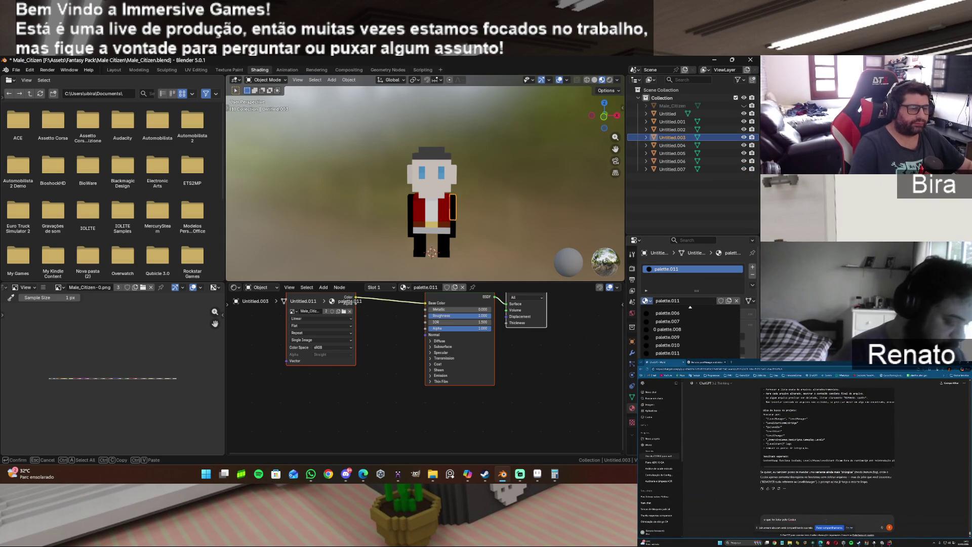
left_click(667, 353)
Select the arm piece Untitled.006 and assign it palette.015.
left_click(666, 115)
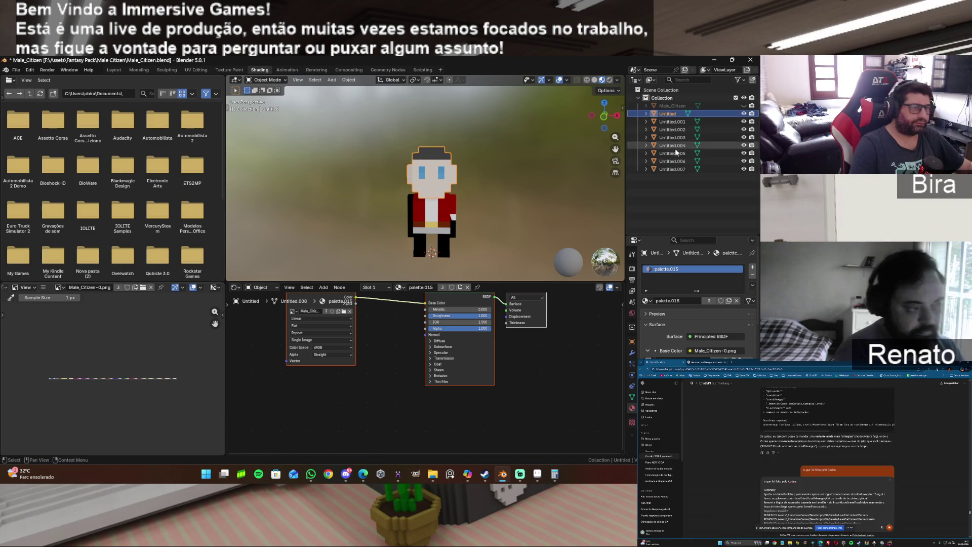
left_click(675, 169, "shift")
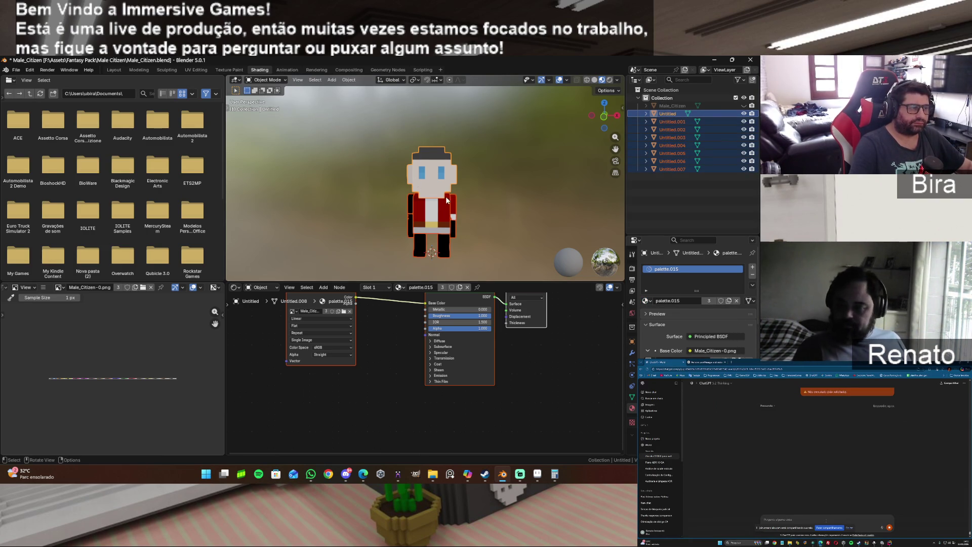
left_click(435, 247)
left_click(452, 232)
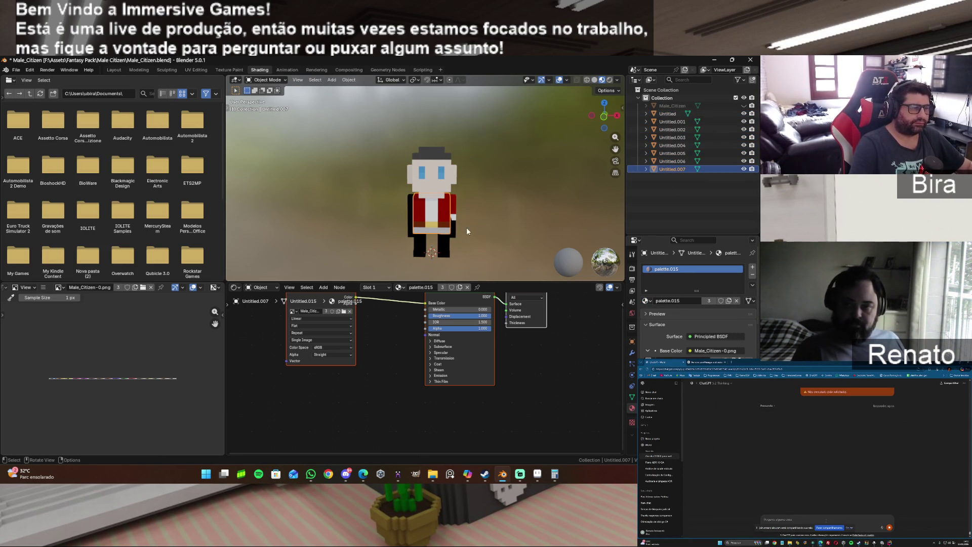
left_click(453, 236)
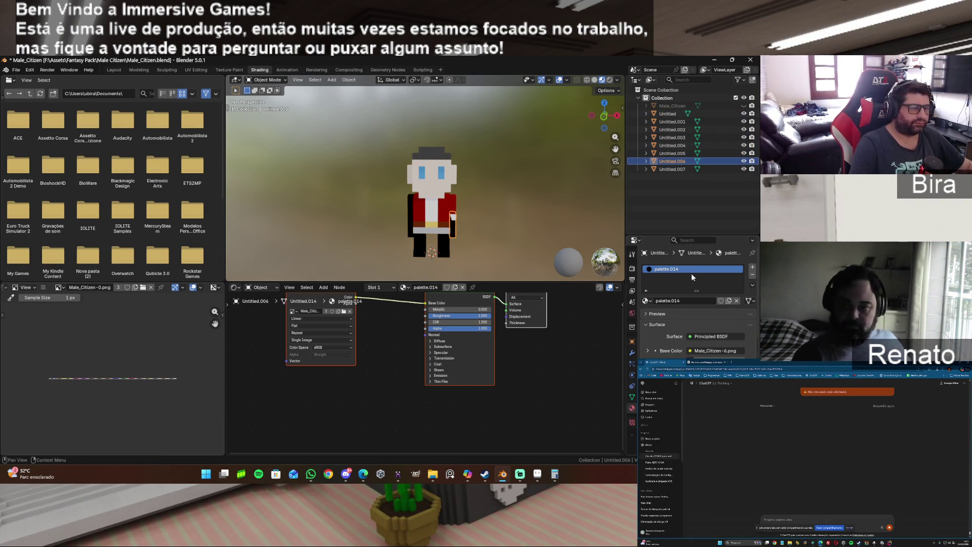
left_click(650, 301)
left_click(667, 385)
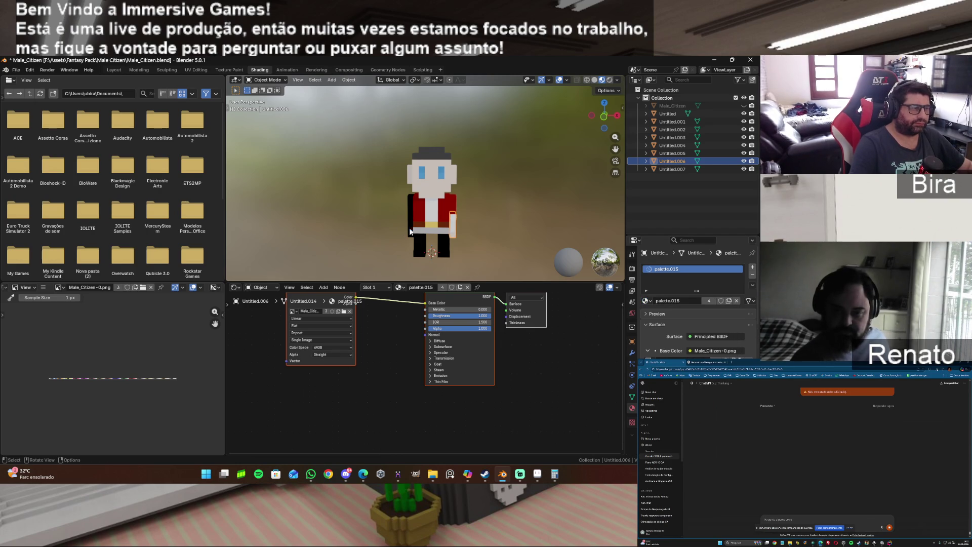
Assign palette.015 to both leg pieces, Untitled.001 and Untitled.002.
left_click(445, 243)
left_click(652, 302)
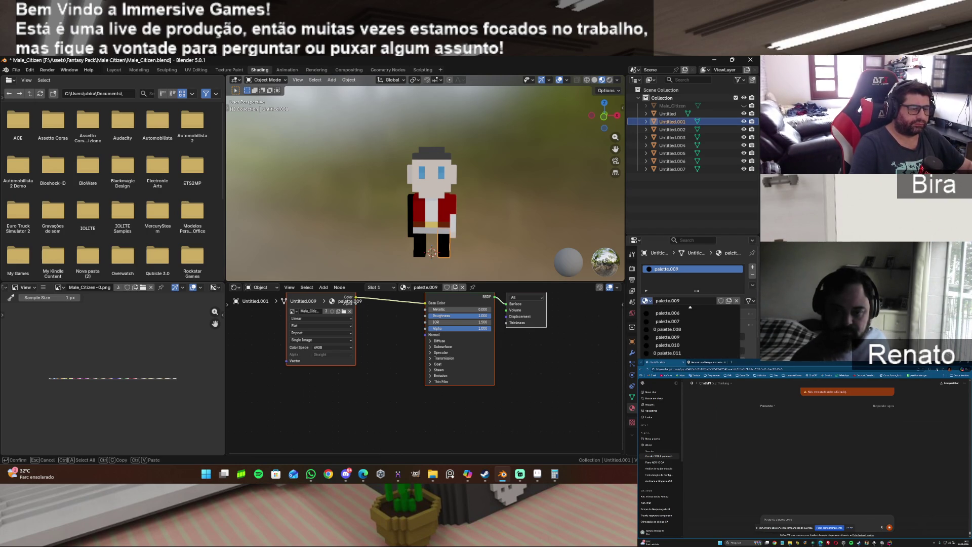
left_click(667, 385)
left_click(415, 233)
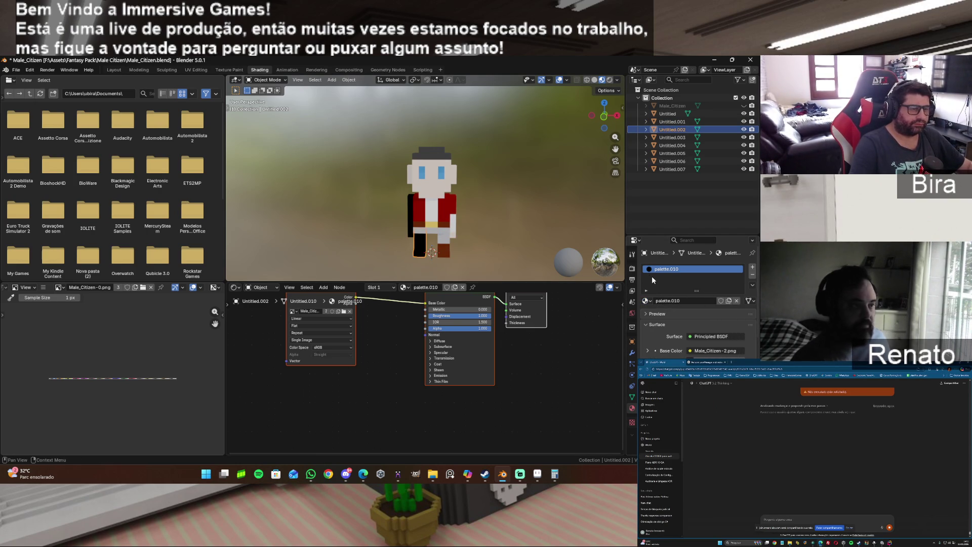
left_click(652, 300)
left_click(667, 385)
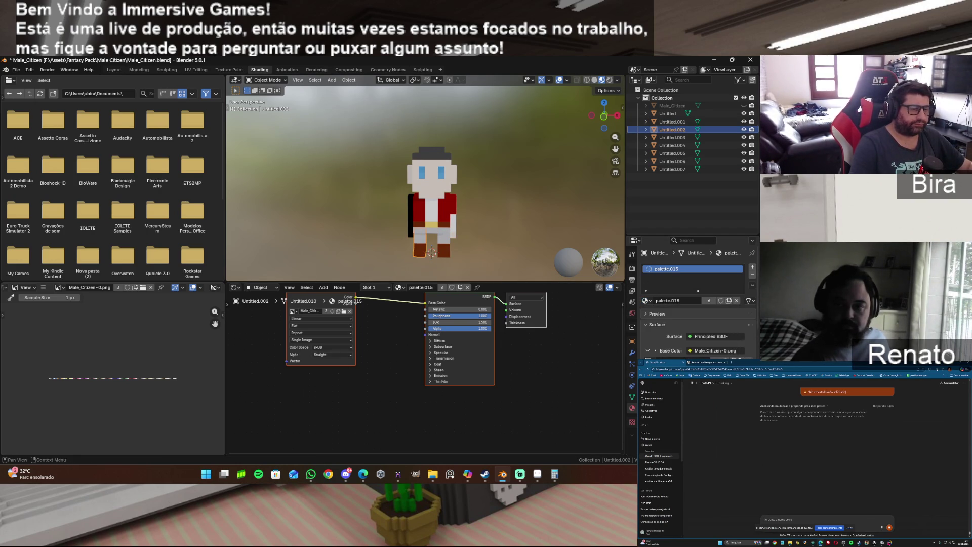
Assign palette.015 to the arm pieces Untitled.005 and Untitled.004.
left_click(409, 208)
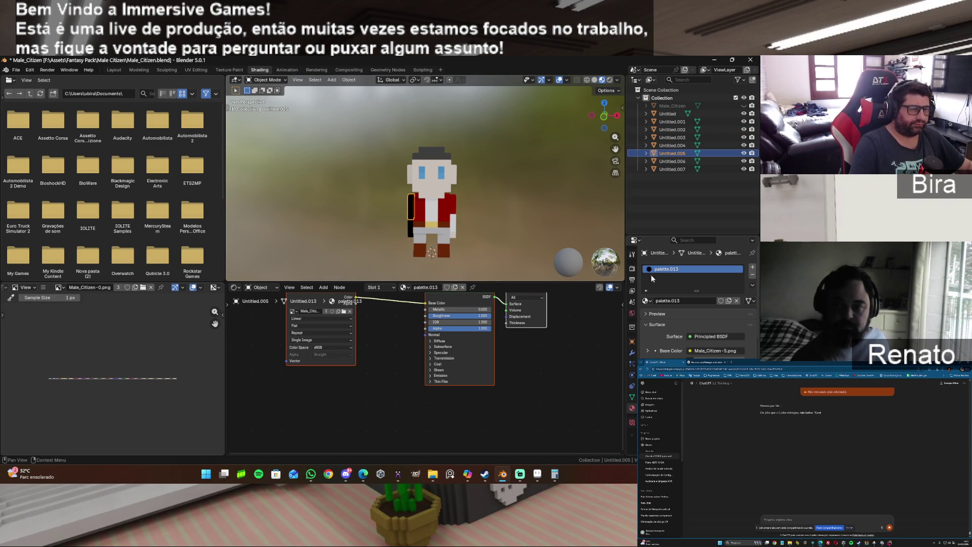
left_click(662, 300)
left_click(648, 301)
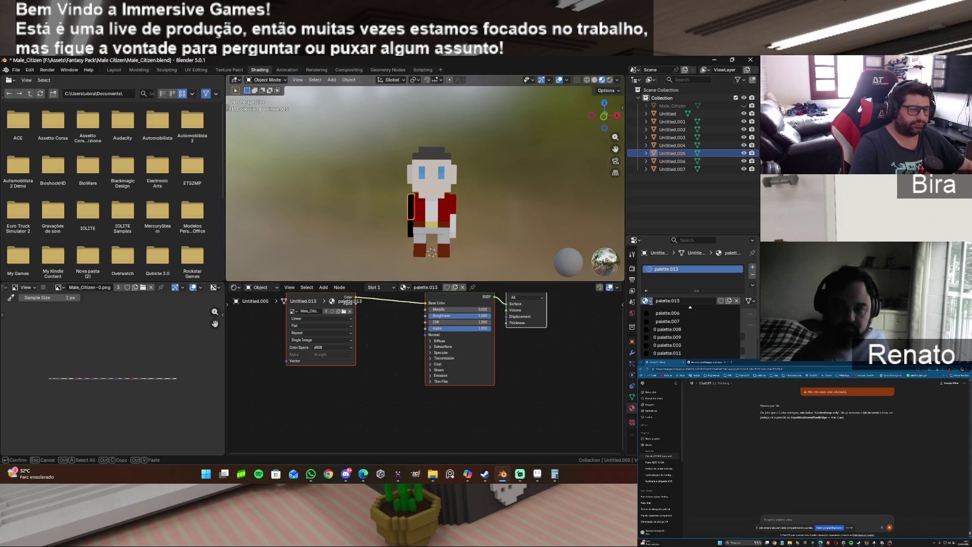
left_click(667, 385)
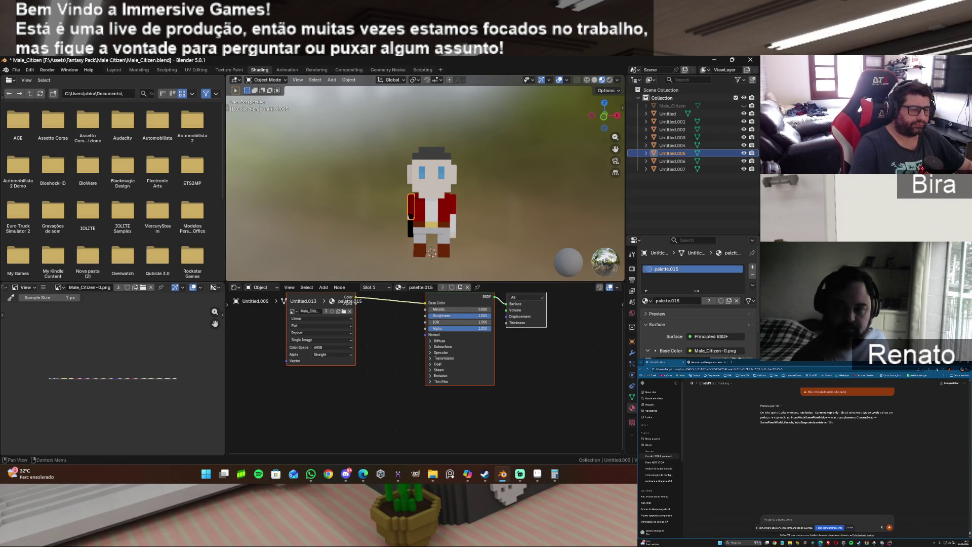
left_click(407, 225)
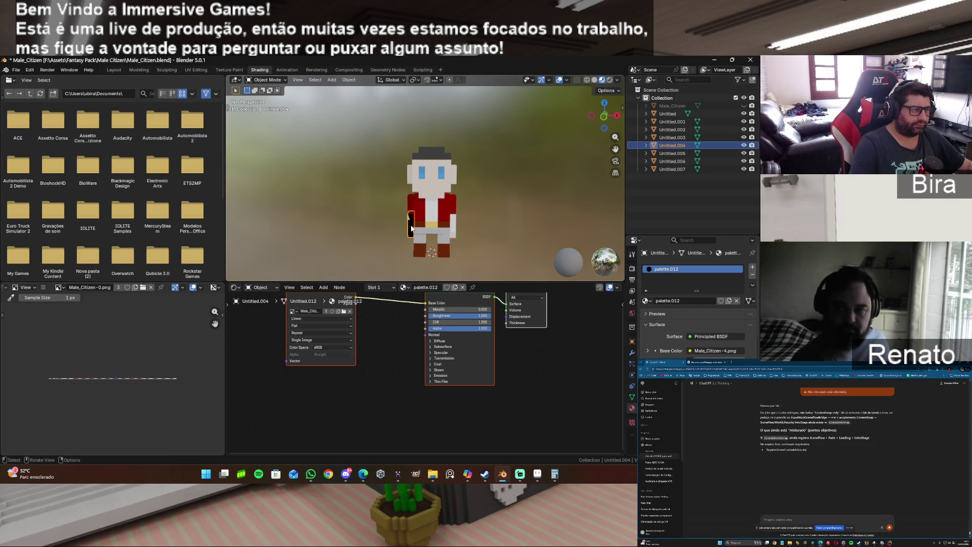
left_click(647, 301)
left_click(667, 385)
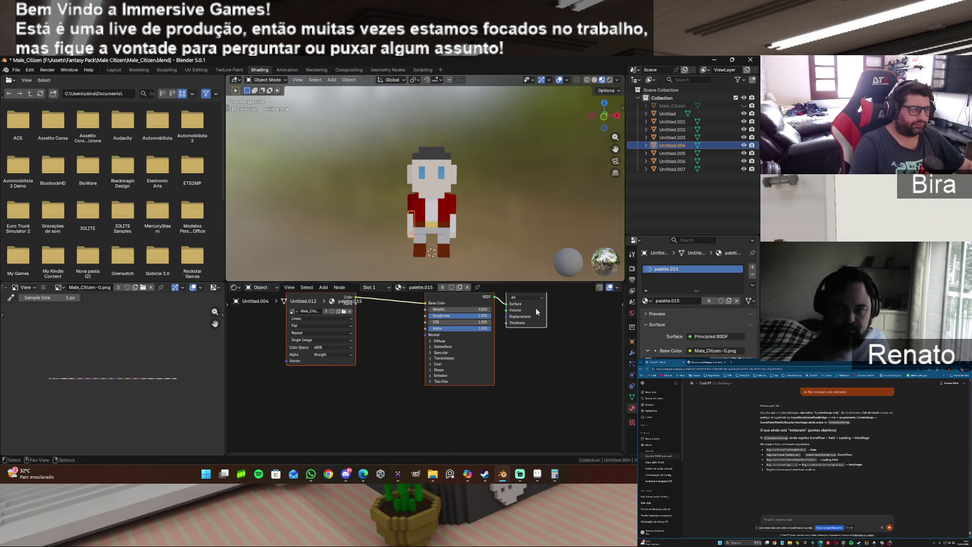
Orbit to the character's side, select all parts, then select the joined Male_Citizen mesh.
left_click(536, 178)
mouse_move(604, 115)
left_mouse_down()
mouse_move(583, 117)
mouse_move(723, 178)
left_mouse_up()
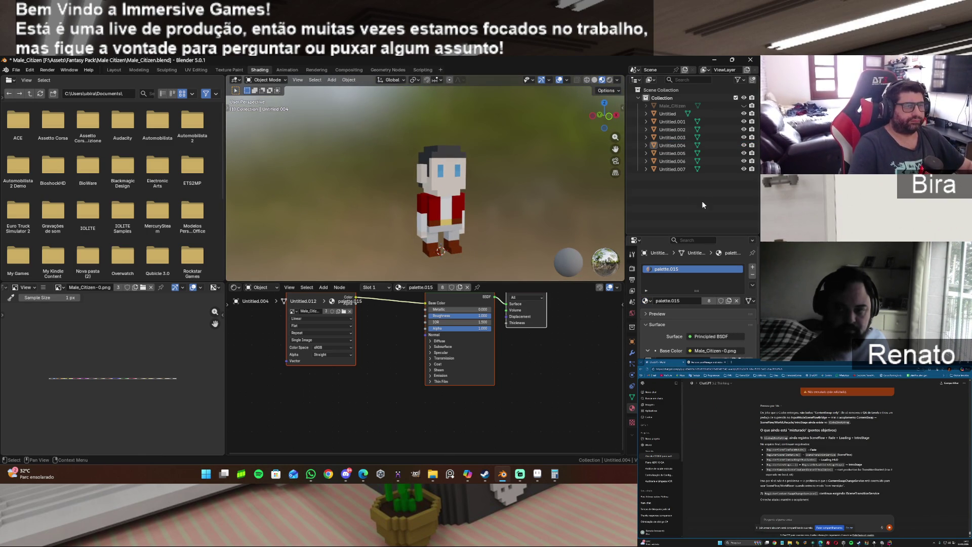
key("a")
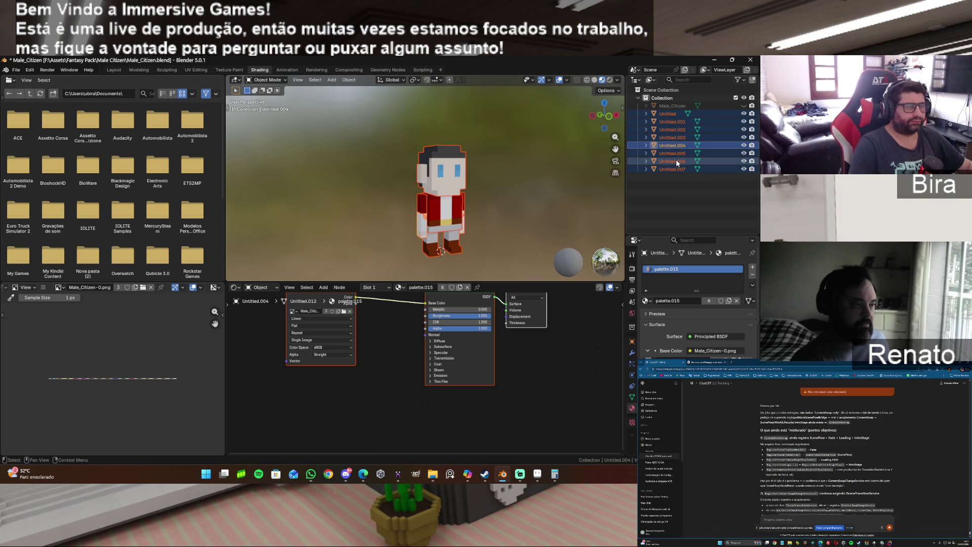
left_click(718, 106)
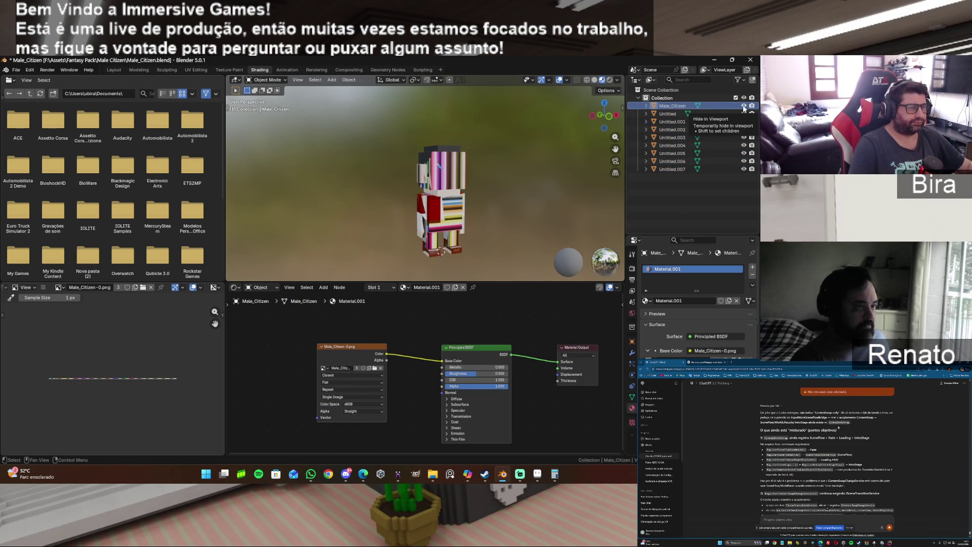
Switch Male_Citizen to the white Material and hide parts Untitled through Untitled.007.
left_click(650, 301)
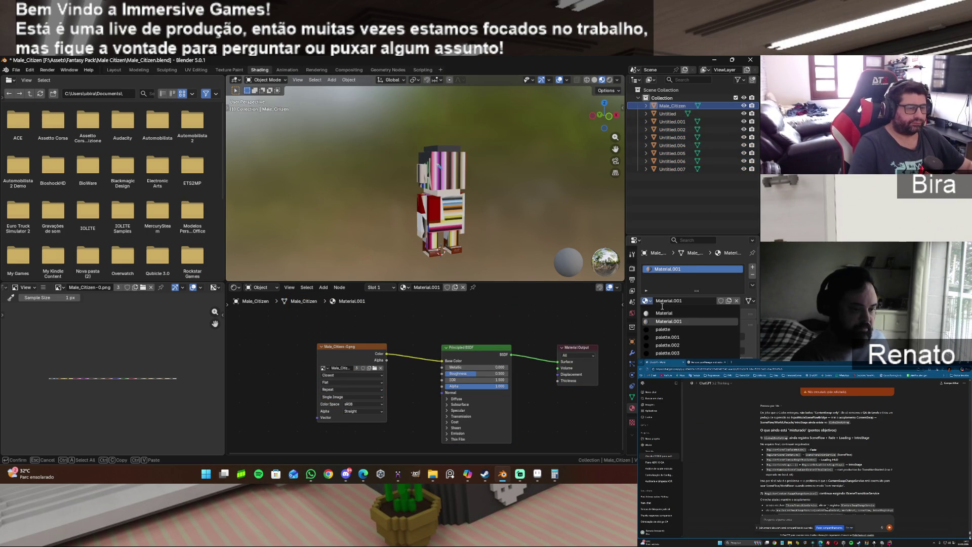
left_click(670, 309)
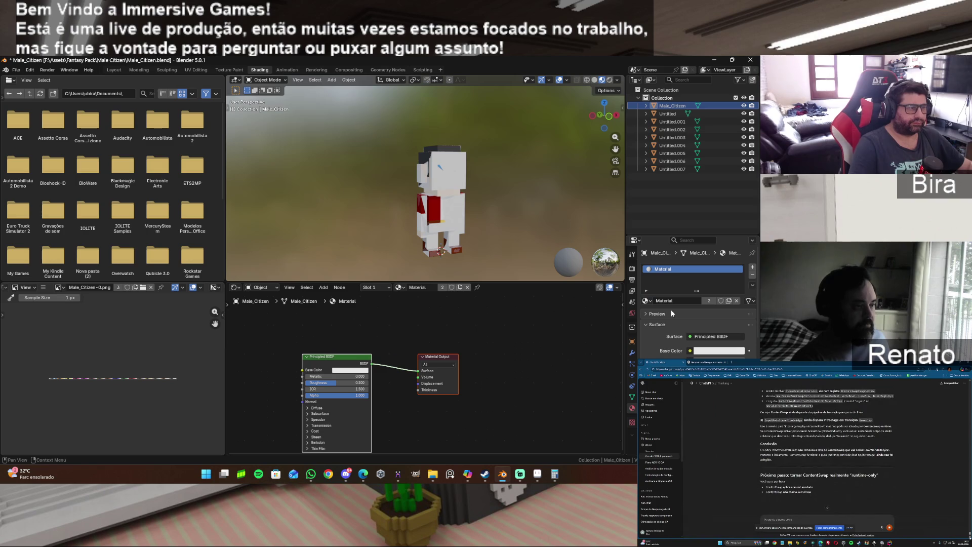
left_click_drag(744, 115, 745, 145)
left_click(744, 161)
left_click(745, 152)
left_click(743, 169)
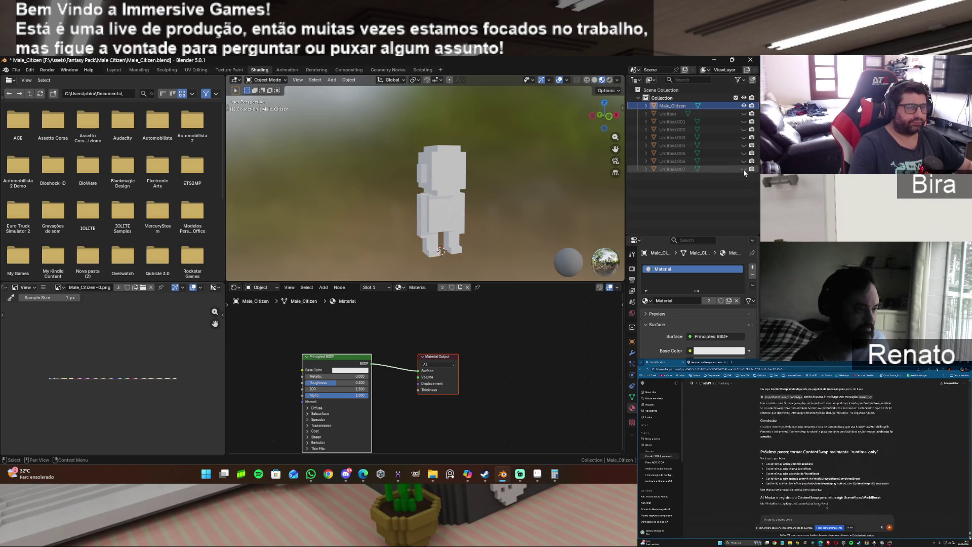
Set the Male_Citizen mesh's material back to palette.
left_click(647, 301)
scroll(679, 324, "down", 8)
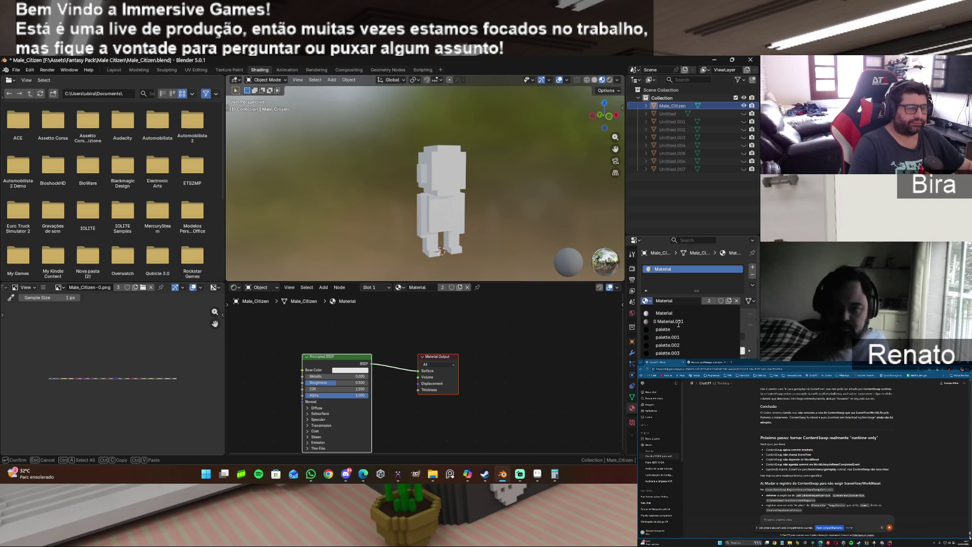
scroll(675, 324, "up", 8)
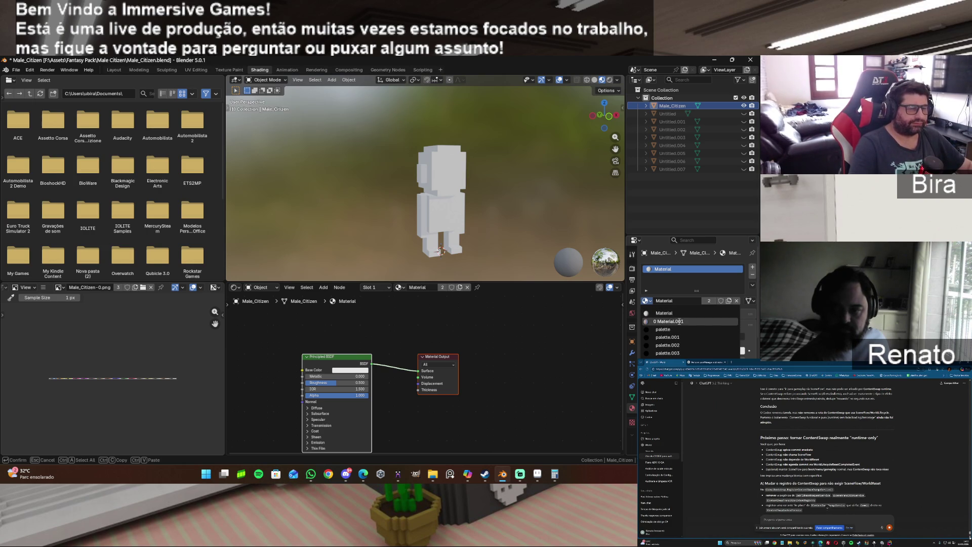
left_click(679, 329)
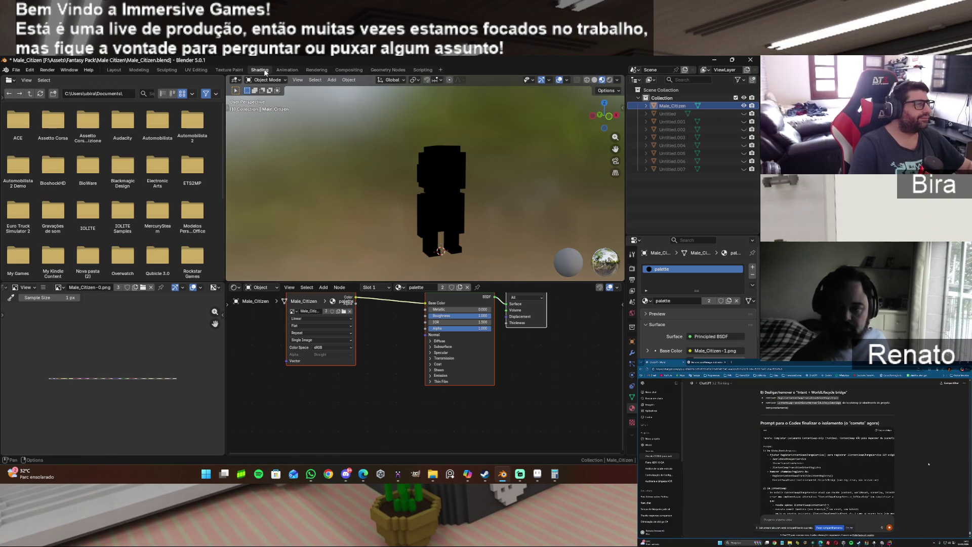
Reselect Male_Citizen, try the white Material, and return it to the palette material.
left_click(698, 213)
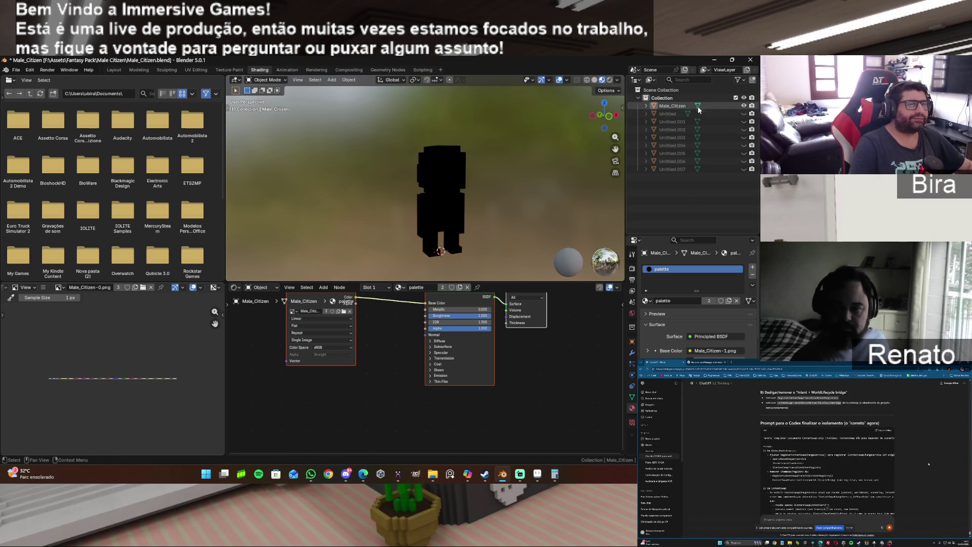
left_click(684, 107)
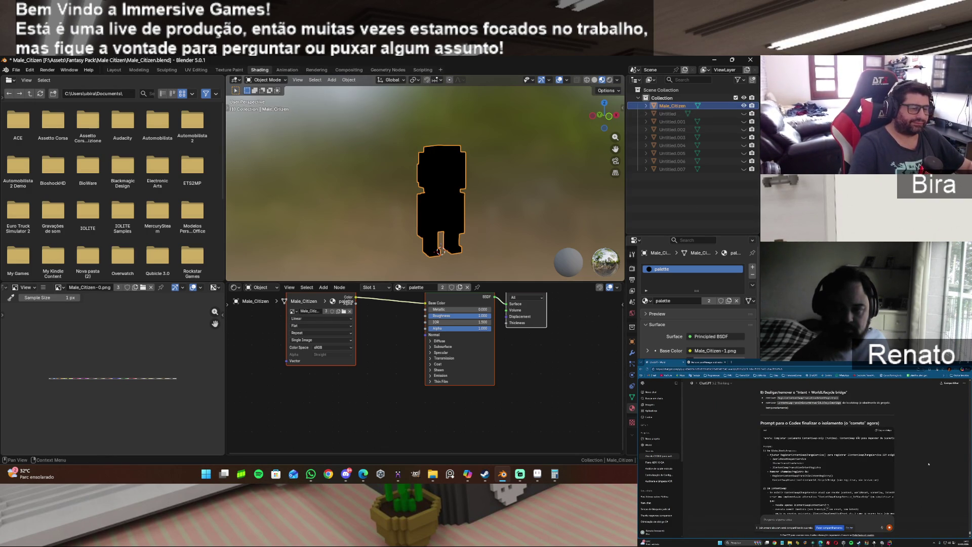
left_click(632, 423)
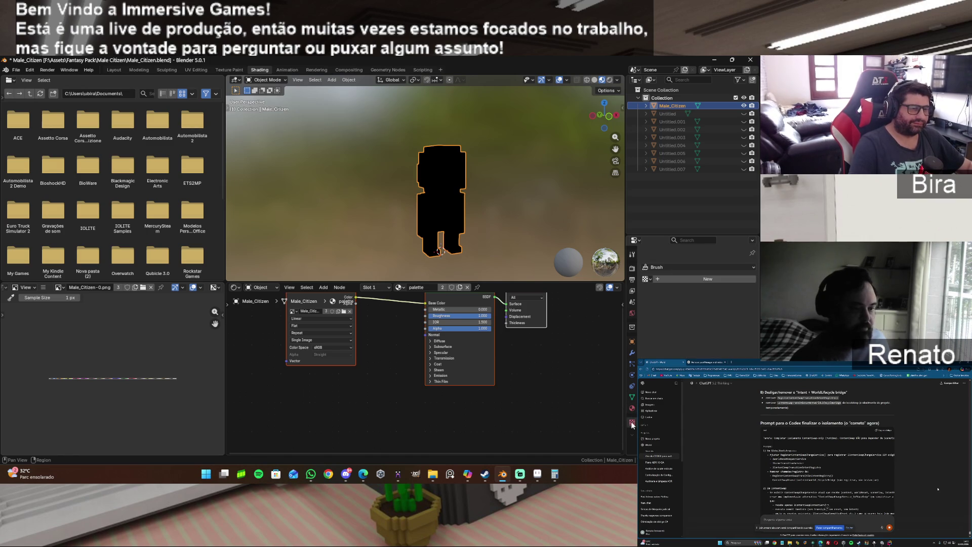
left_click(632, 408)
left_click(647, 301)
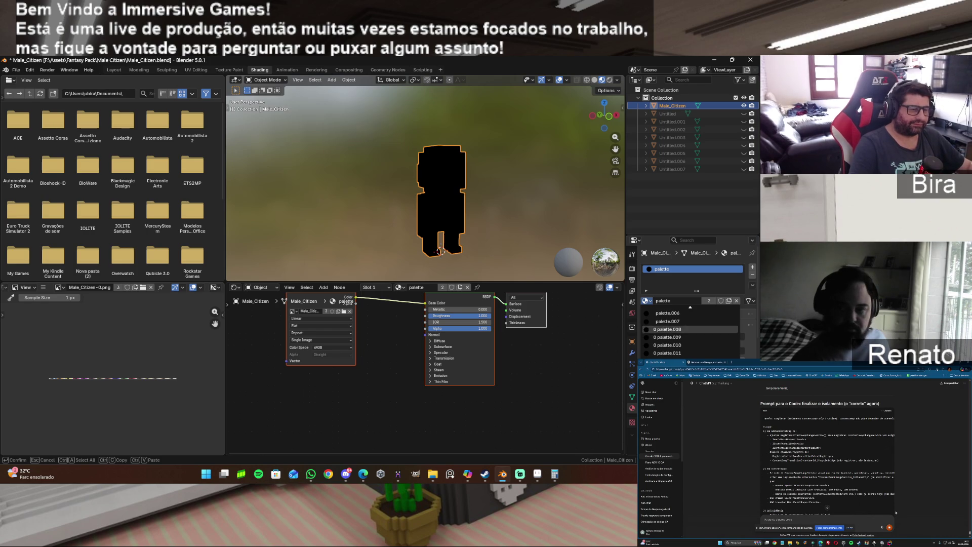
scroll(682, 346, "down", 1)
scroll(668, 324, "up", 1)
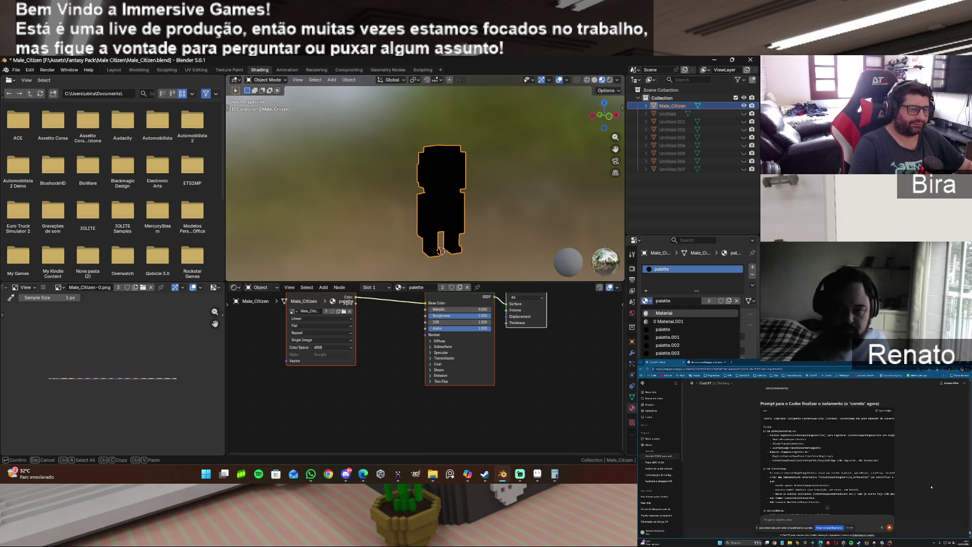
left_click(663, 313)
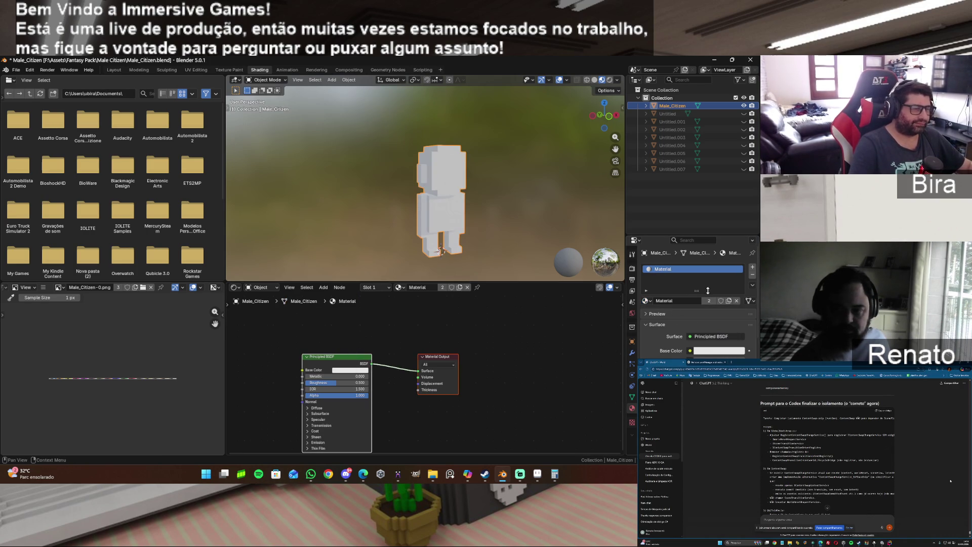
left_click(649, 302)
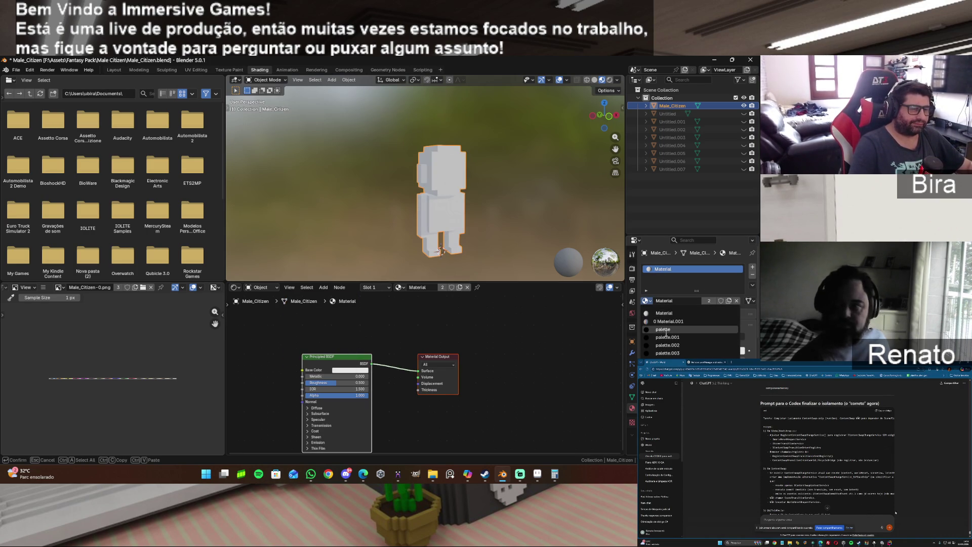
left_click(655, 307)
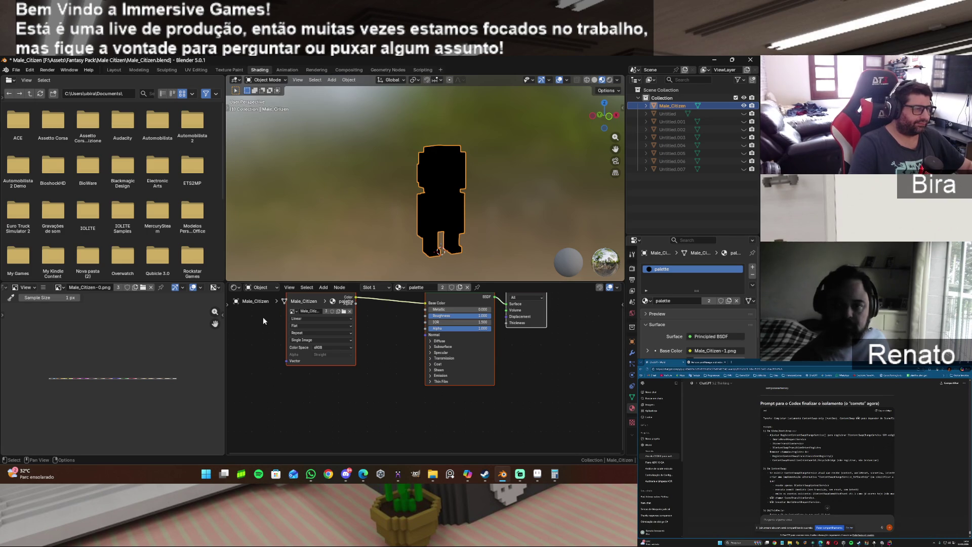
Set the Image Texture node's image to MaleCitizen_Texture and switch to UV Editing.
left_click(294, 312)
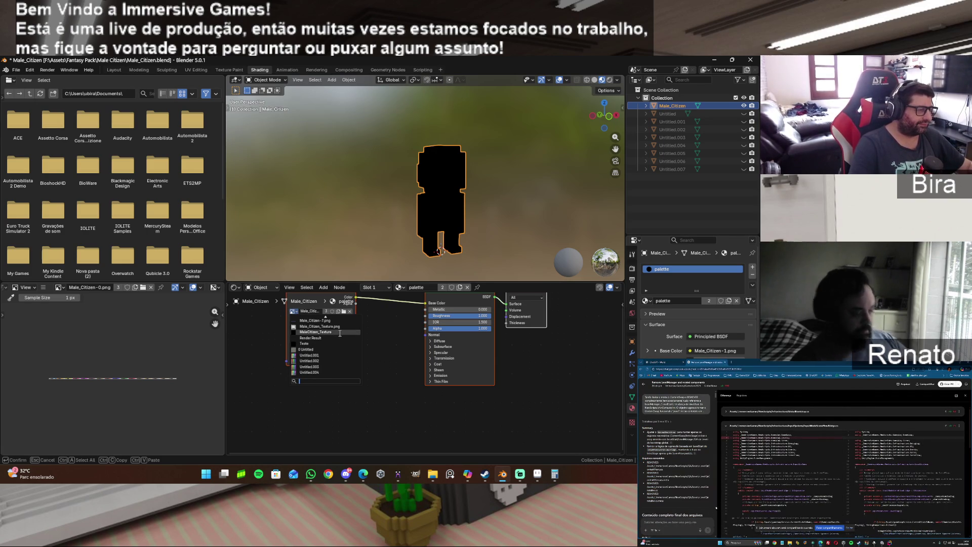
left_click(340, 332)
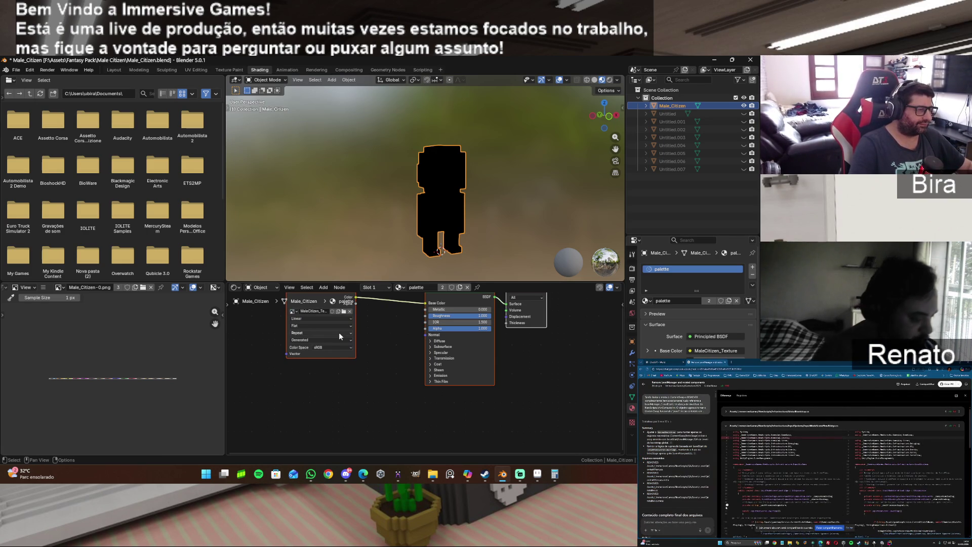
left_click(296, 311)
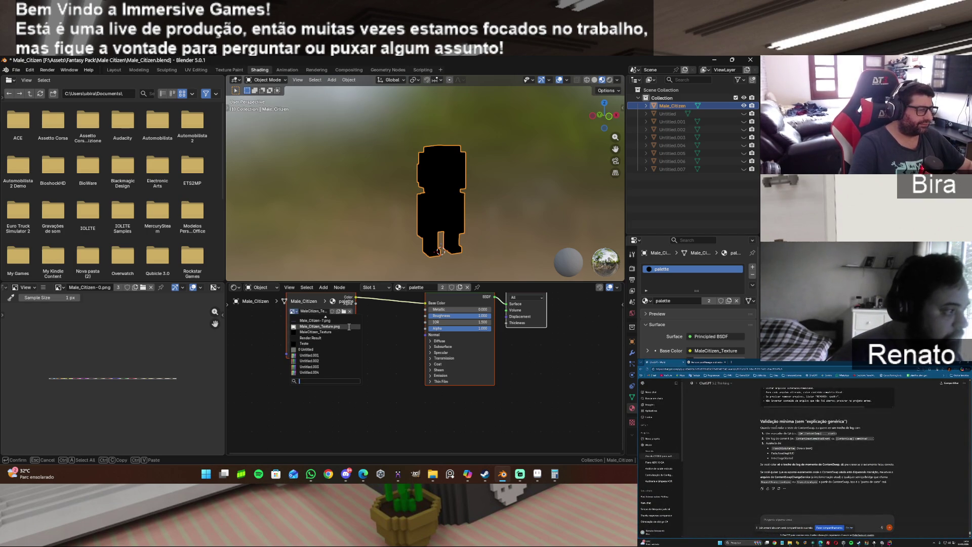
key("Up")
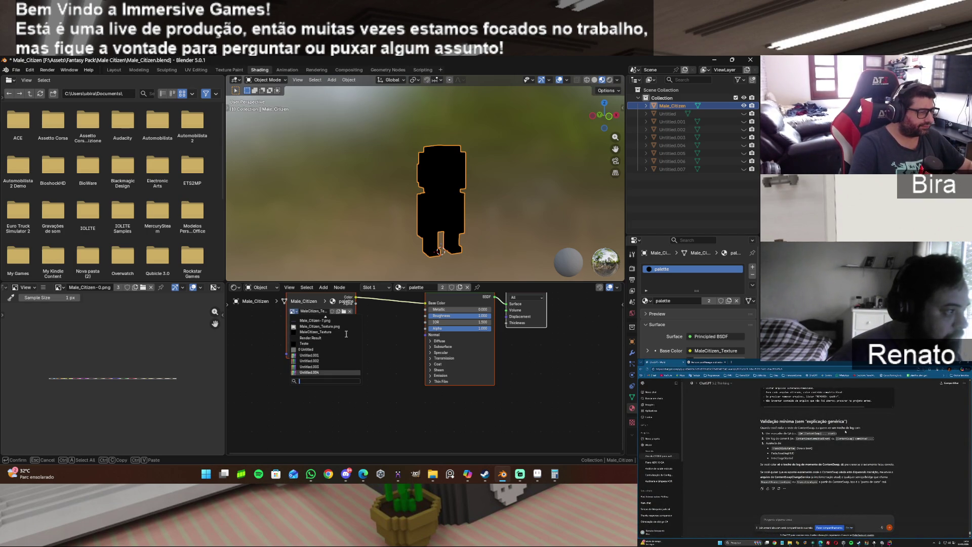
left_click(341, 331)
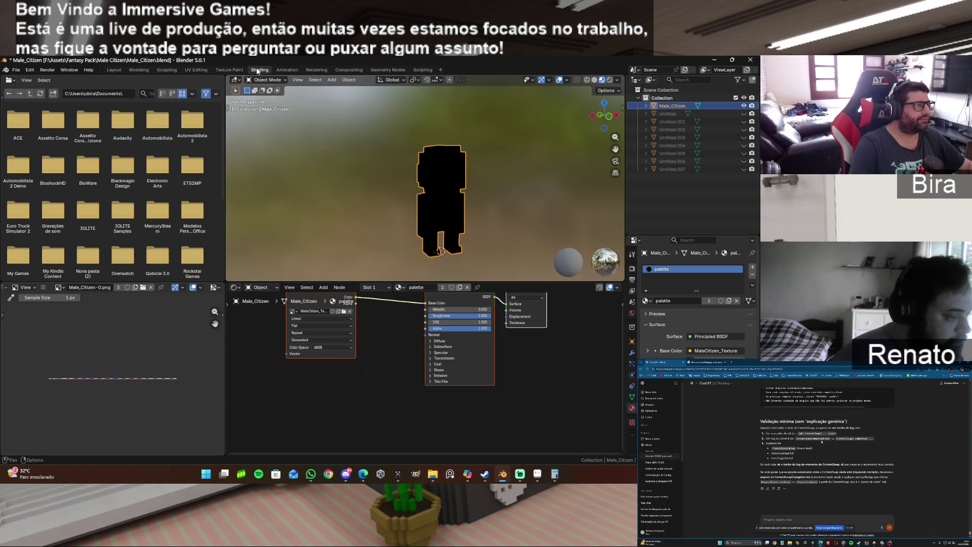
left_click(202, 66)
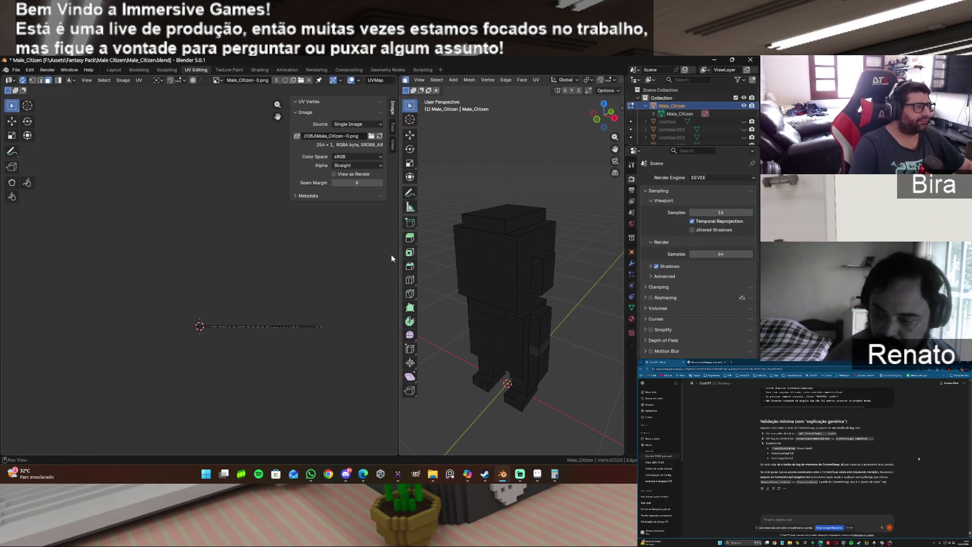
Show Male_Citizen_Texture.png behind the UVs in the UV editor.
left_click(217, 80)
scroll(282, 137, "down", 4)
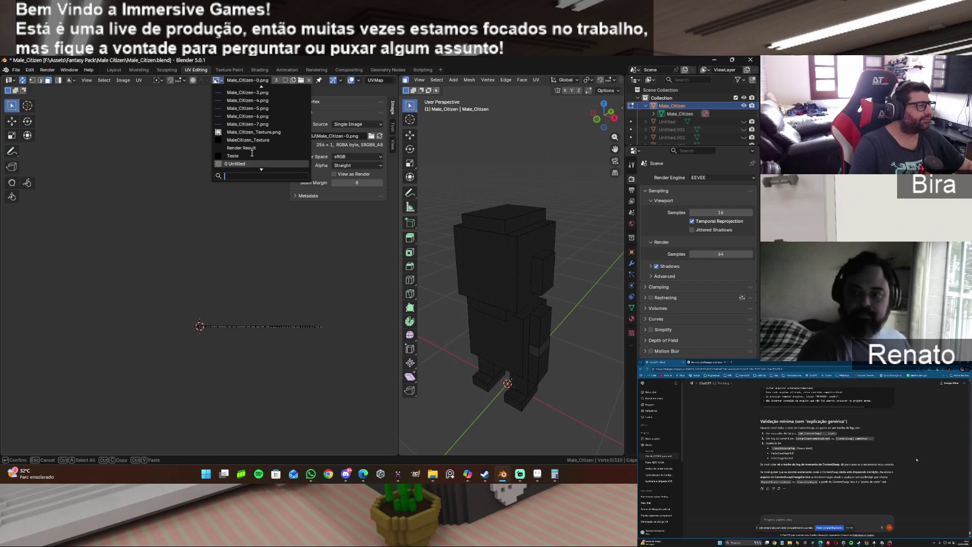
left_click(283, 131)
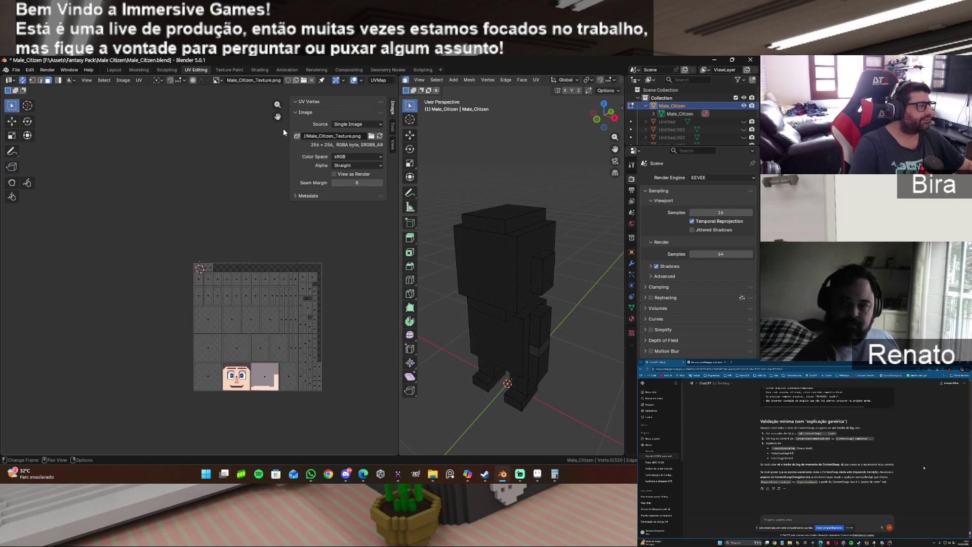
left_click(228, 70)
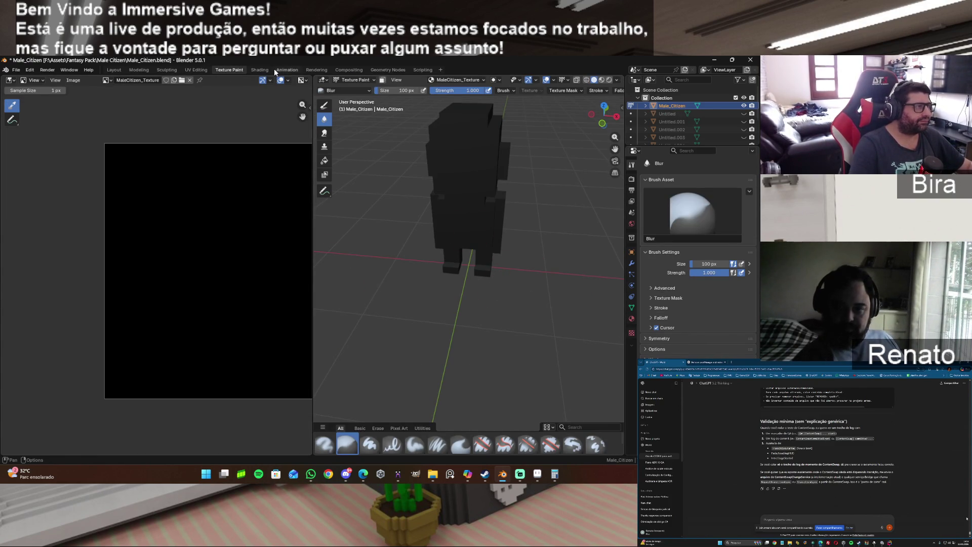
In Shading, assign Male_Citizen_Texture.png to the Image Texture node, then hide Male_Citizen.
left_click(267, 70)
left_click(295, 311)
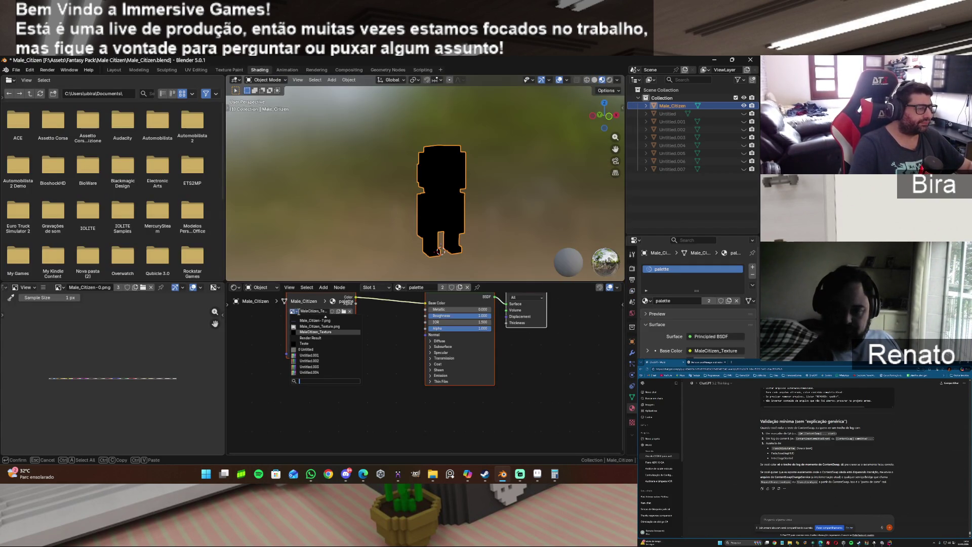
left_click(332, 325)
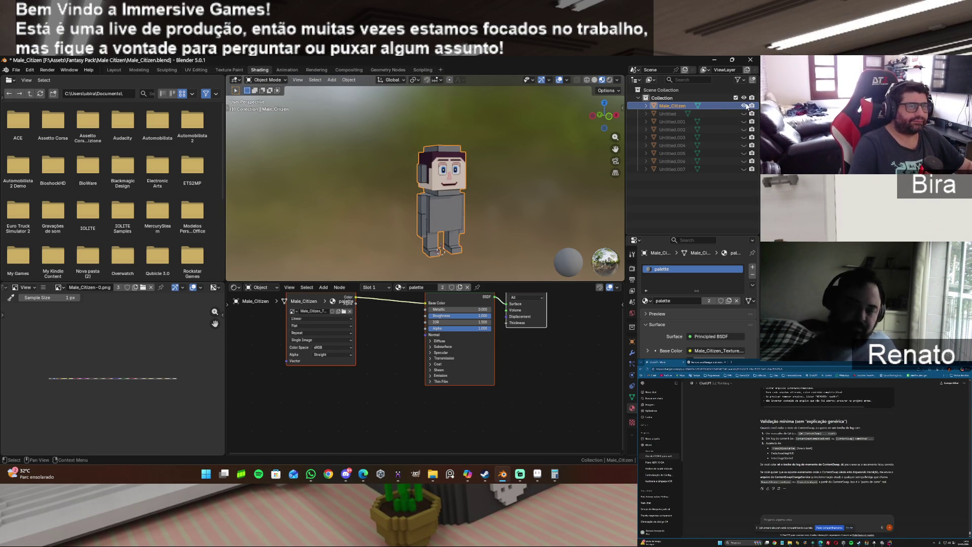
key("h")
left_click(673, 114)
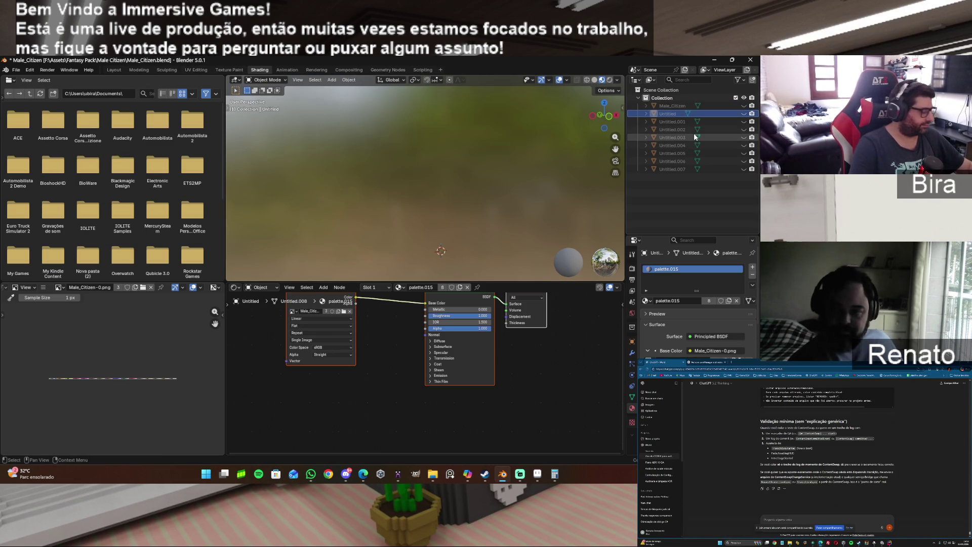
Select and unhide all the separate Untitled parts.
left_click(687, 169, "shift")
left_click(744, 169)
left_click(744, 161)
left_click_drag(743, 155, 744, 116)
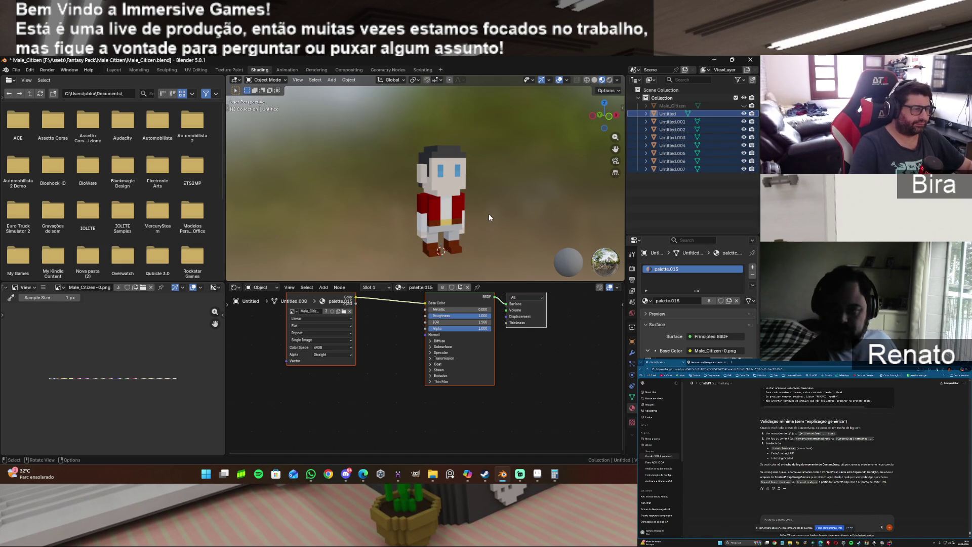
In Modeling, merge the character's 88 duplicate vertices By Distance across all parts.
left_click(146, 72)
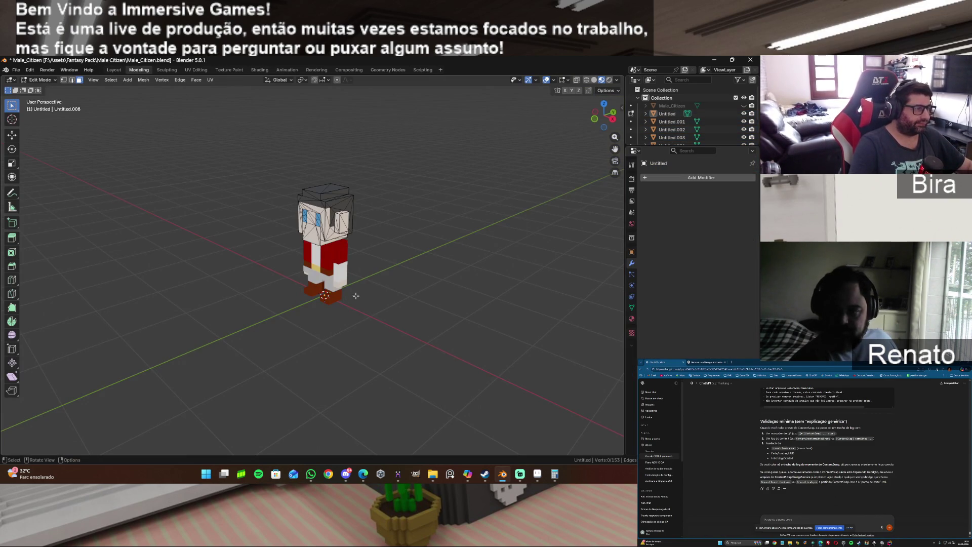
key("a")
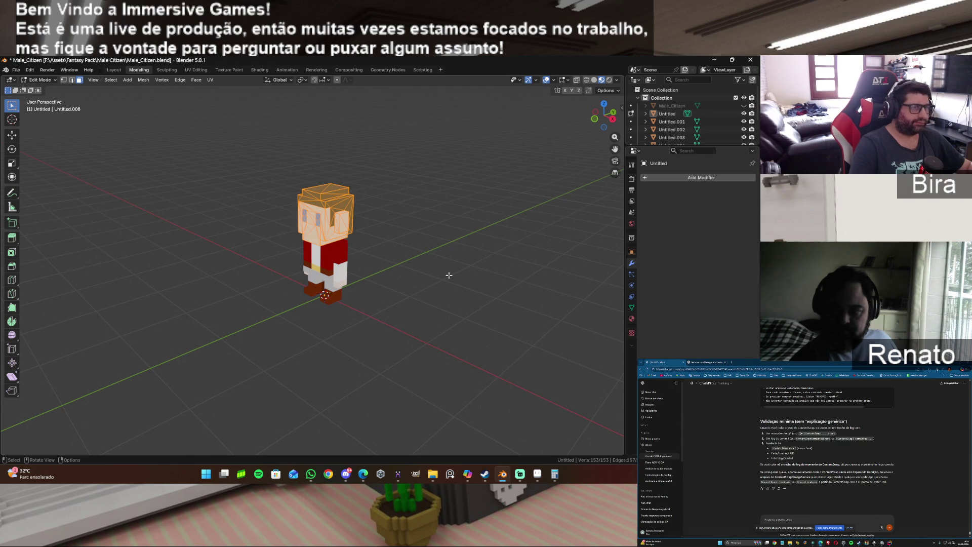
key("Tab")
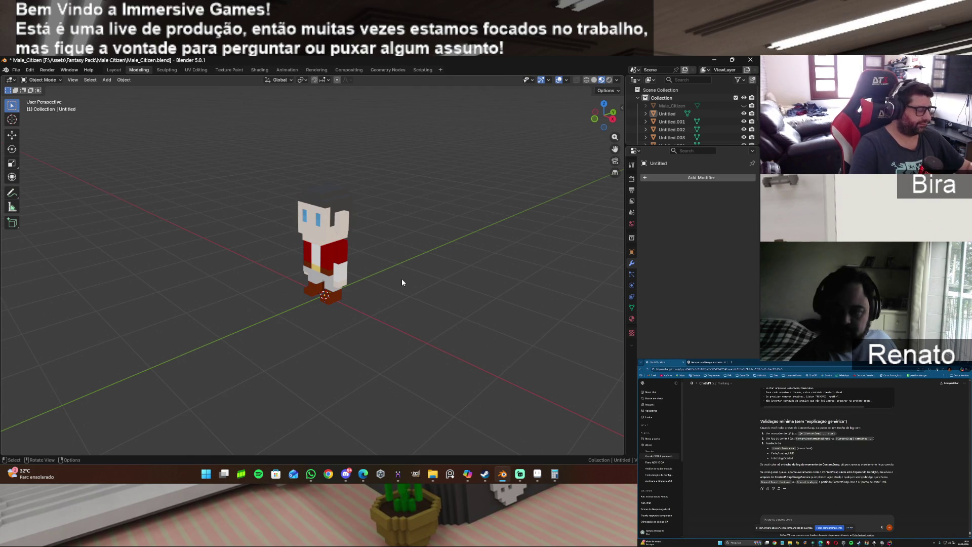
key("a")
key("Tab")
key("m")
left_click(402, 279)
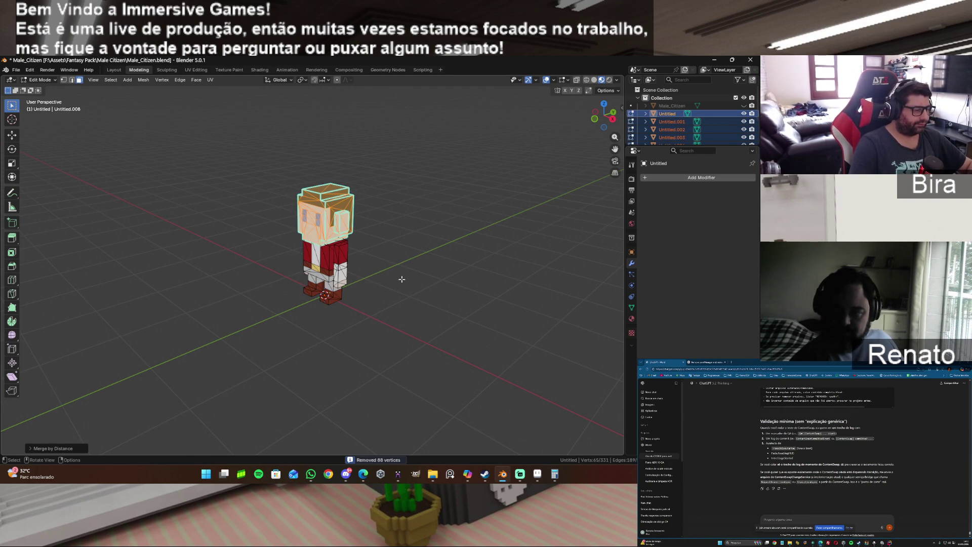
scroll(360, 295, "up", 4)
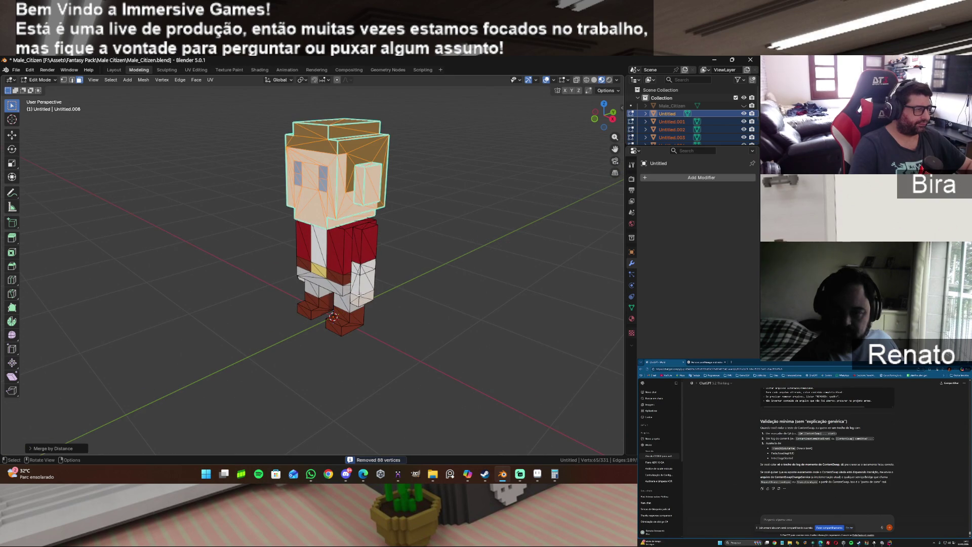
key("Tab")
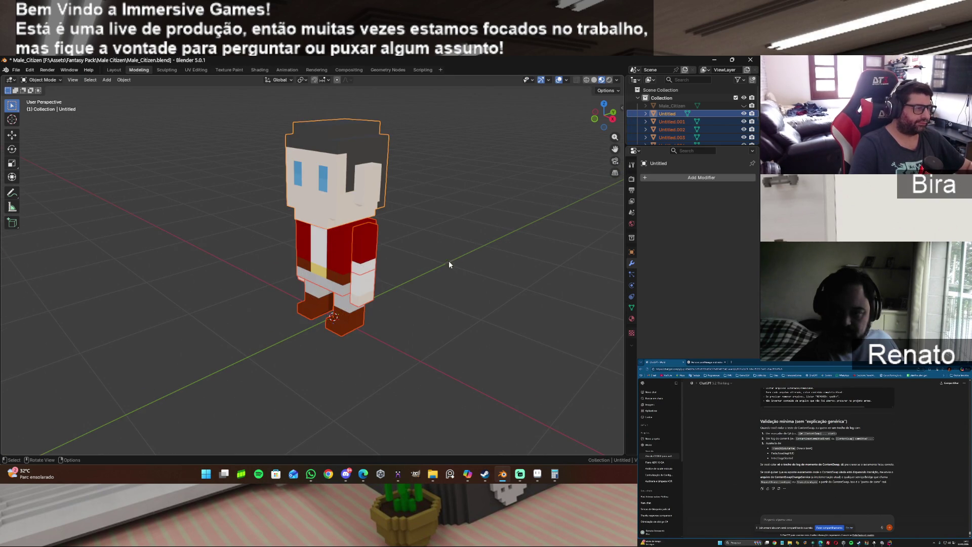
Inspect the head mesh in Edit Mode, checking a face and the overlay options.
left_click(449, 263)
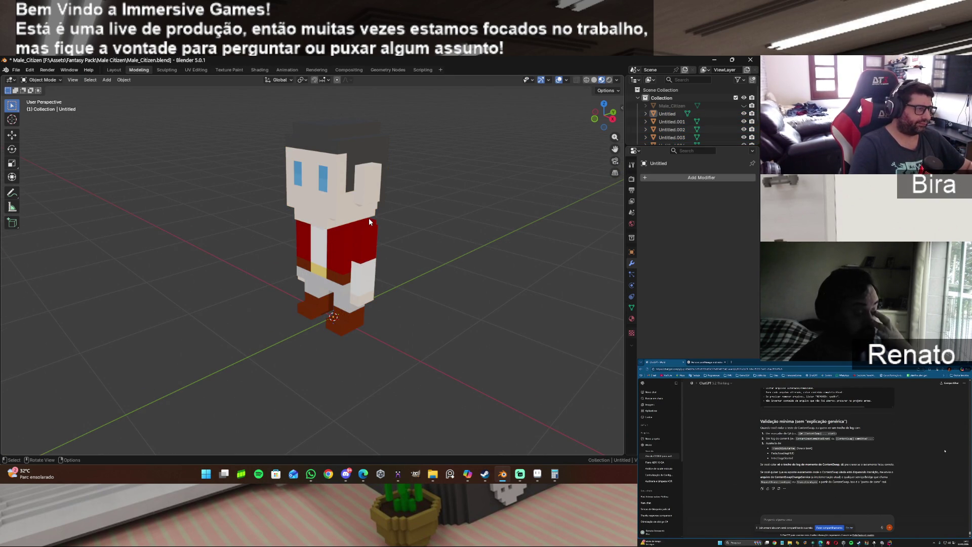
left_click(347, 201)
key("Tab")
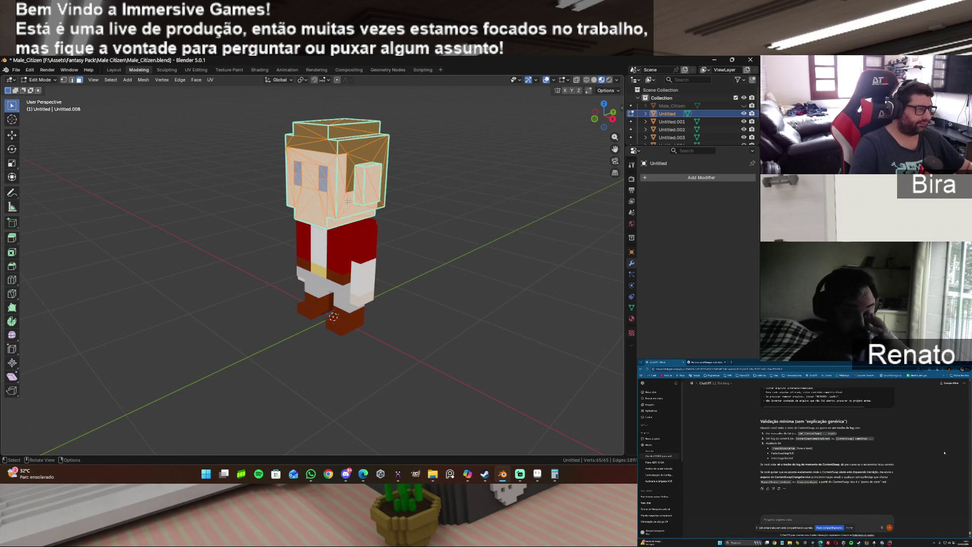
left_click(351, 206)
key("g")
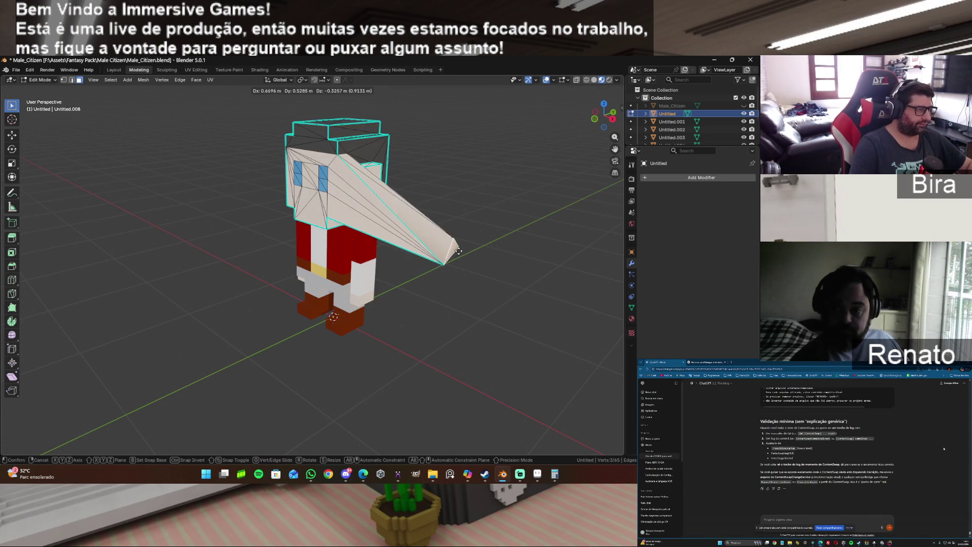
key("Escape")
left_click(493, 288)
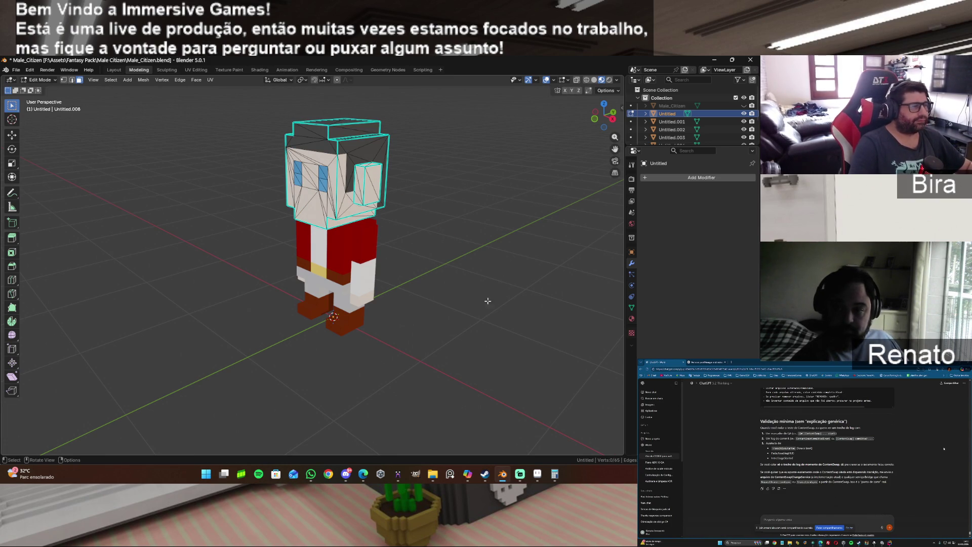
key("a")
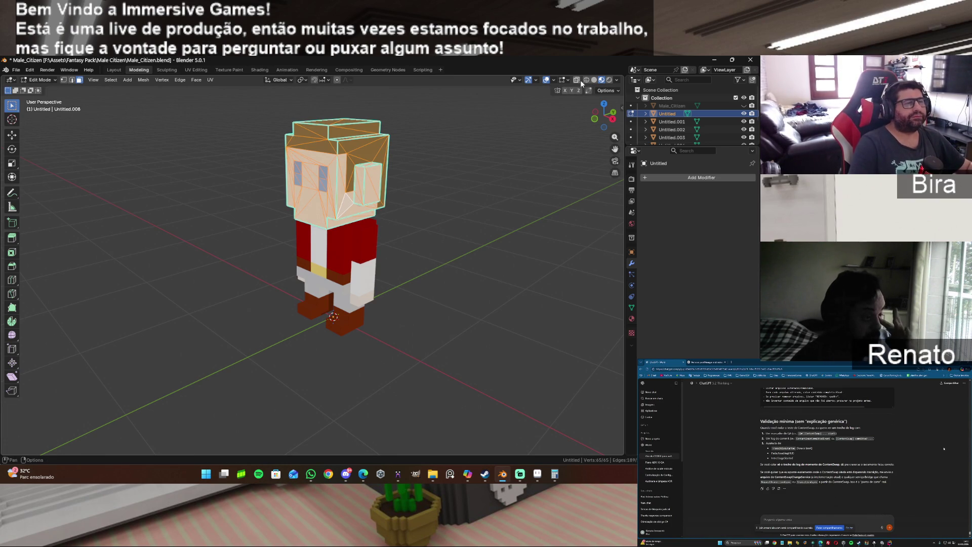
left_click(568, 80)
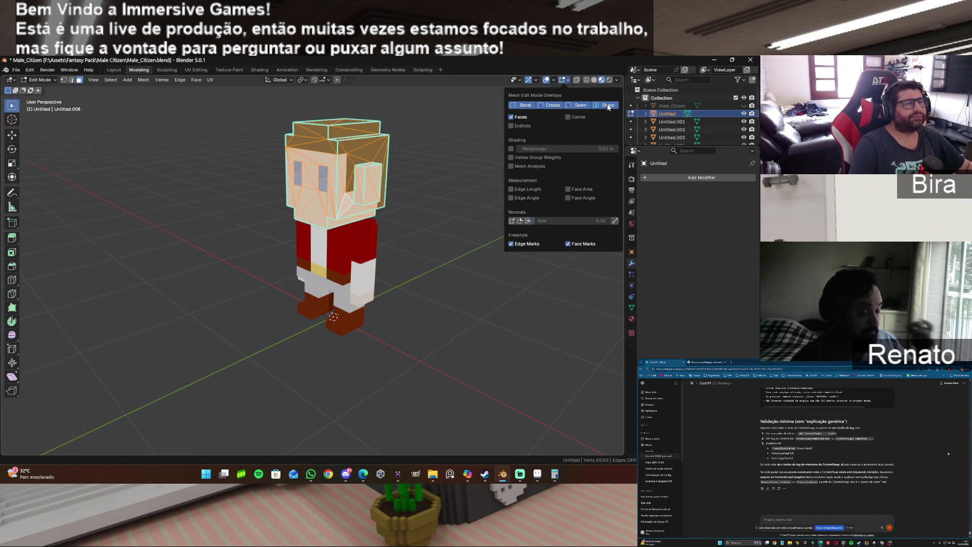
left_click(429, 273)
key("a")
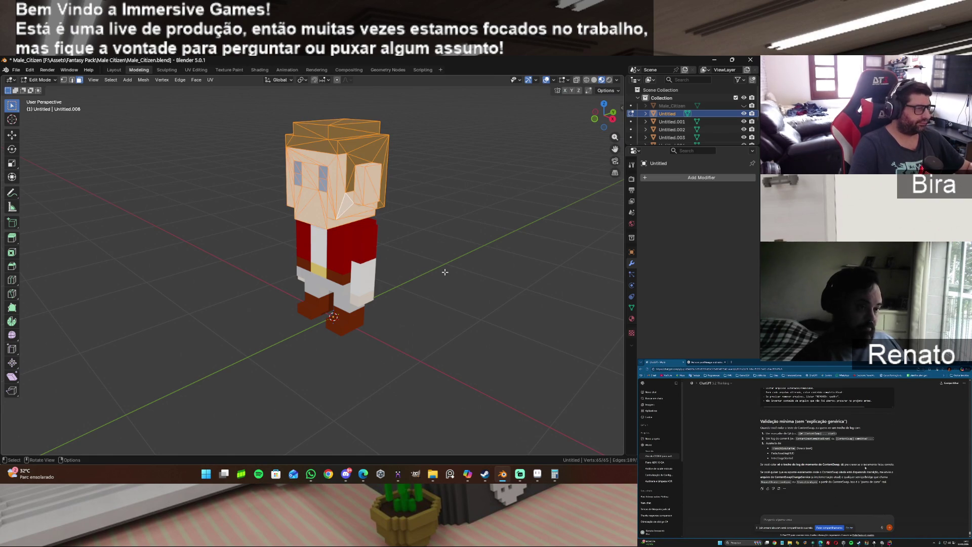
key("Tab")
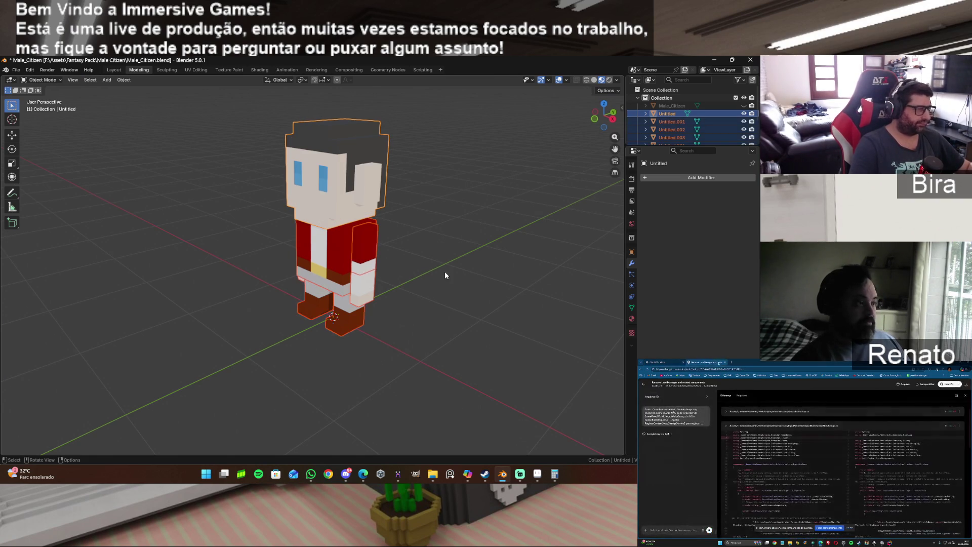
Select all the character's vertices in Edit Mode, including the Male_Citizen object.
key("a")
key("Tab")
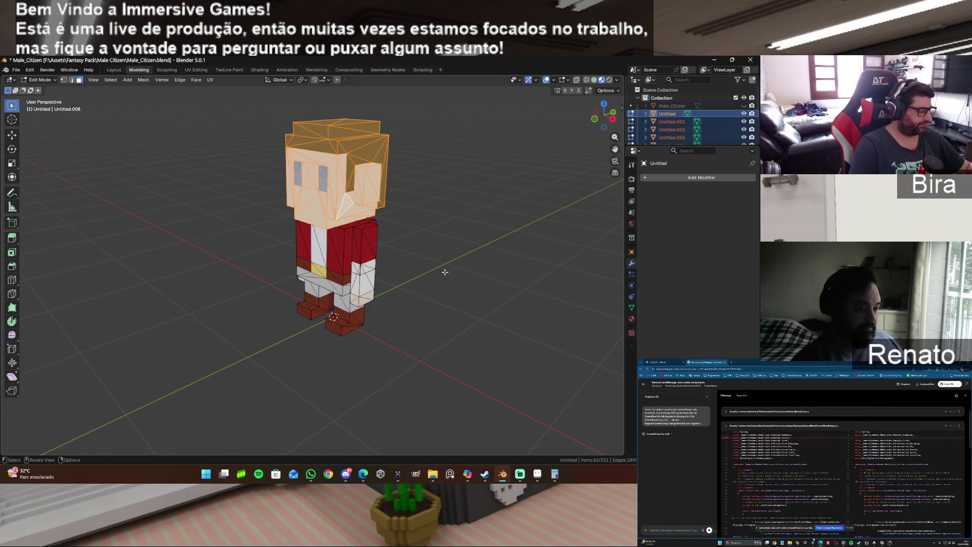
key("a")
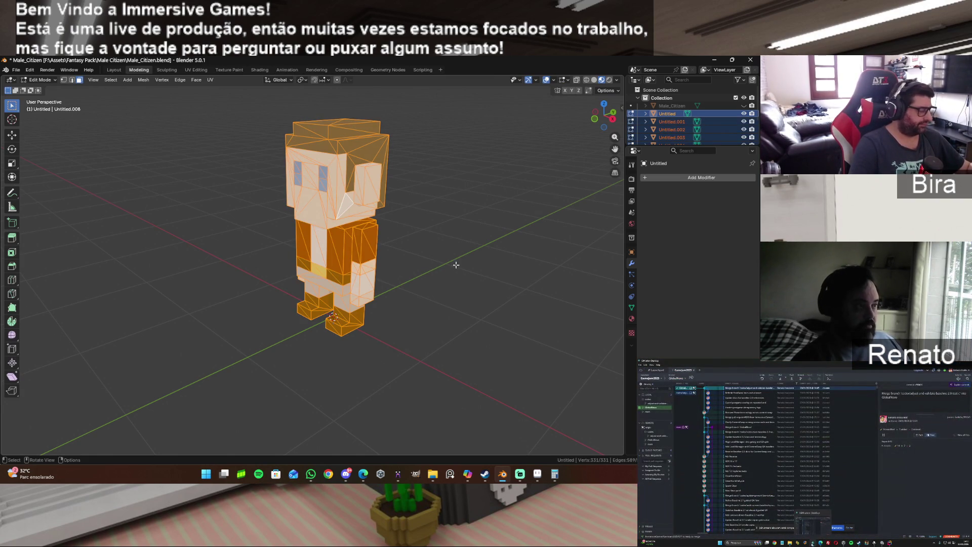
left_click(669, 106)
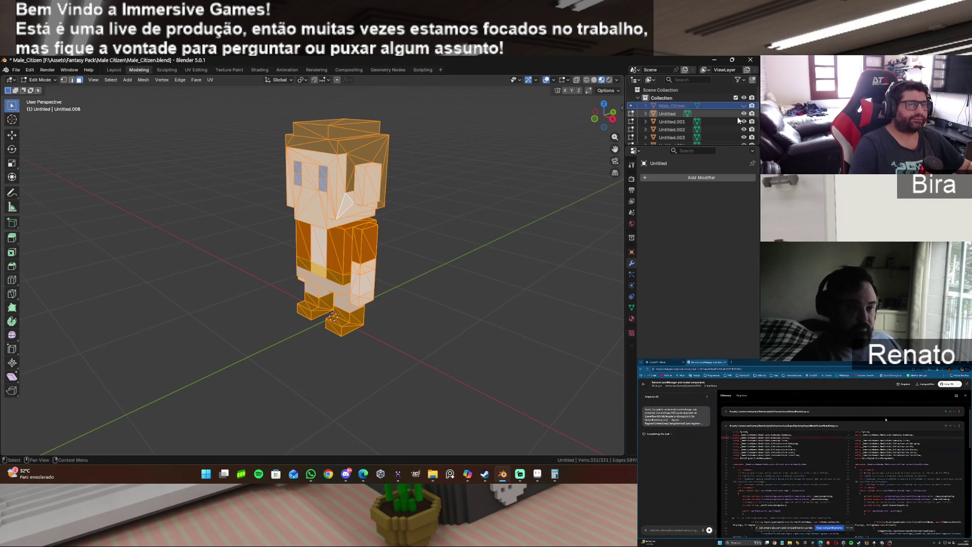
left_click(449, 300)
left_click_drag(465, 375, 270, 147)
key("a")
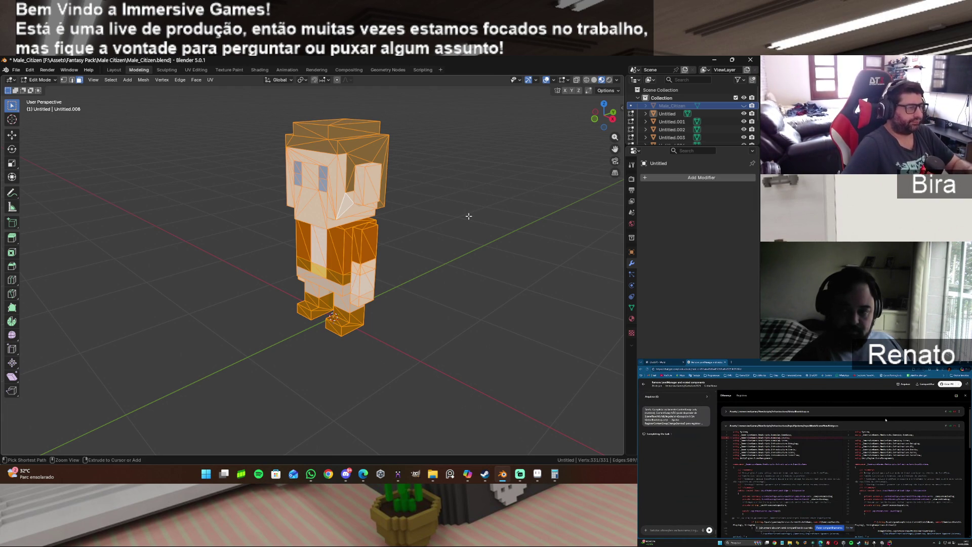
left_click(469, 224)
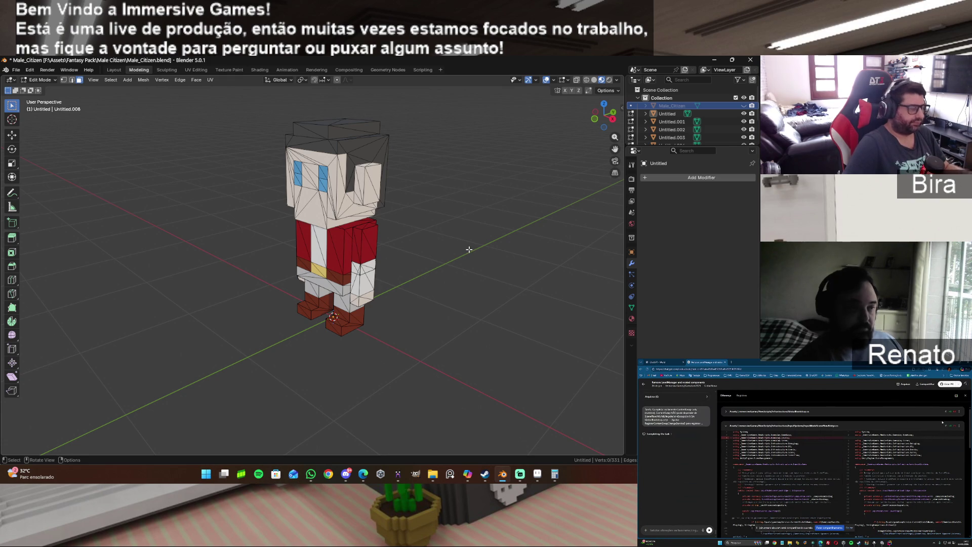
Back in Object Mode, select all parts and join them into one mesh with Ctrl+J.
key("Tab")
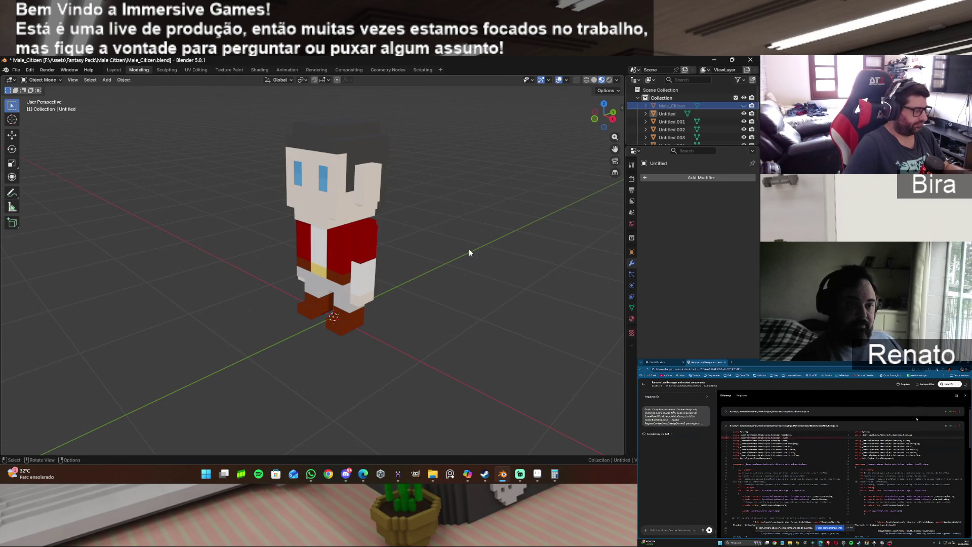
key("a")
key("ctrl+j")
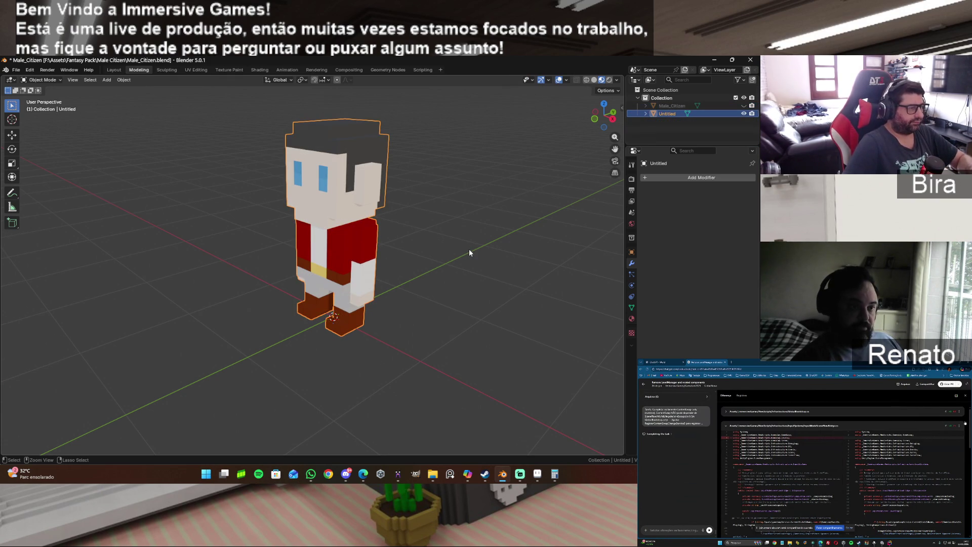
In Edit Mode, test-move the arm faces and the linked arm piece, undoing each move.
key("Tab")
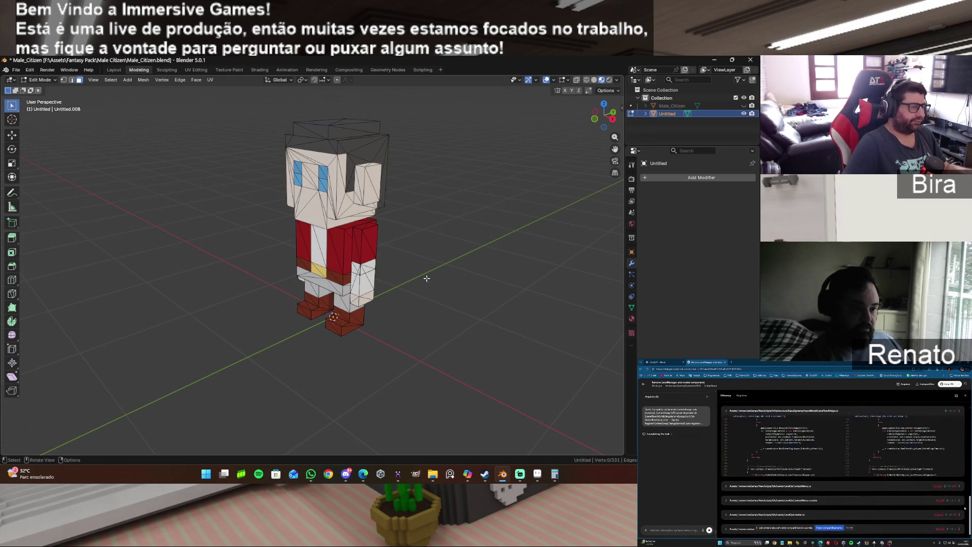
key("l")
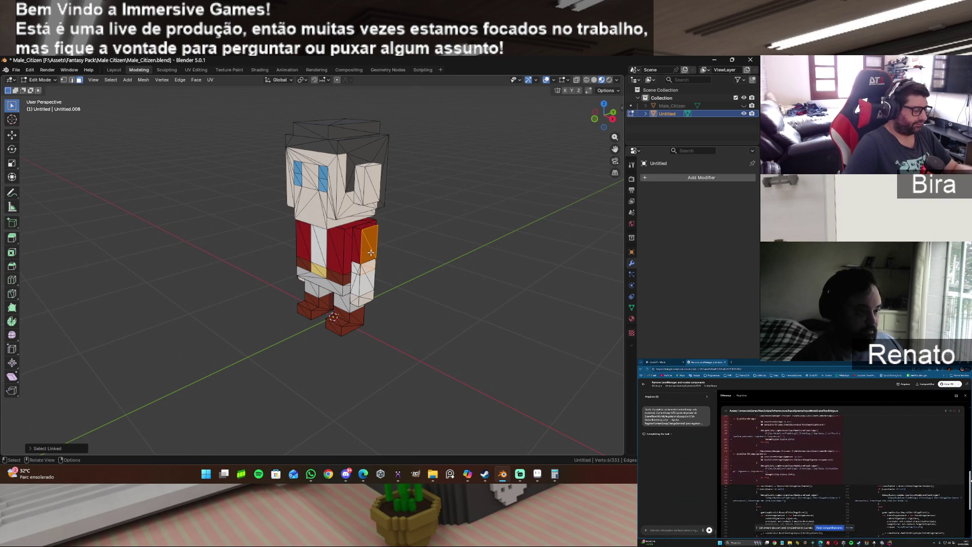
key("g")
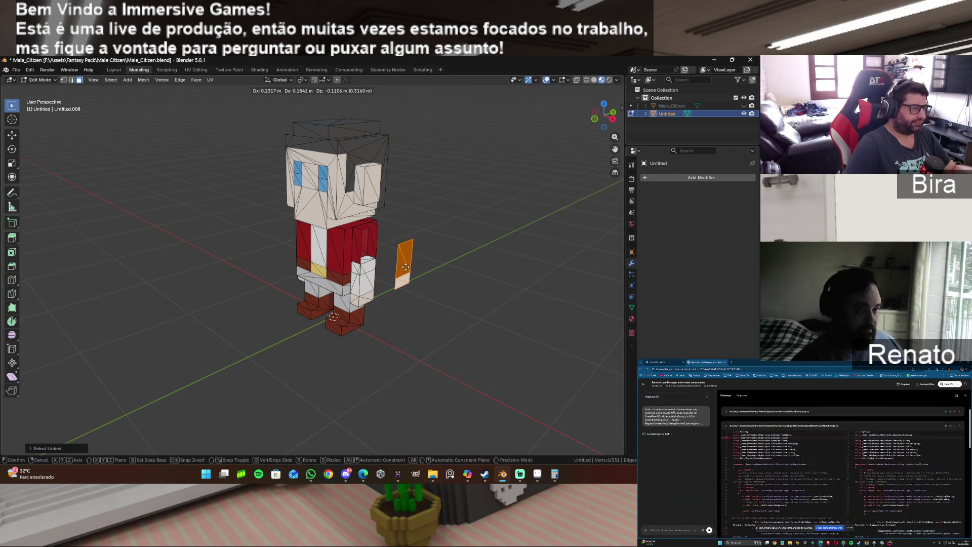
key("Escape")
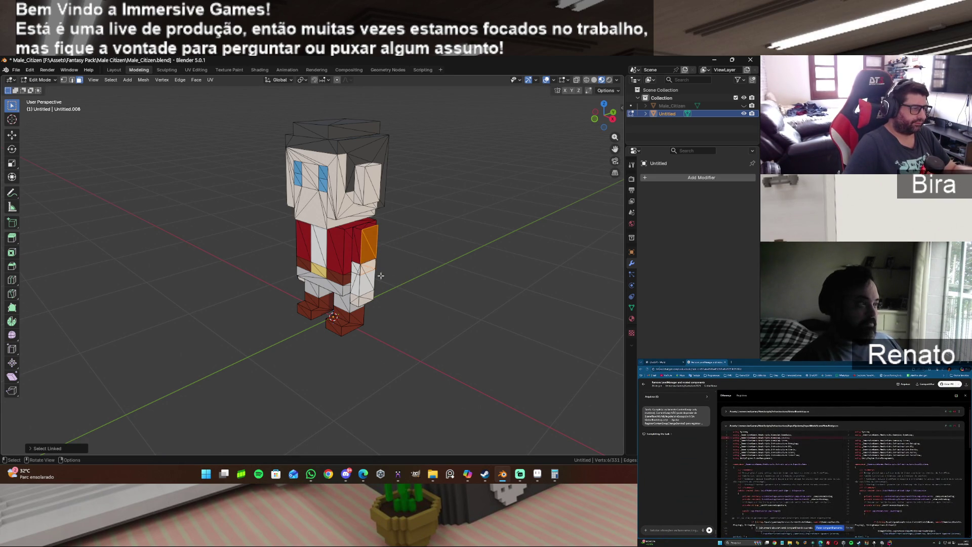
left_click(370, 278)
key("g")
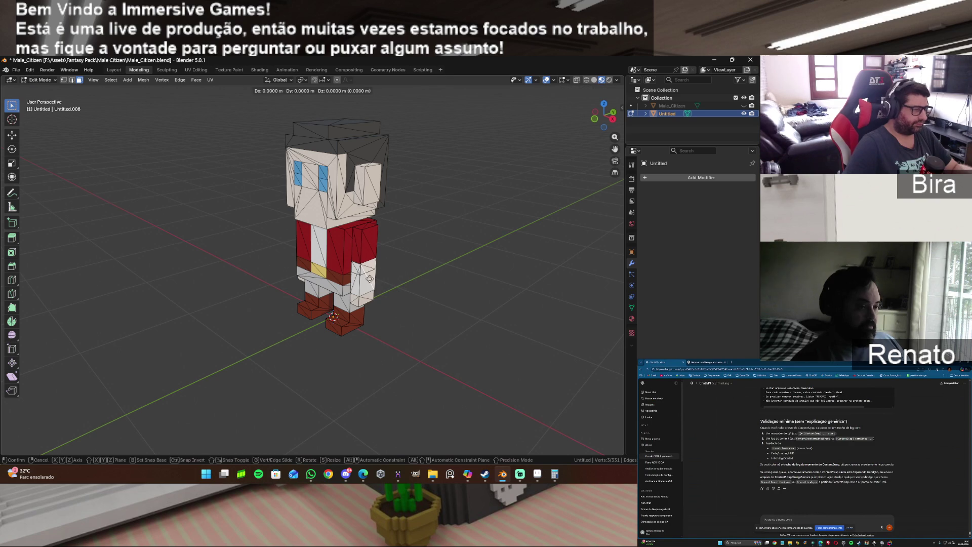
key("Escape")
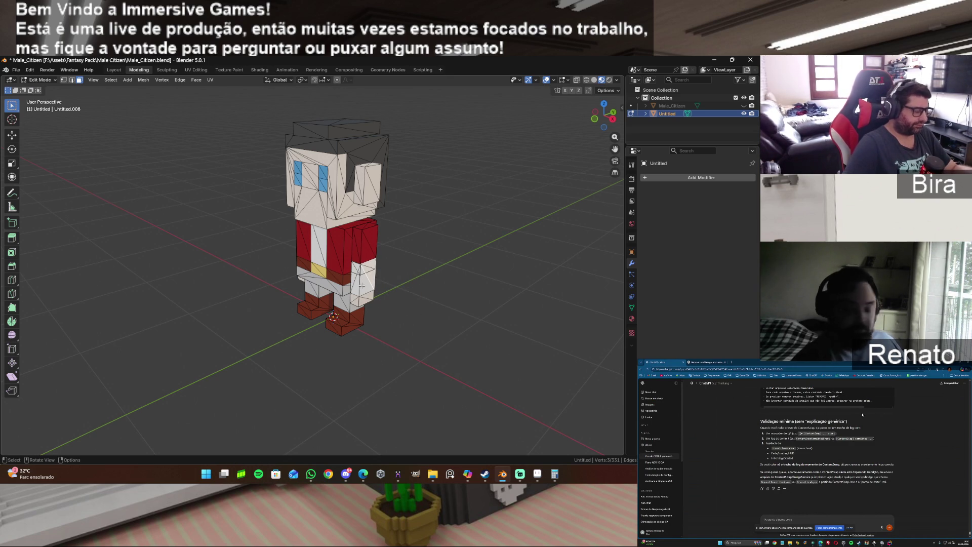
key("ctrl+l")
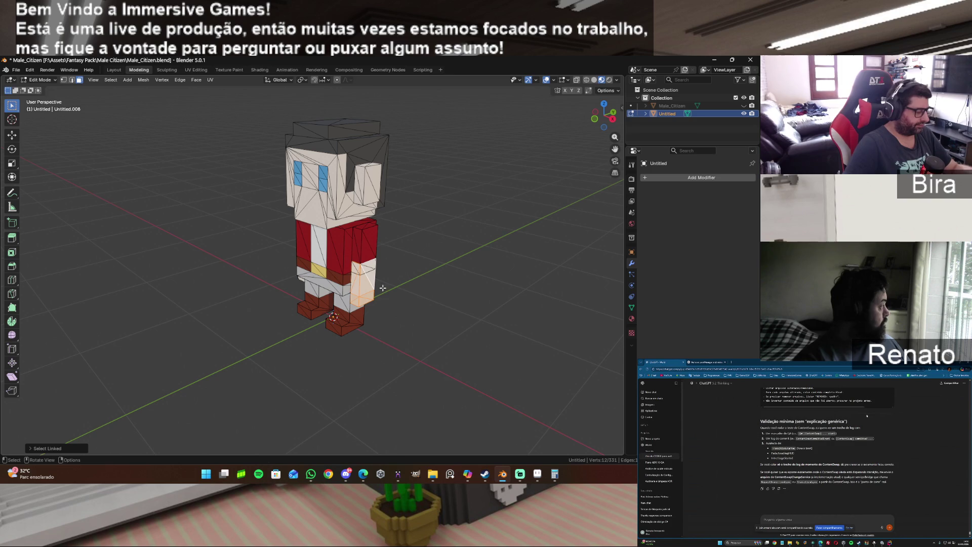
key("g")
left_click(414, 343)
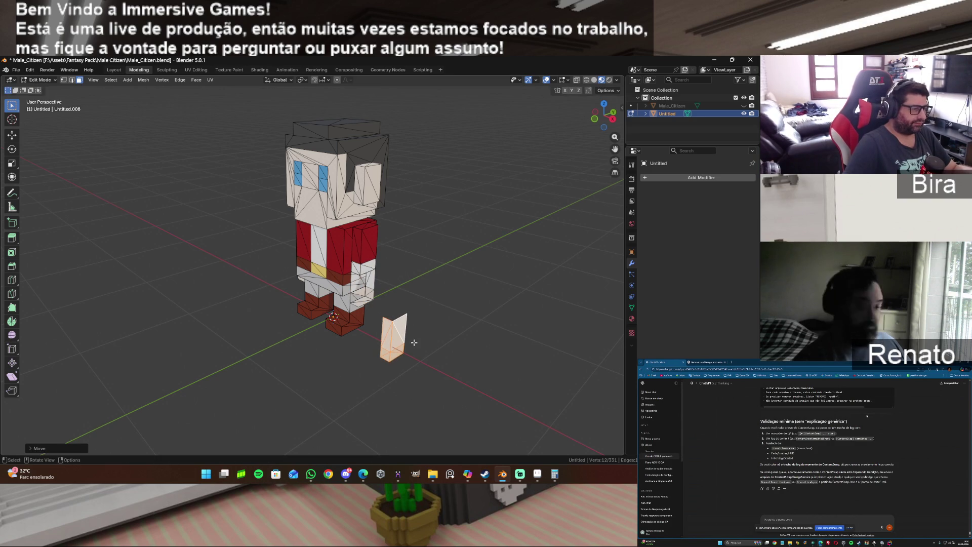
mouse_move(609, 115)
left_mouse_down()
mouse_move(587, 107)
mouse_move(585, 121)
left_mouse_up()
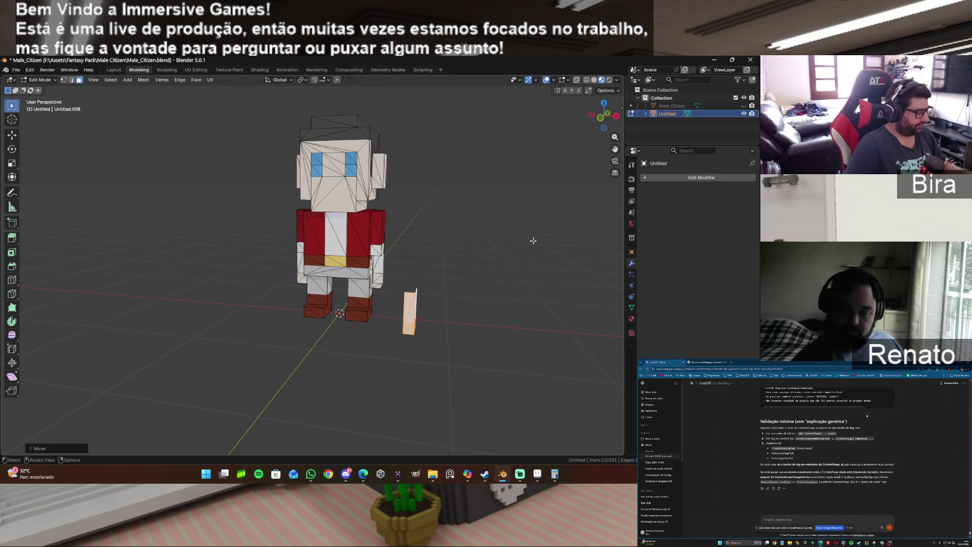
key("ctrl+z")
key("ctrl+z")
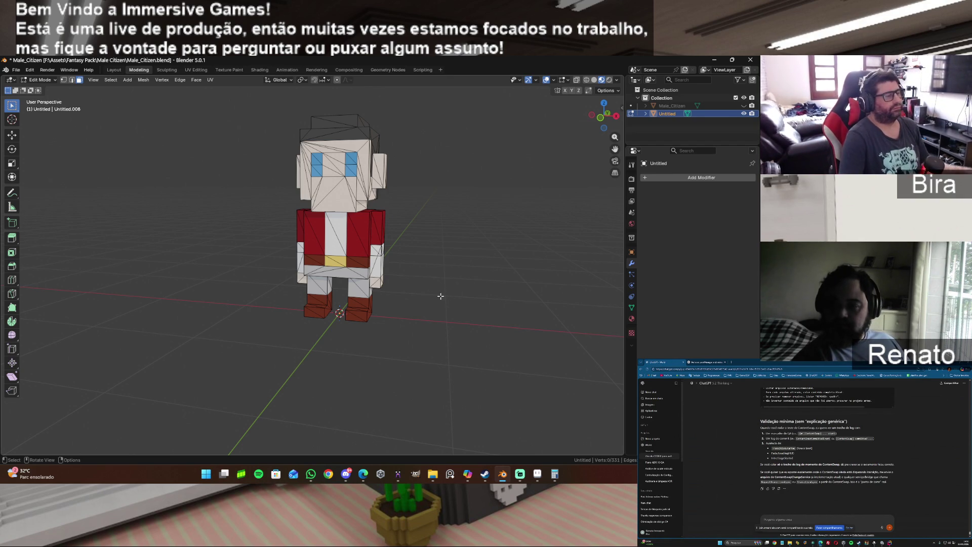
Try moving a torso triangle and its linked torso faces, cancelling both moves.
left_click_drag(349, 238, 355, 275)
right_click(354, 275)
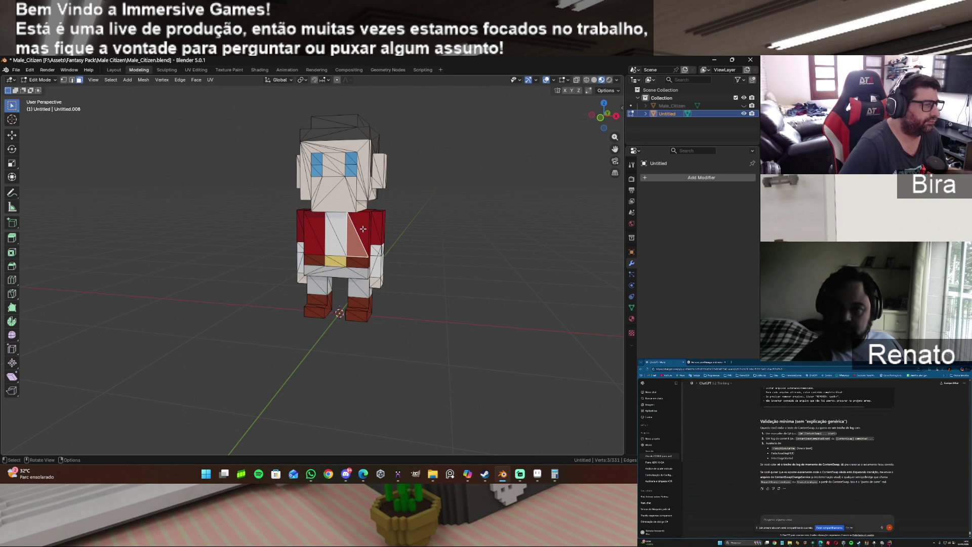
key("l")
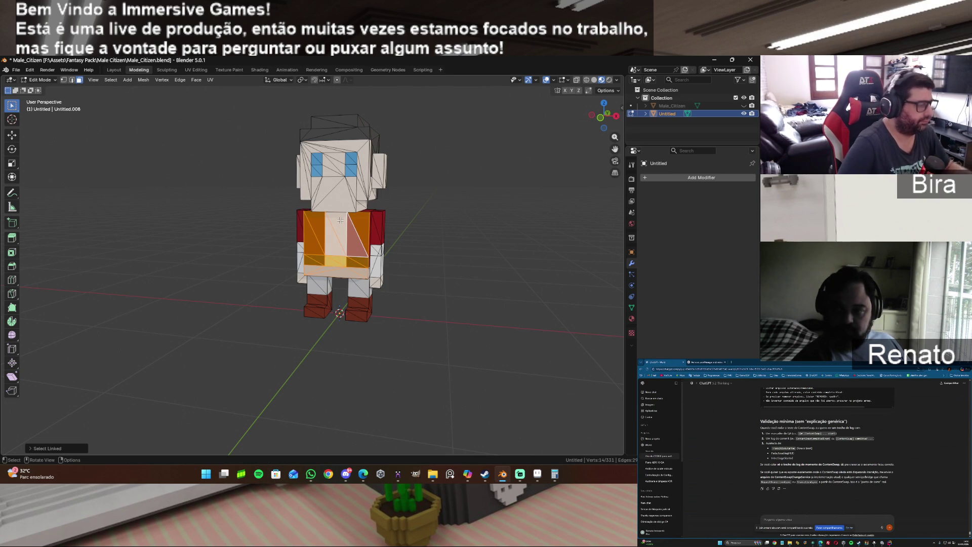
key("g")
right_click(427, 266)
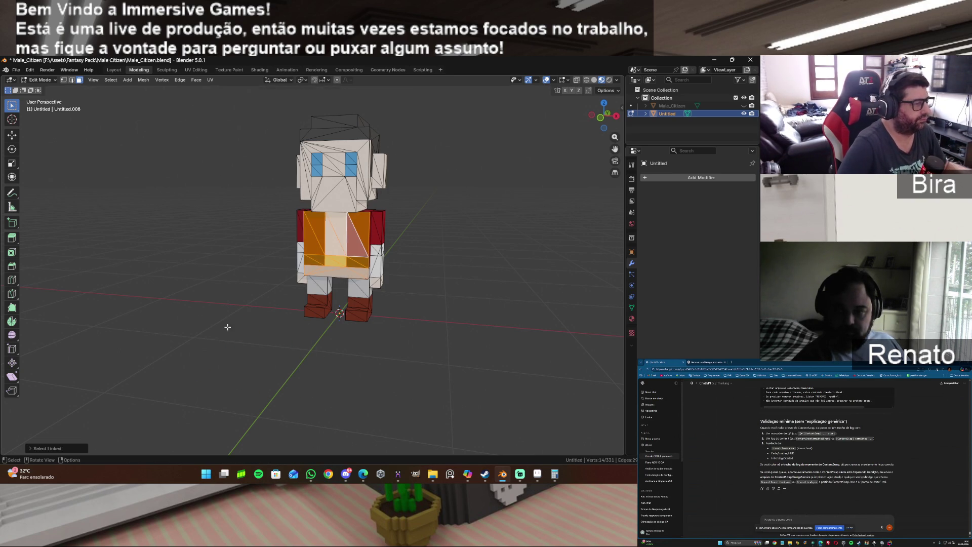
left_click(439, 261)
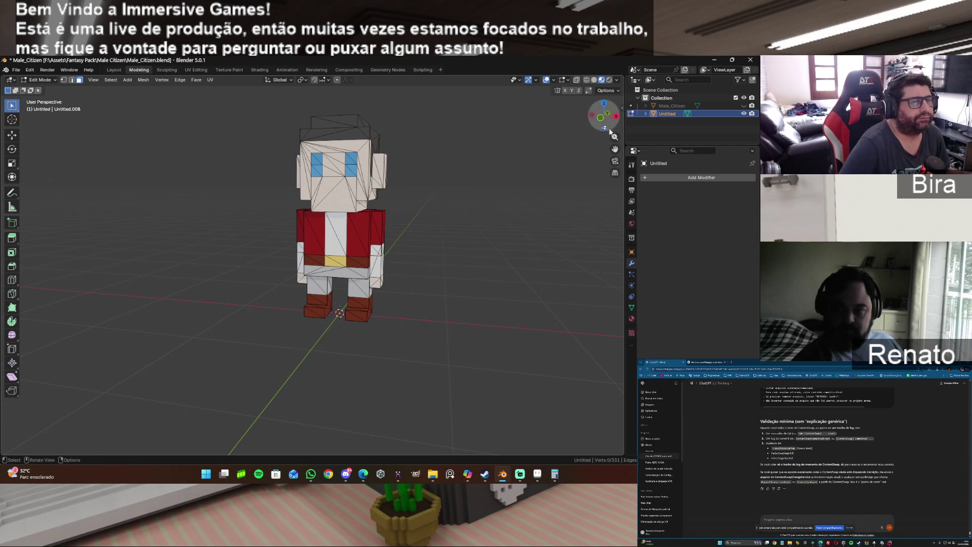
Test-move the linked leg pieces, cancel, then unhide Male_Citizen in the Outliner.
left_click_drag(601, 123, 526, 128)
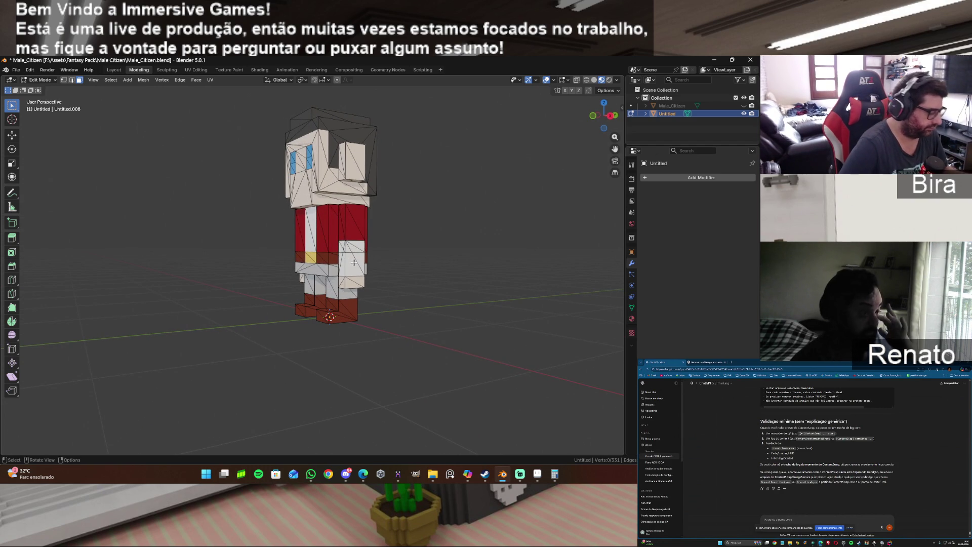
key("l")
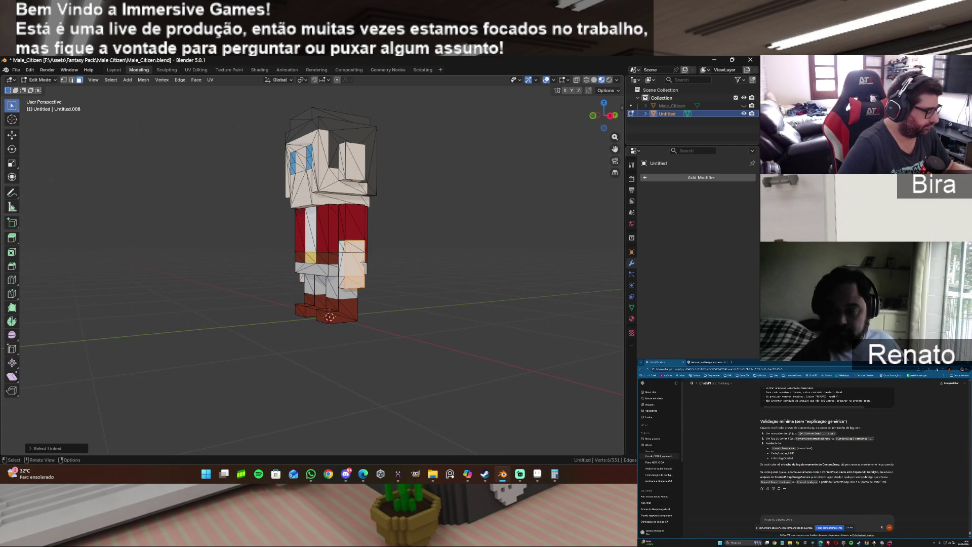
key("g")
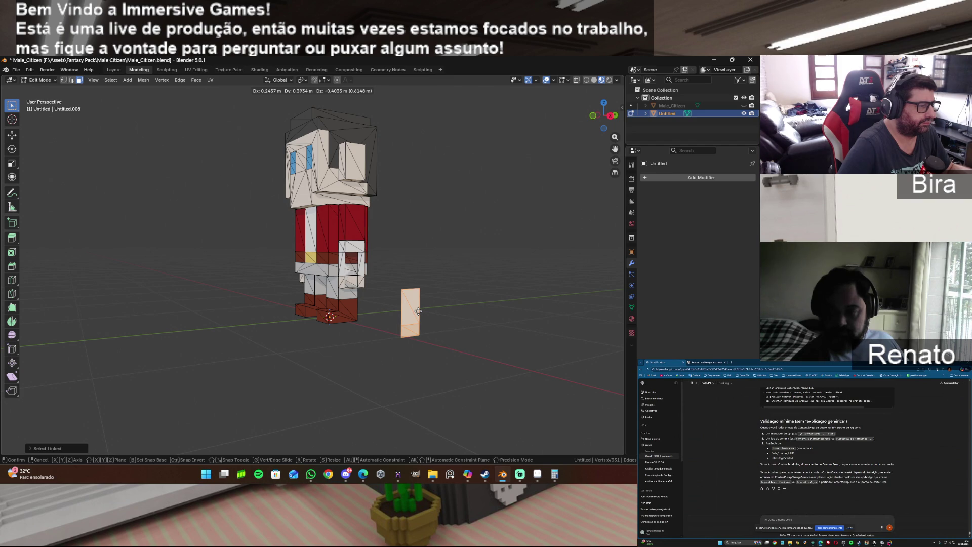
key("Escape")
key("l")
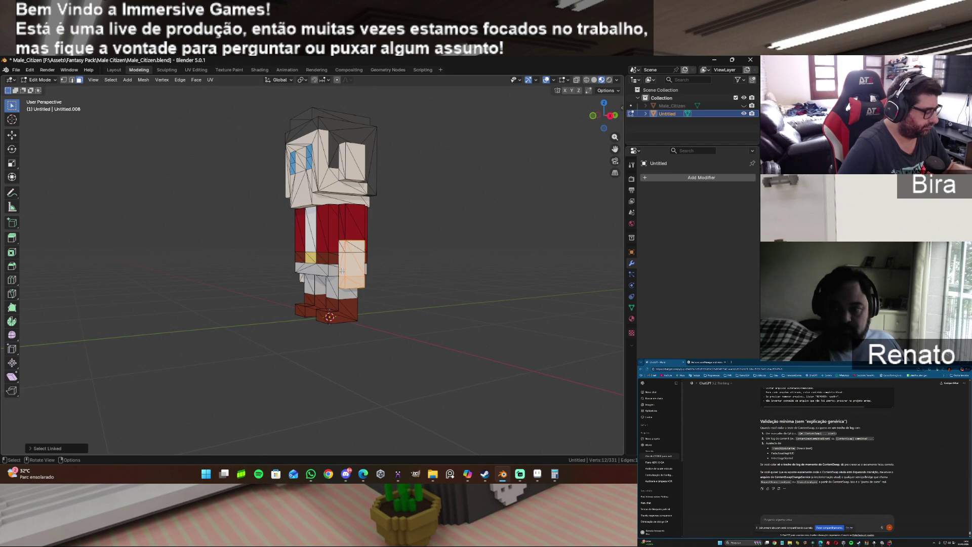
key("g")
key("Escape")
left_click(478, 245)
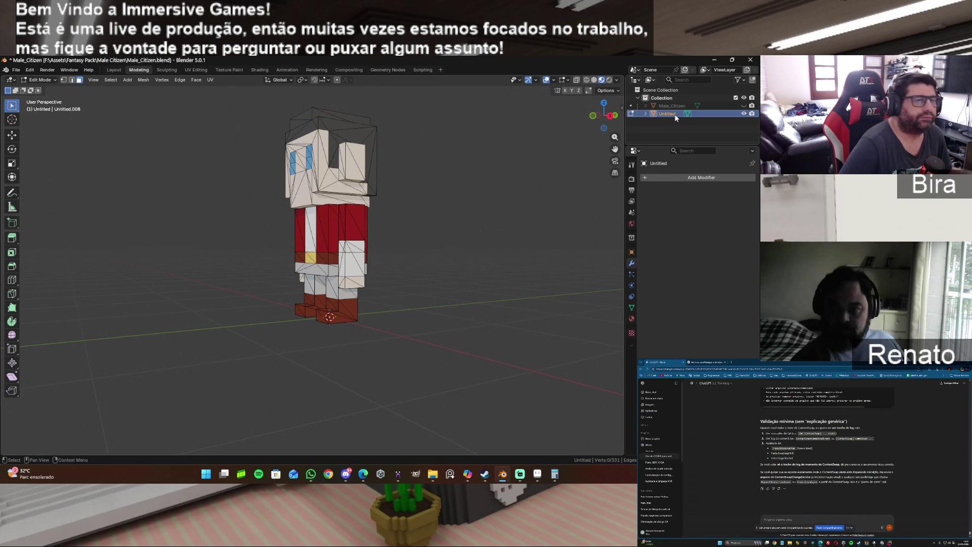
left_click(744, 105)
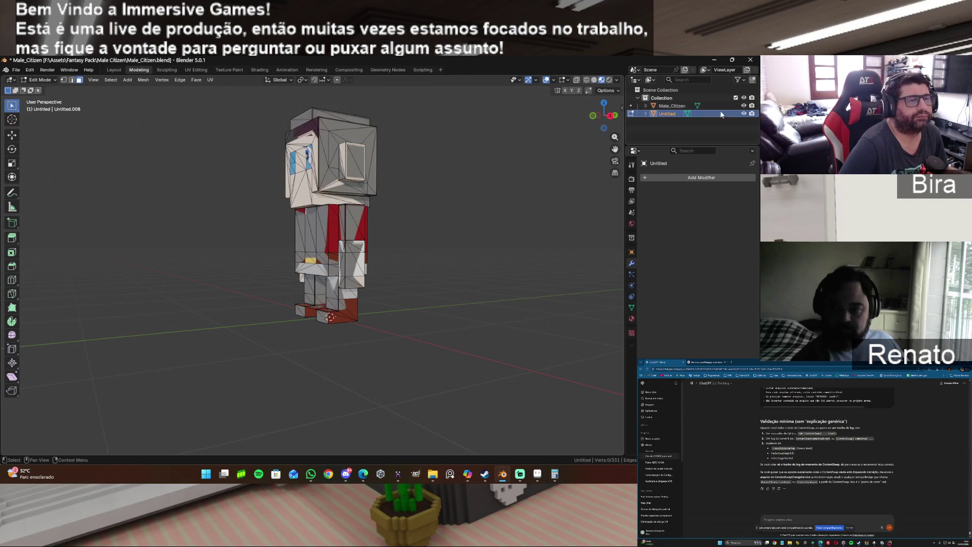
Browse the Render, Output and View Layer properties tabs.
left_click(676, 105, "ctrl")
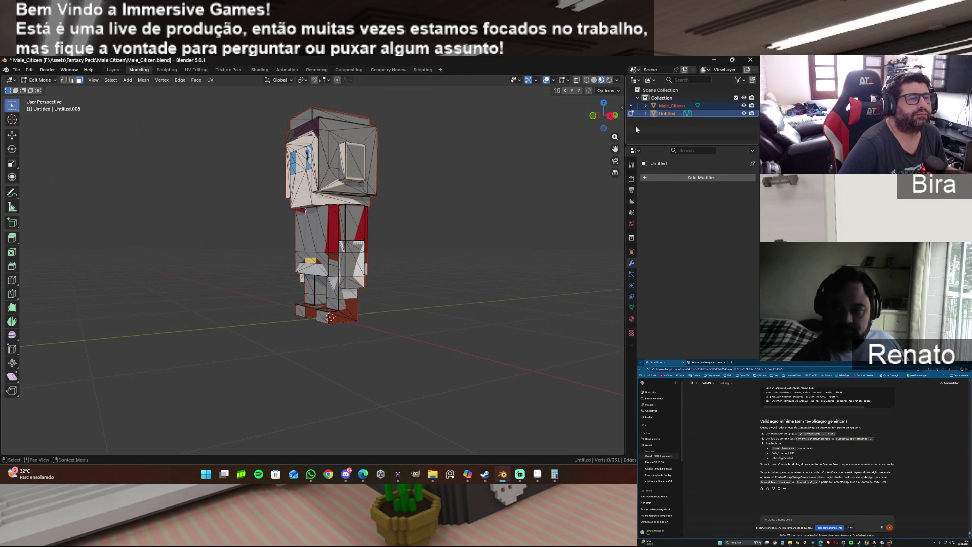
left_click(632, 181)
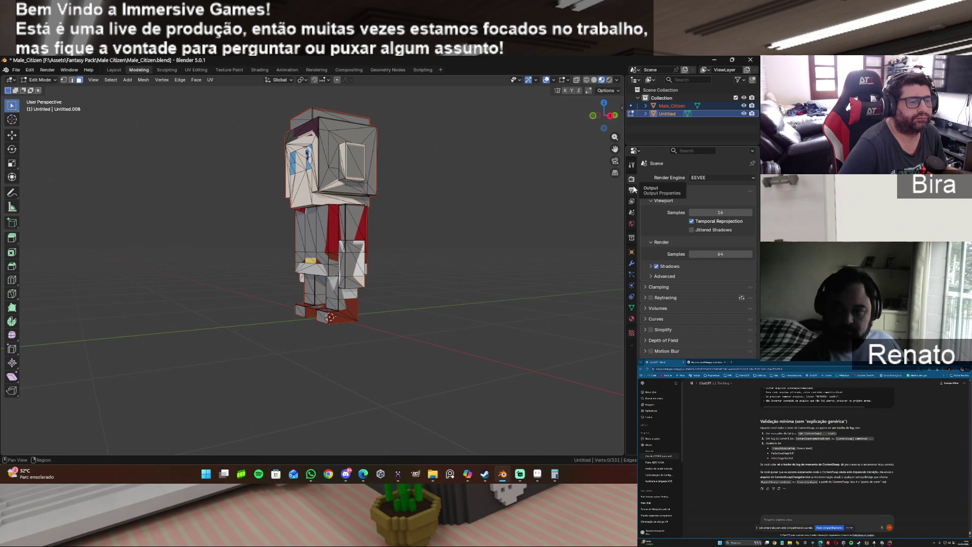
left_click(633, 190)
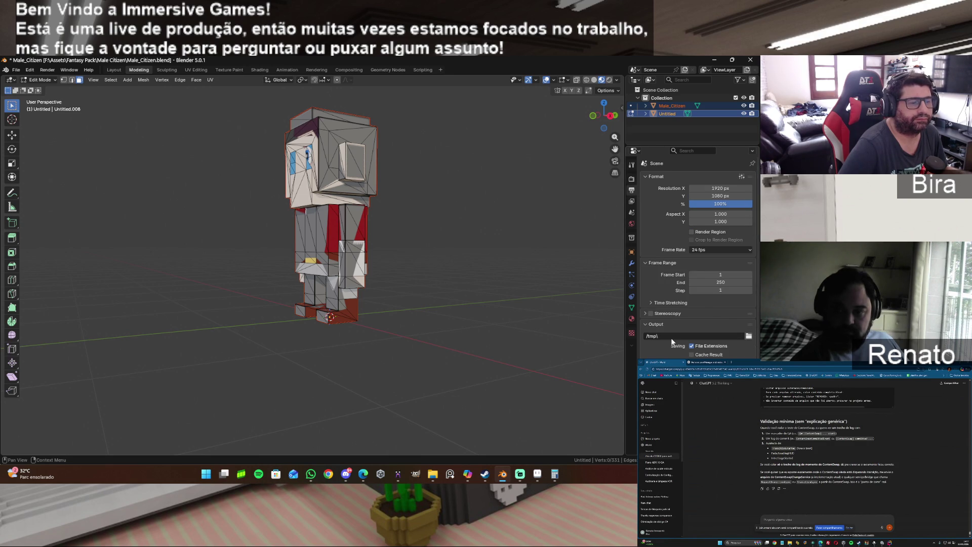
scroll(685, 345, "down", 1)
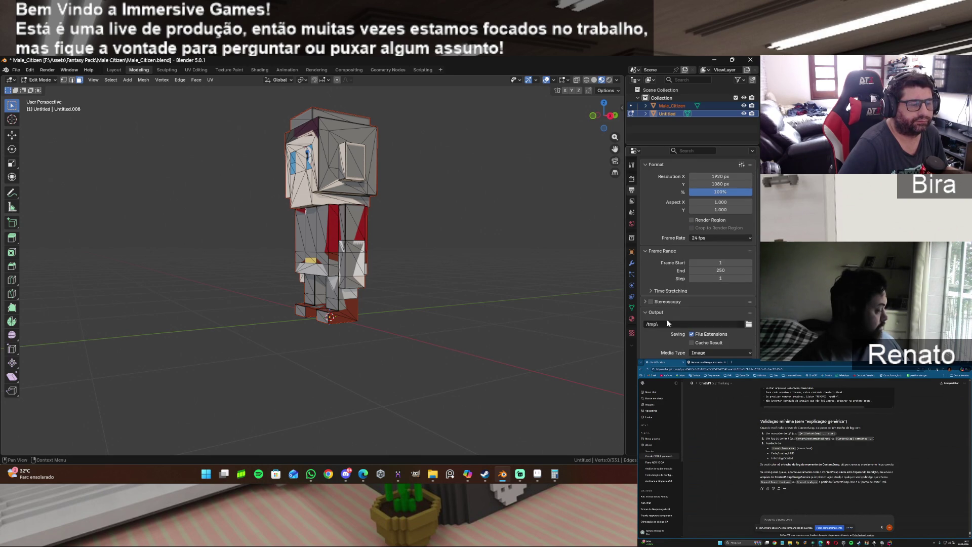
left_click(632, 179)
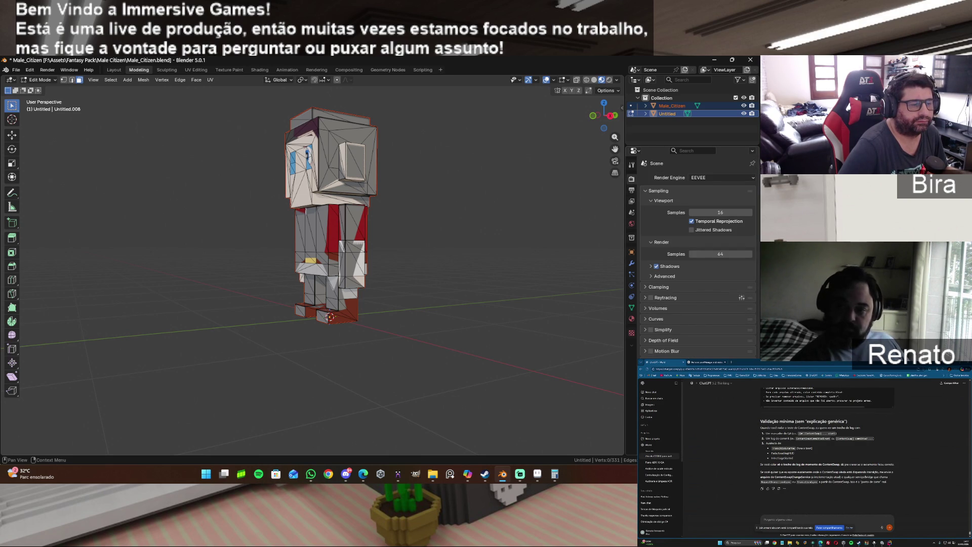
left_click(632, 202)
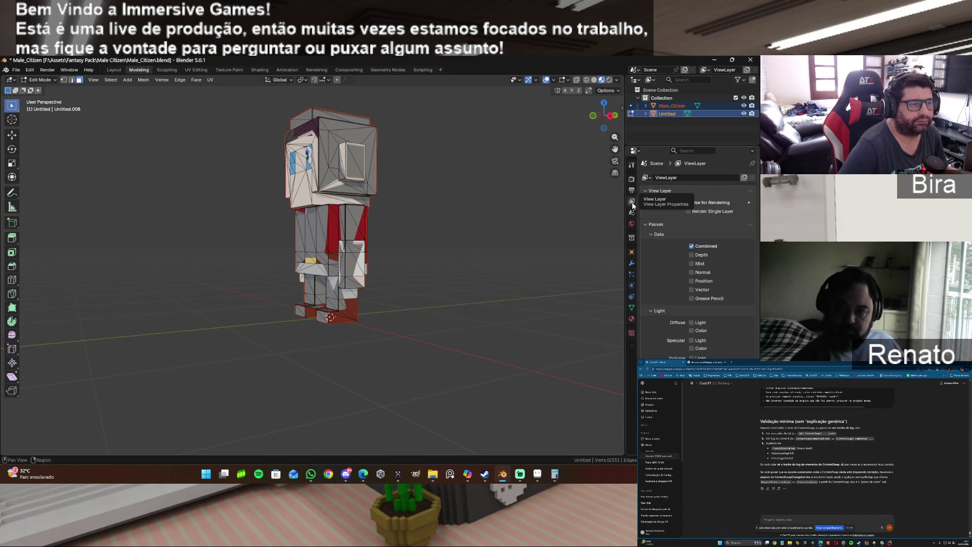
left_click(632, 190)
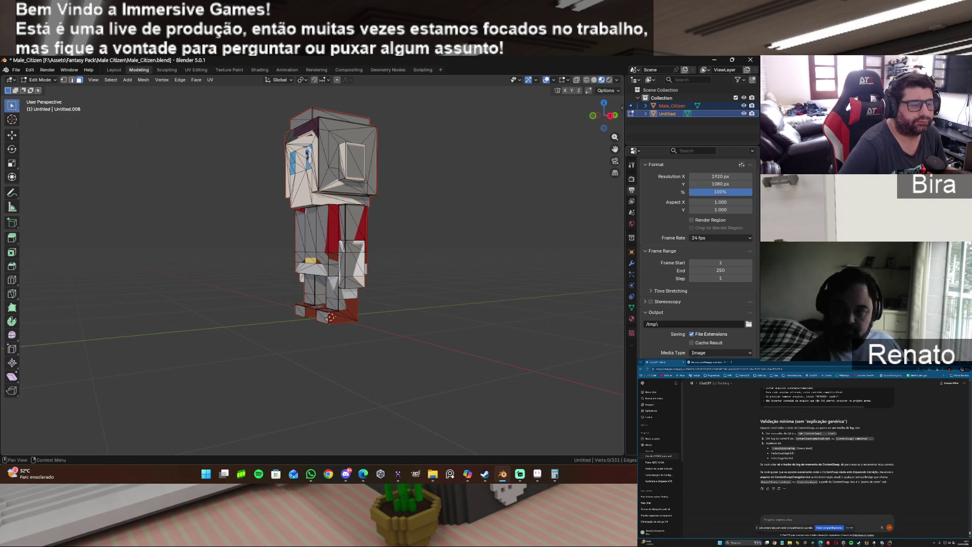
Return to Object Mode and select Untitled, then Male_Citizen as the active object.
key("Tab")
left_click(510, 259)
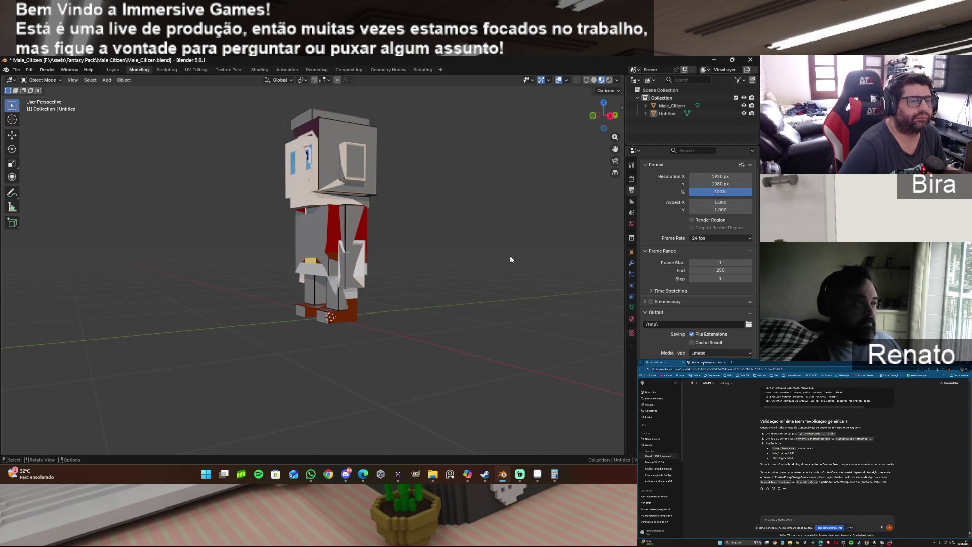
left_click(670, 112)
left_click(675, 105, "ctrl")
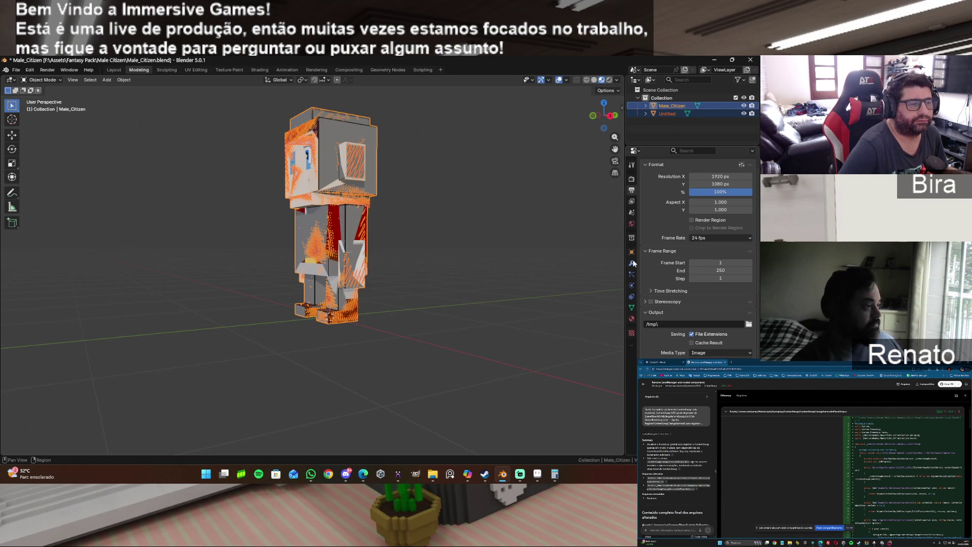
Browse the Scene, Output and Tool properties tabs, ending on Render Properties.
left_click(631, 223)
left_click(632, 212)
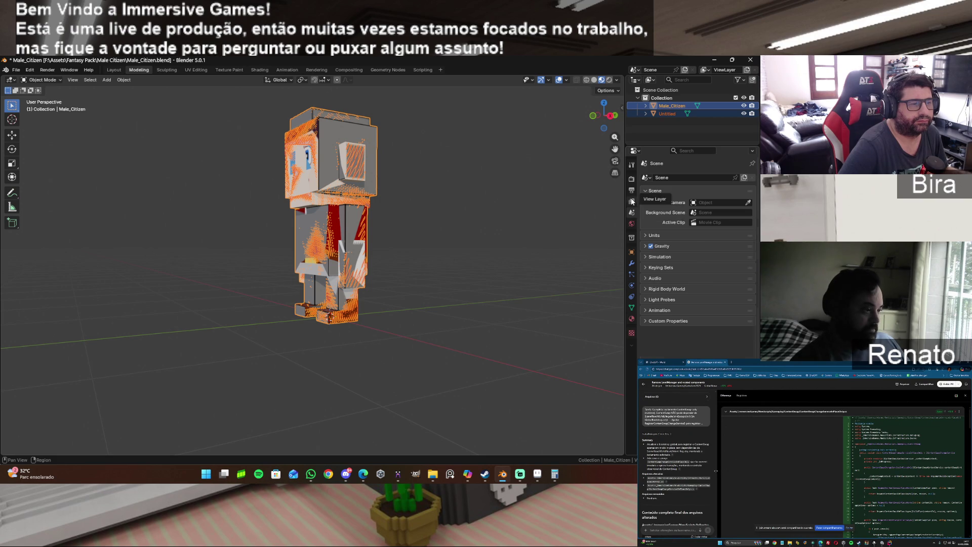
left_click(632, 191)
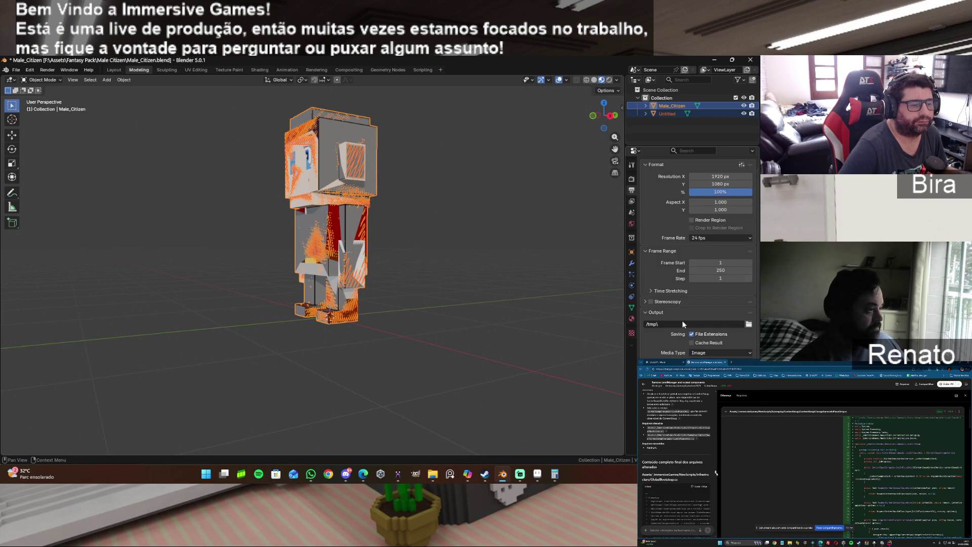
left_click(632, 179)
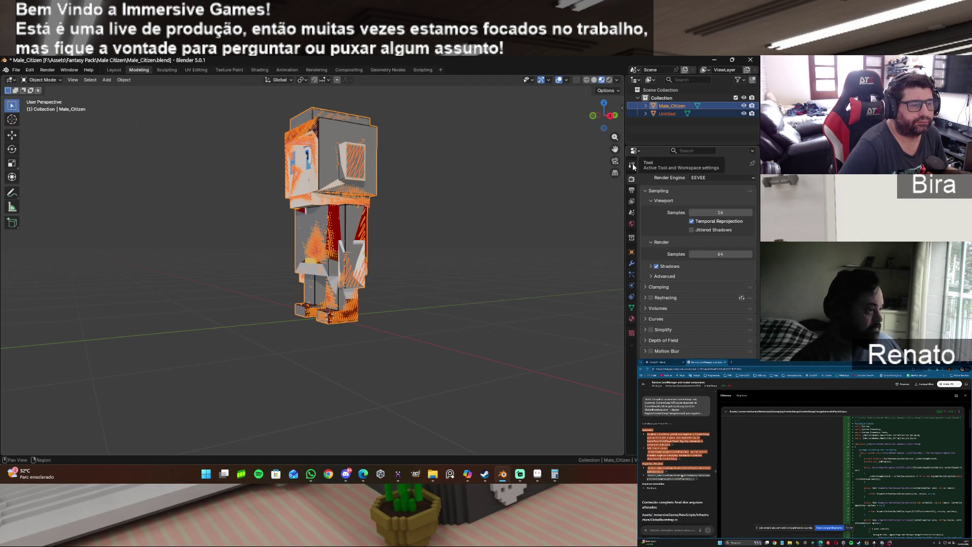
left_click(633, 165)
left_click(632, 180)
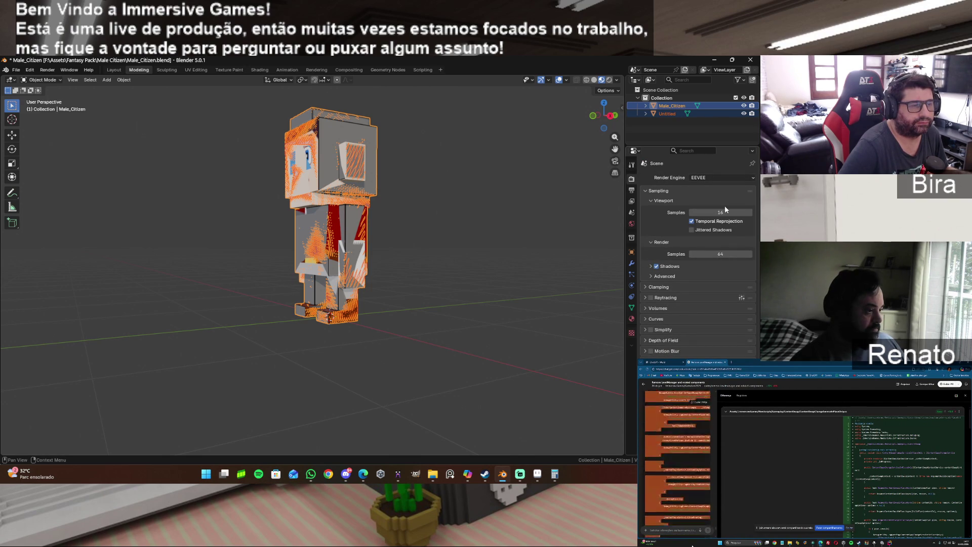
Set Render Engine to Cycles and choose Normal as the Bake Type.
left_click(719, 178)
left_click(706, 200)
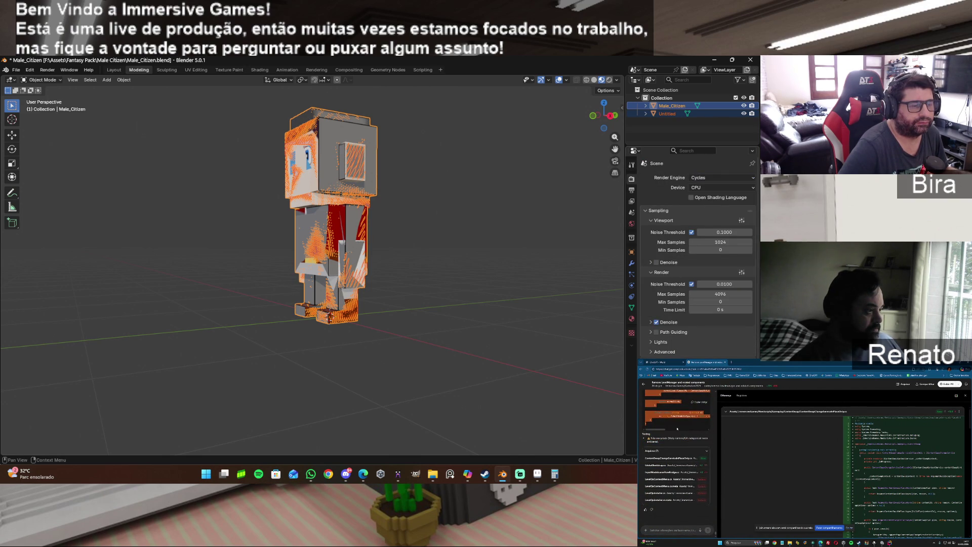
scroll(671, 354, "down", 2)
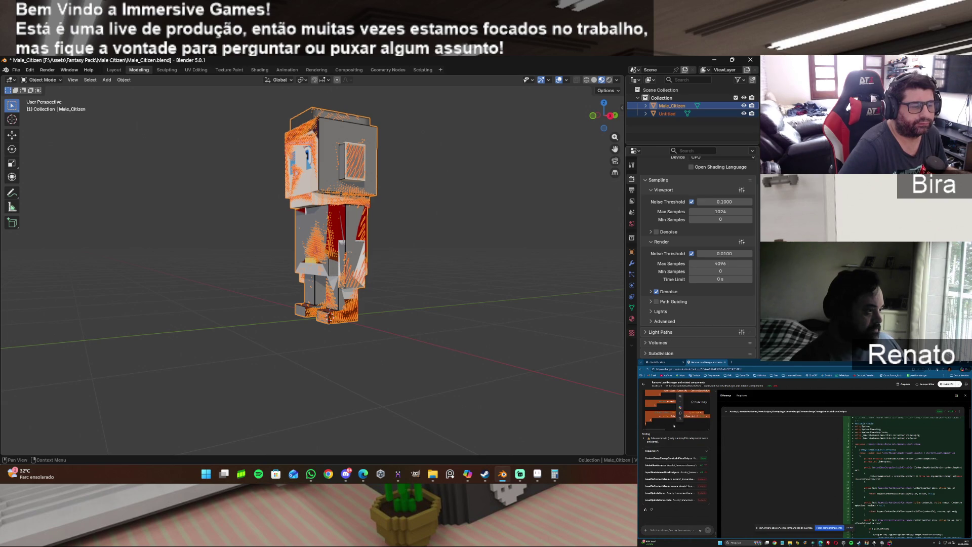
scroll(724, 336, "down", 10)
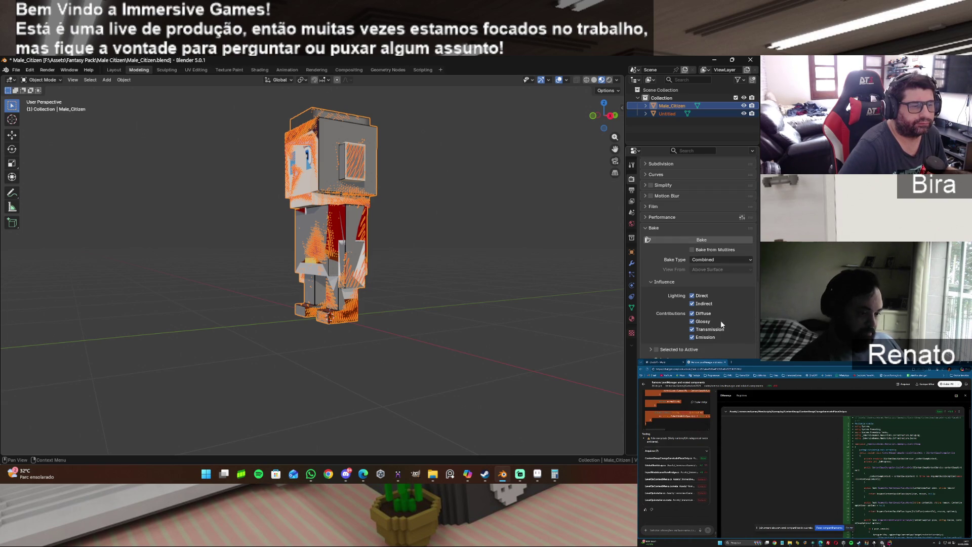
left_click(715, 259)
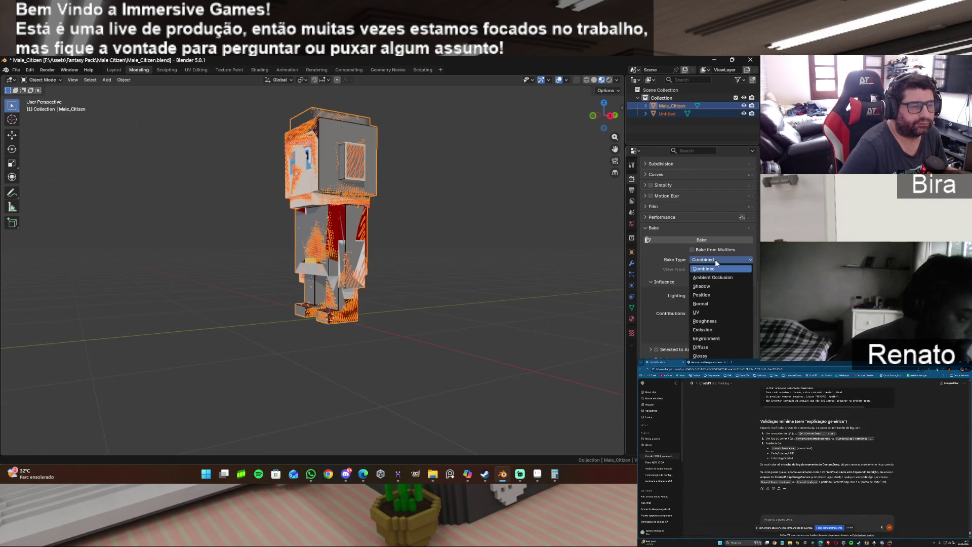
left_click(713, 303)
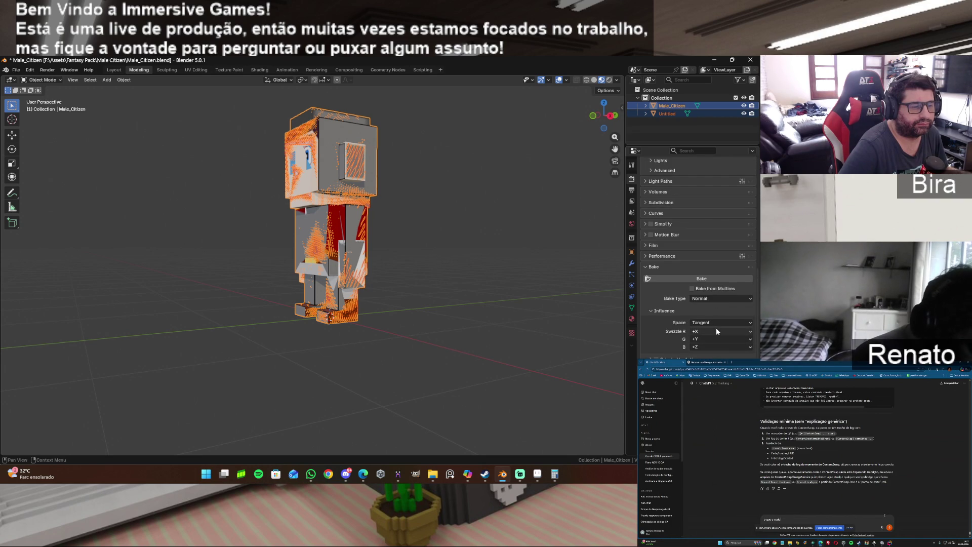
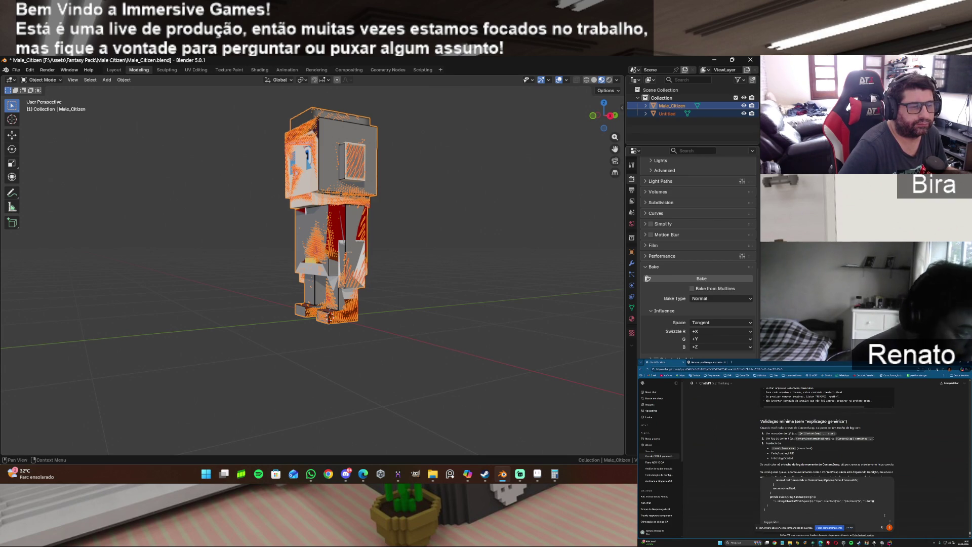
Bake a Normal map of the character using Tangent normal space.
left_click(710, 298)
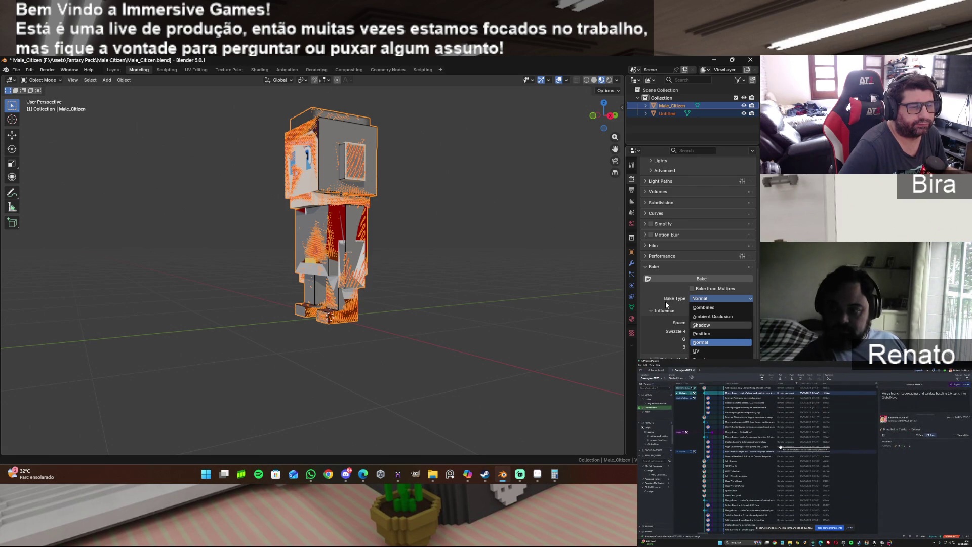
left_click(665, 287)
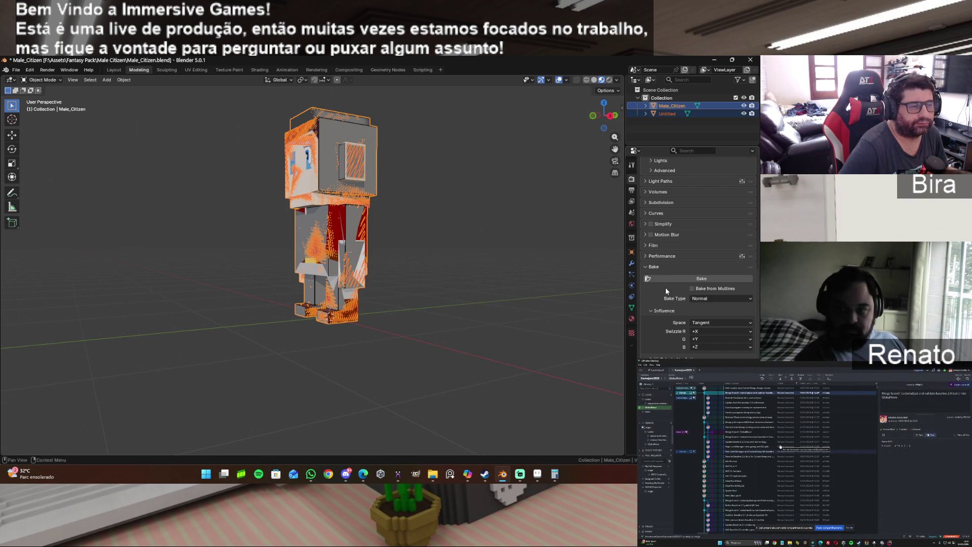
scroll(671, 278, "up", 4)
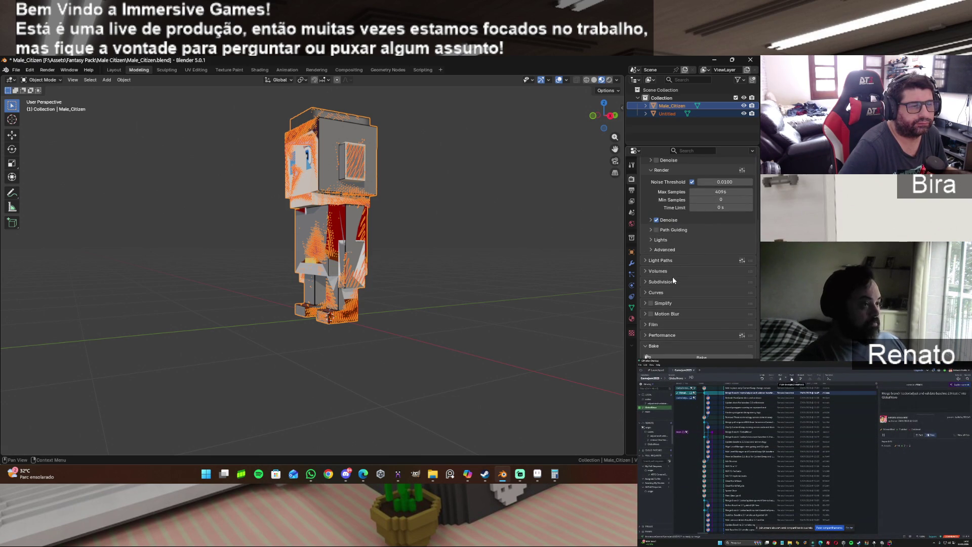
scroll(672, 279, "up", 3)
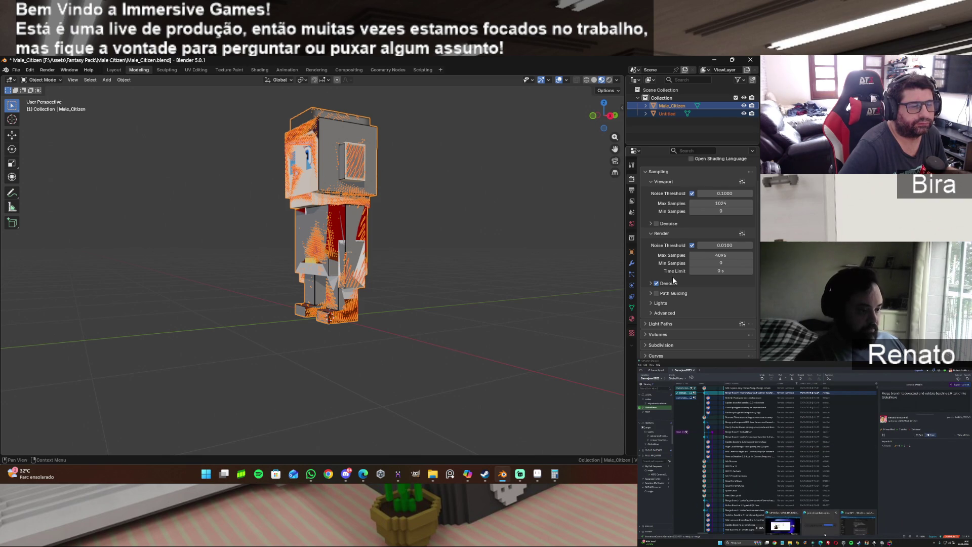
scroll(673, 277, "up", 1)
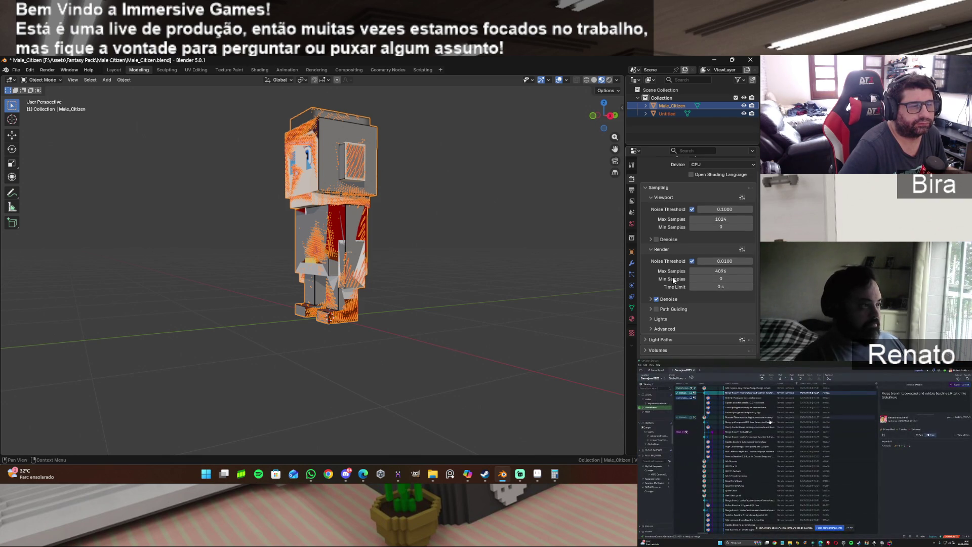
scroll(672, 276, "up", 2)
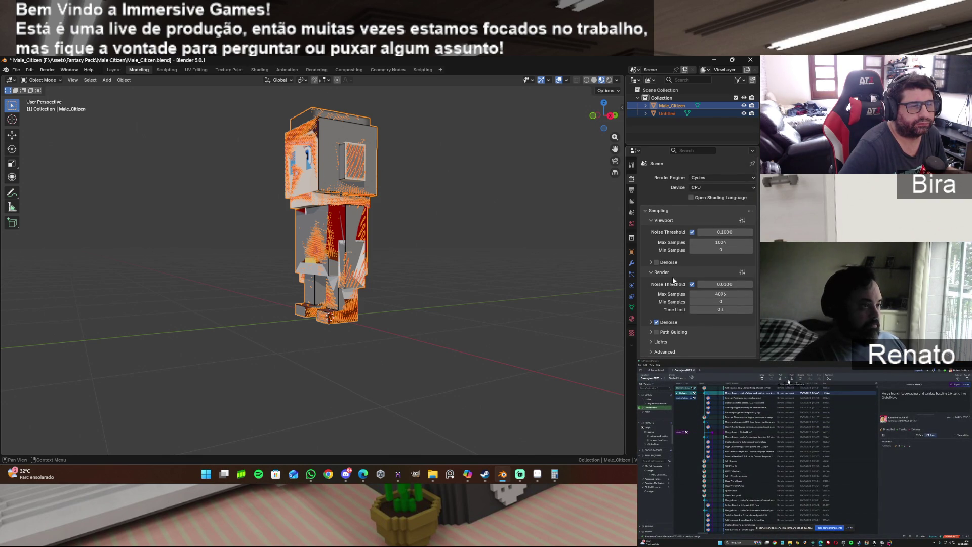
scroll(673, 279, "down", 10)
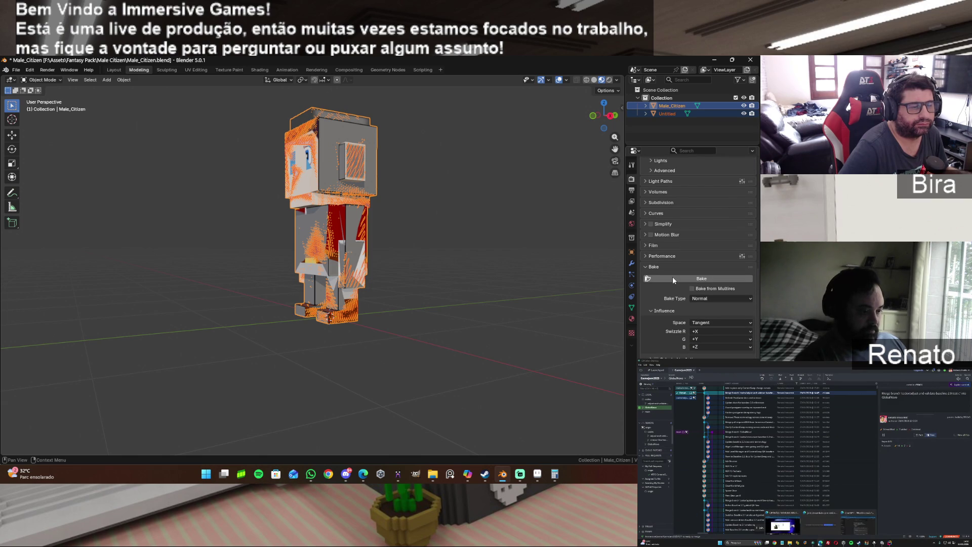
left_click(707, 323)
left_click(707, 324)
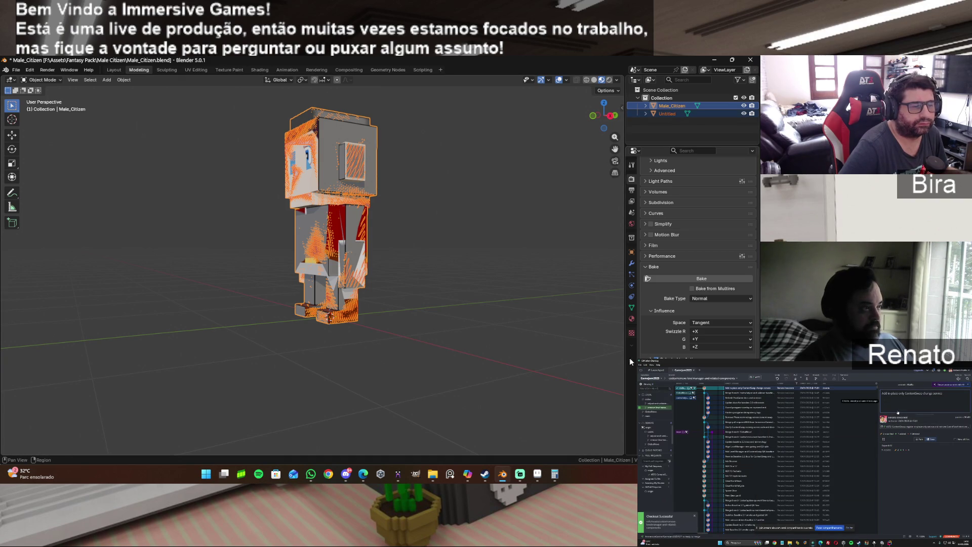
left_click(695, 278)
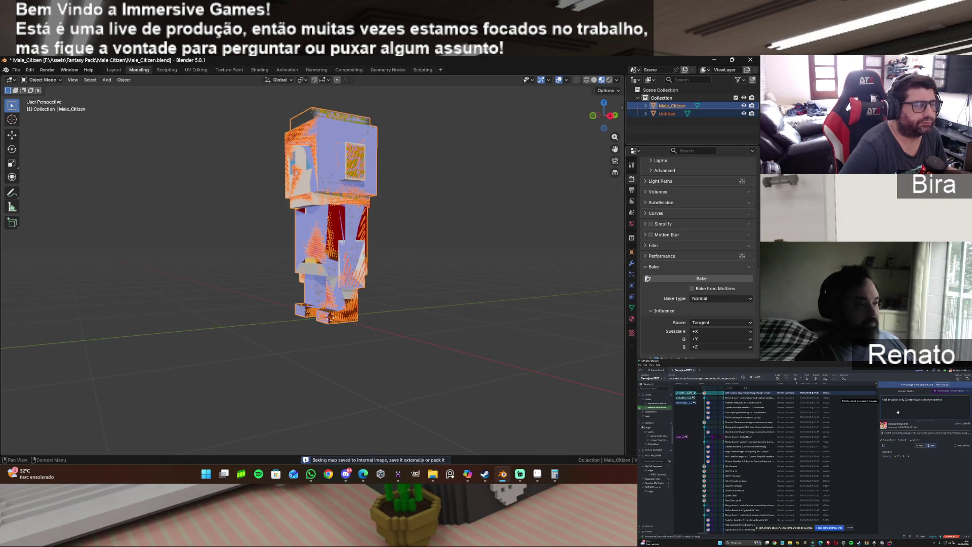
Switch the bake type to UV and run the bake.
left_click(703, 299)
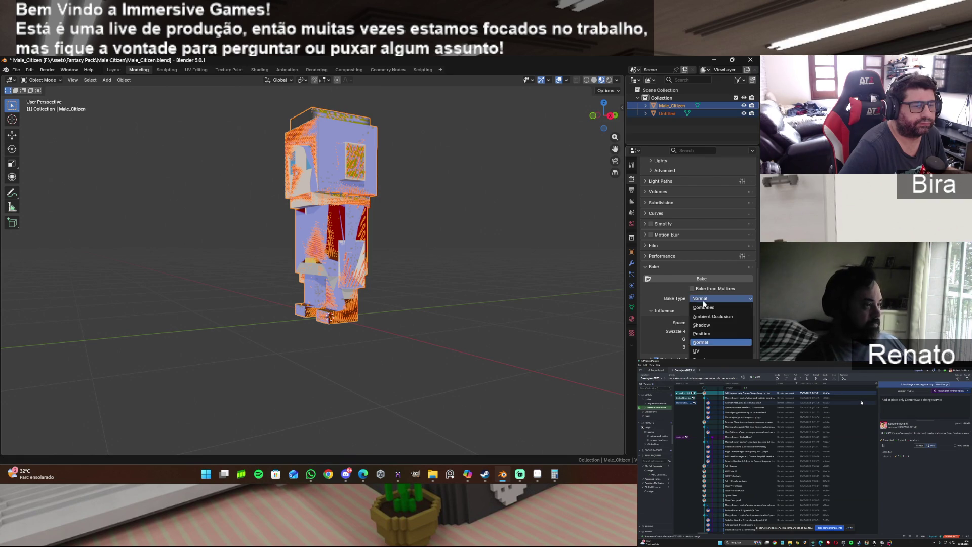
left_click(710, 350)
scroll(709, 341, "up", 3)
left_click(708, 327)
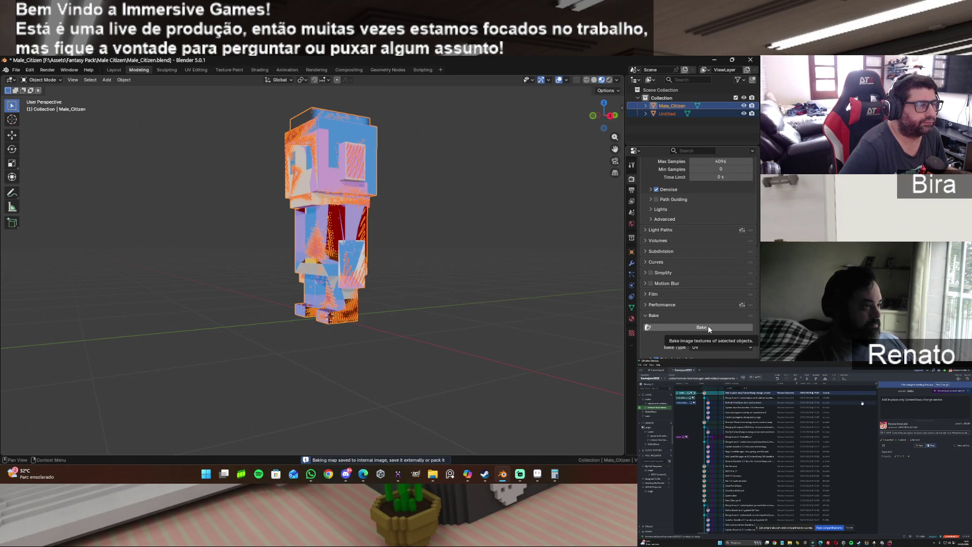
Bake Diffuse colours into the texture and hide the overlapping Untitled mesh.
left_click(702, 347)
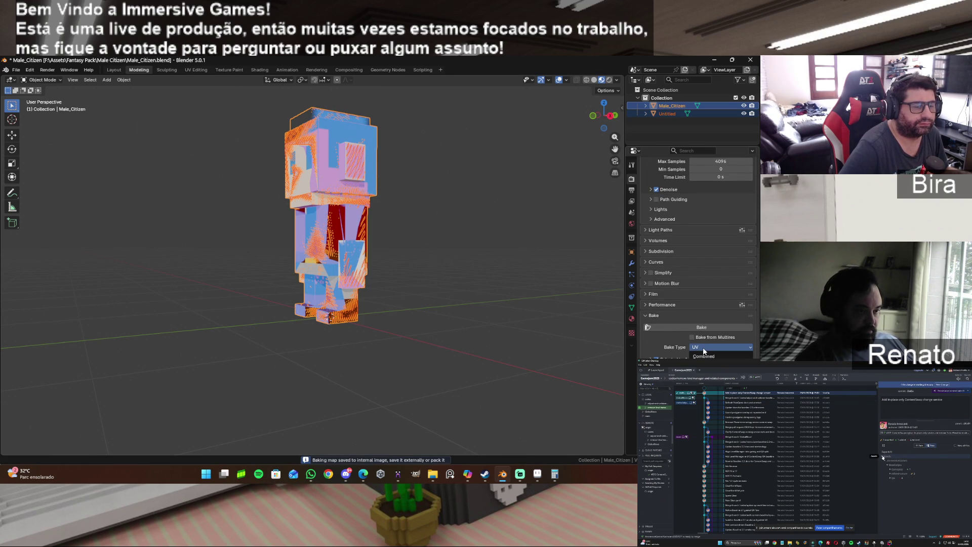
left_click(709, 451)
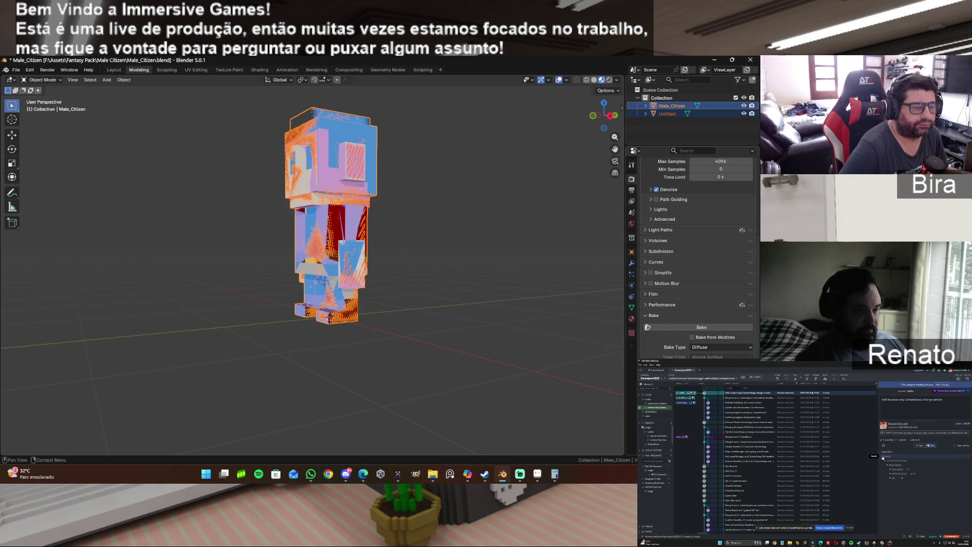
left_click(702, 327)
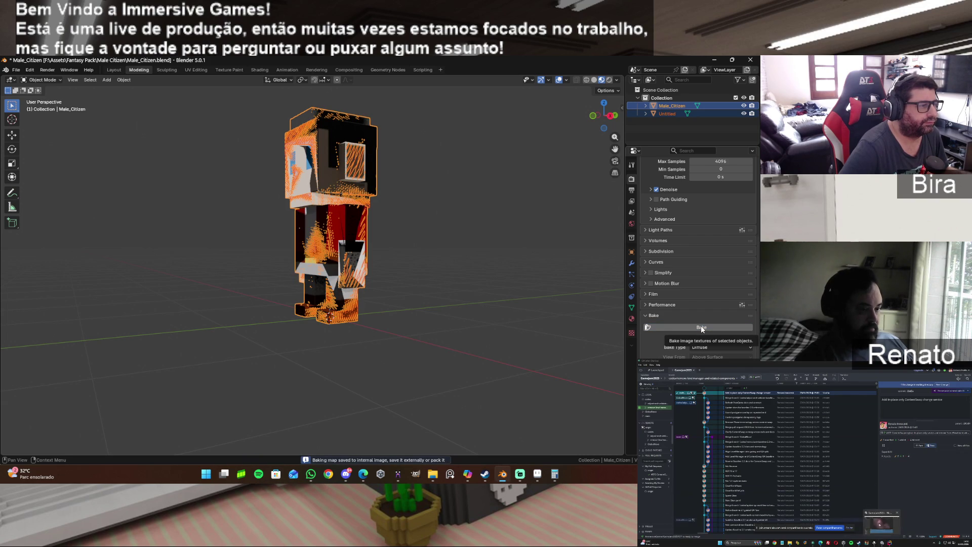
left_click(744, 113)
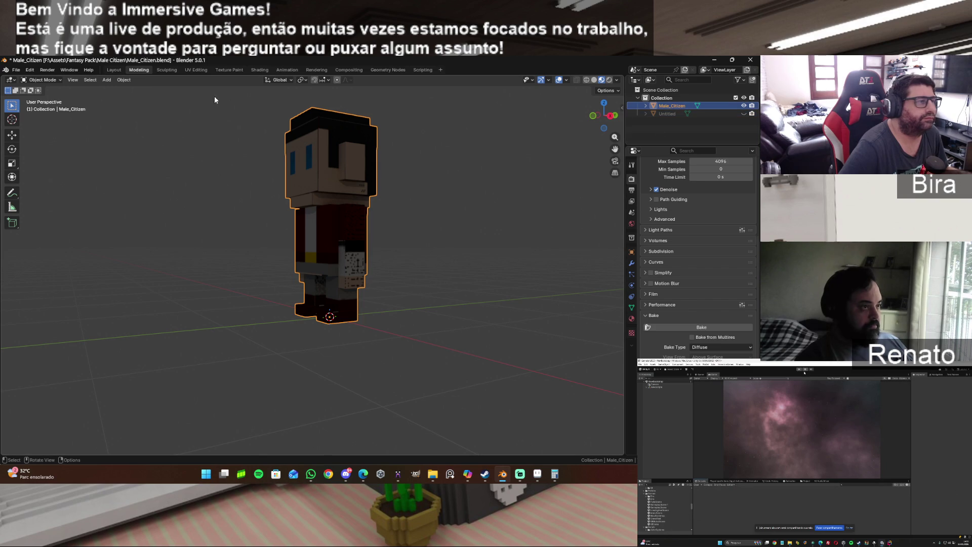
Show Male_Citizen's front in UV Editing, in Edit Mode, with UVs over the baked texture.
left_click_drag(597, 114, 338, 96)
left_click(197, 70)
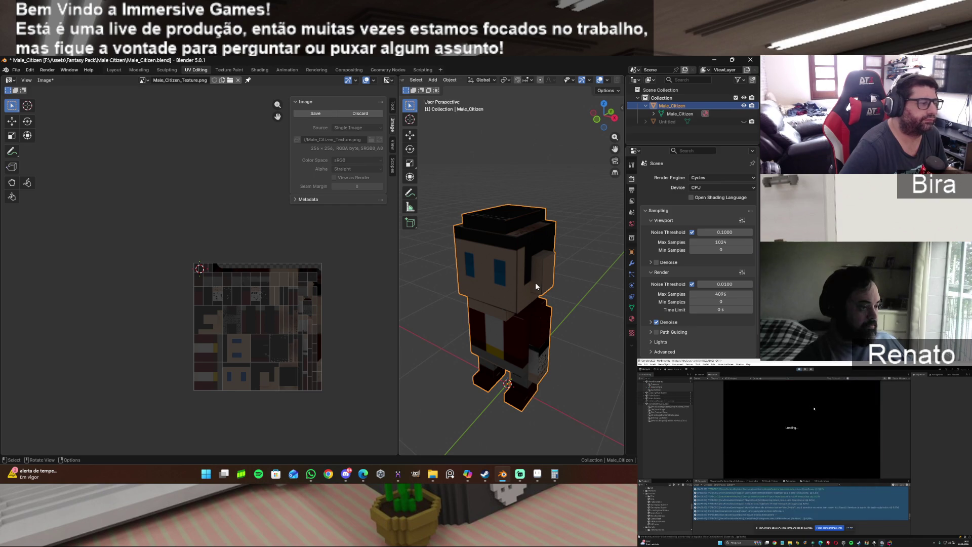
scroll(536, 284, "up", 2)
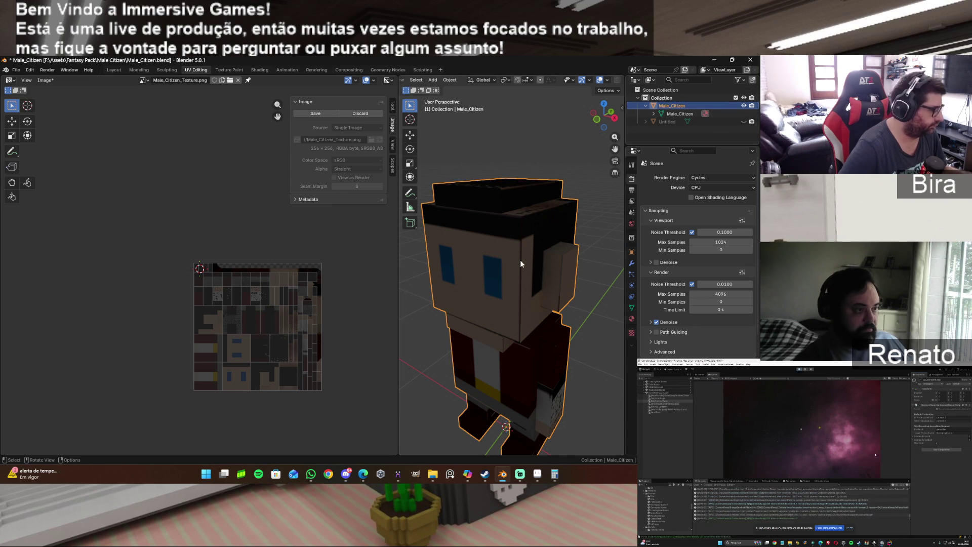
key("Tab")
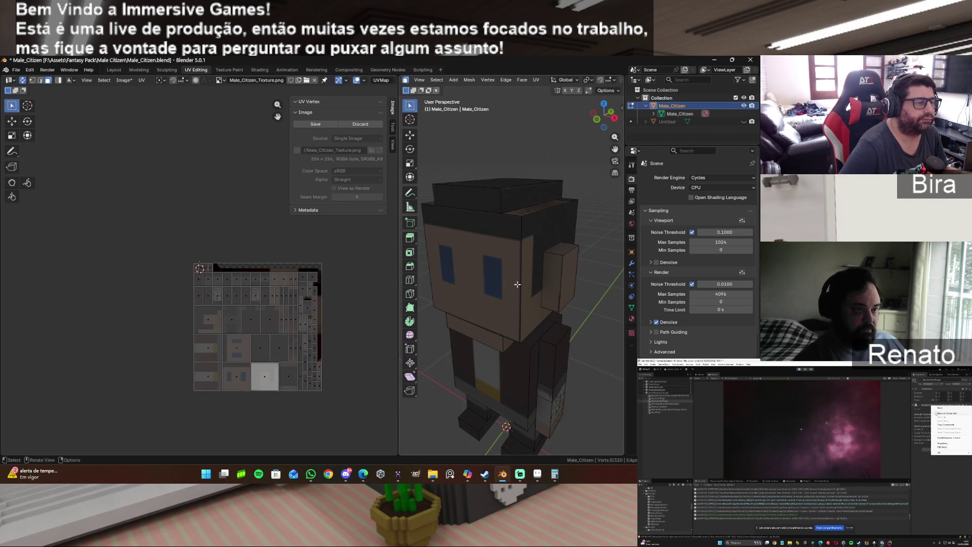
Move the head's front-face UV island up onto the eyes tile, giving the face blue eyes.
left_click(514, 285)
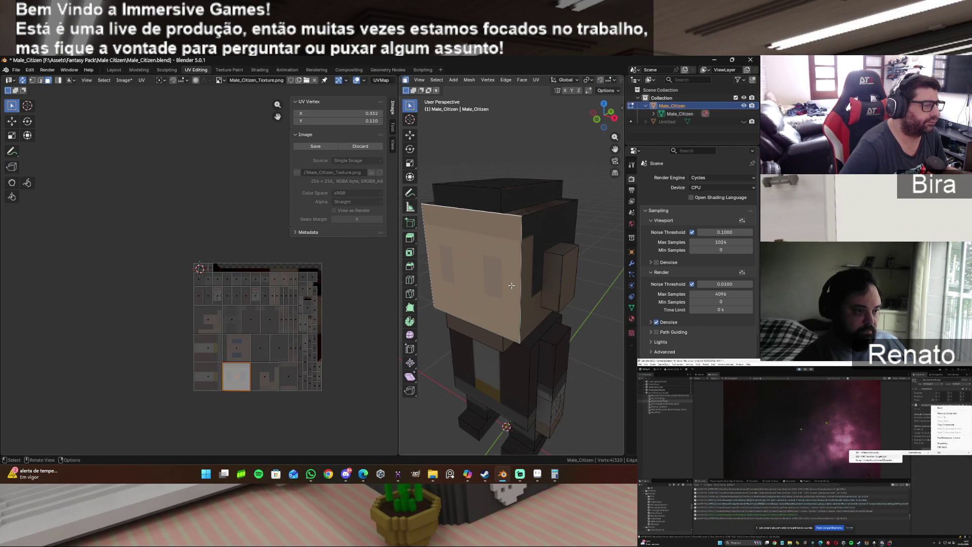
left_click_drag(236, 378, 236, 348)
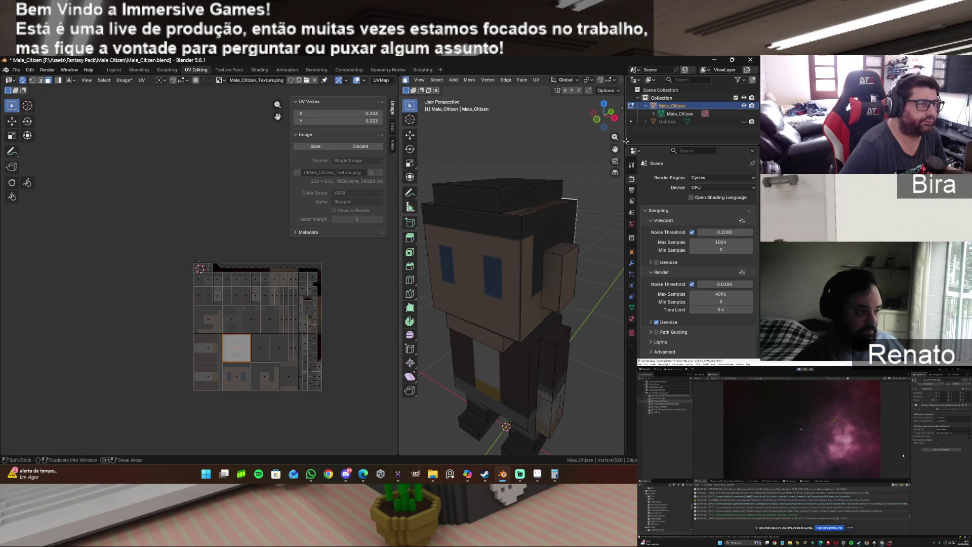
left_click(615, 118)
middle_click_drag(537, 203, 570, 199)
left_click(570, 199)
mouse_move(605, 116)
left_mouse_down()
mouse_move(582, 119)
mouse_move(579, 104)
mouse_move(563, 119)
left_mouse_up()
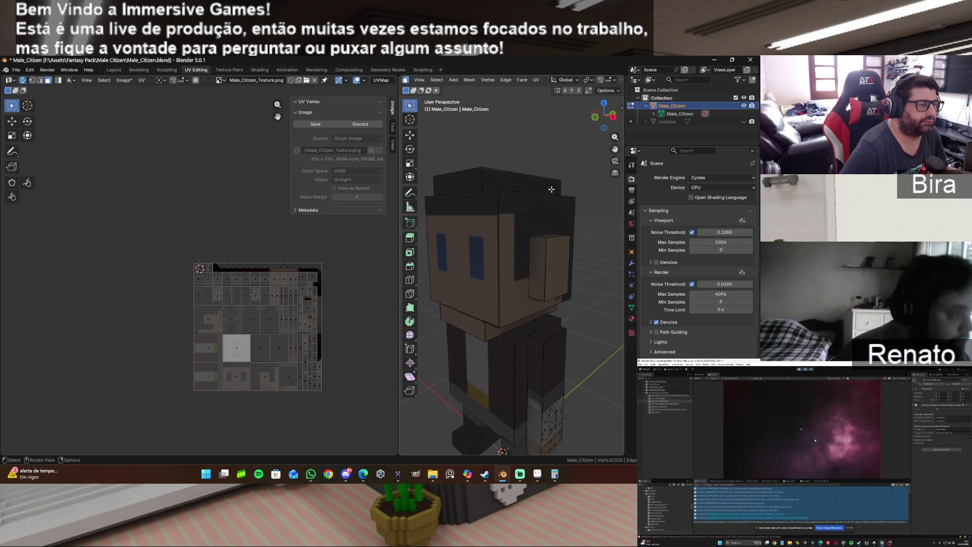
scroll(528, 230, "down", 2)
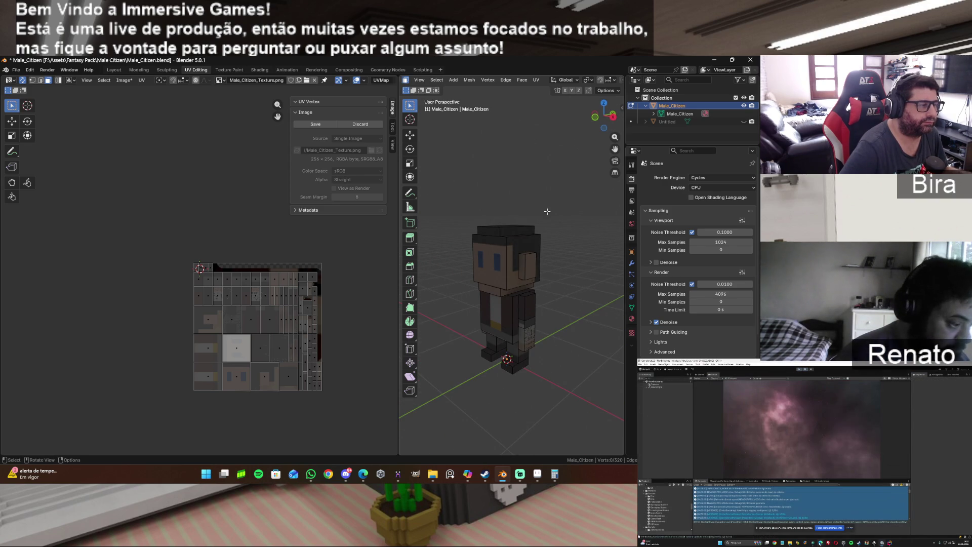
Hide Male_Citizen, show the original Untitled model, and select it to inspect.
left_click(744, 106)
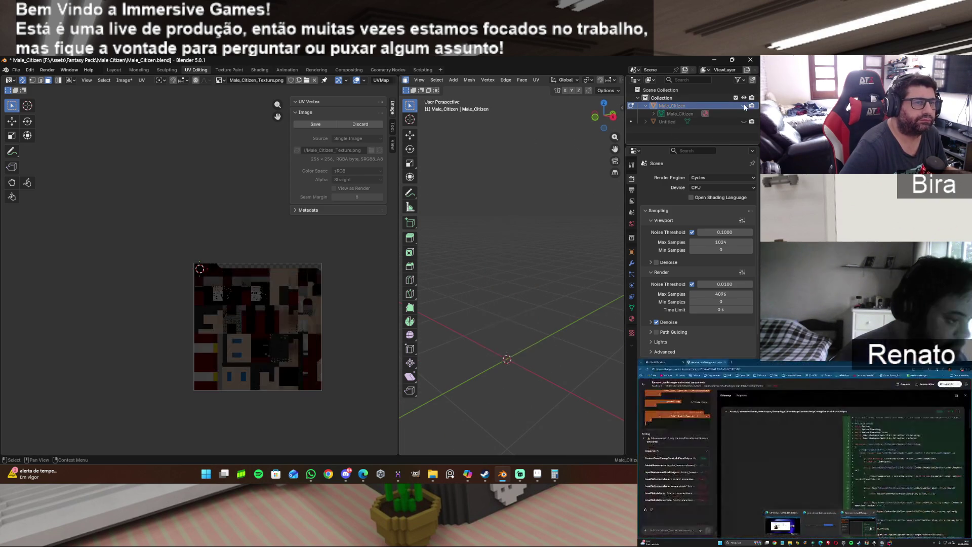
left_click(744, 121)
left_click_drag(605, 117, 521, 120)
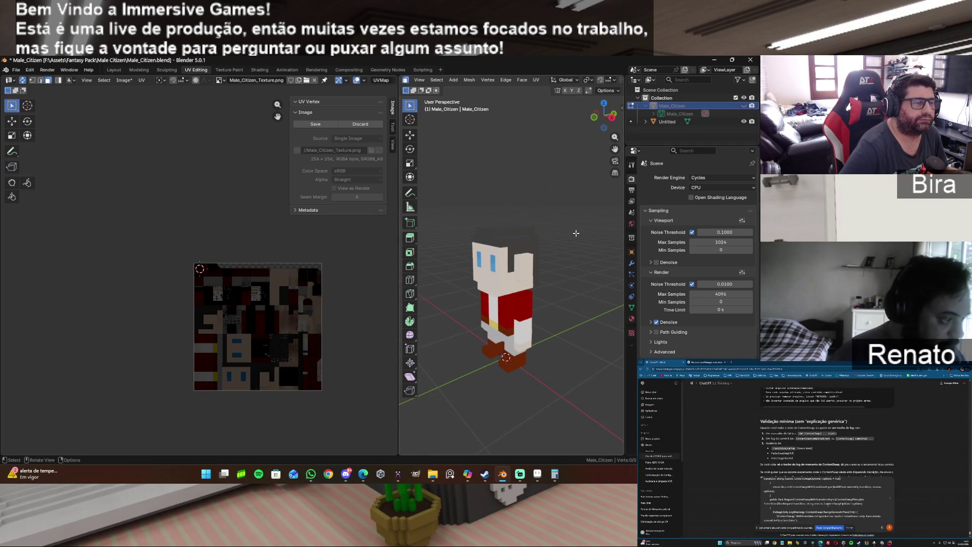
left_click(661, 124)
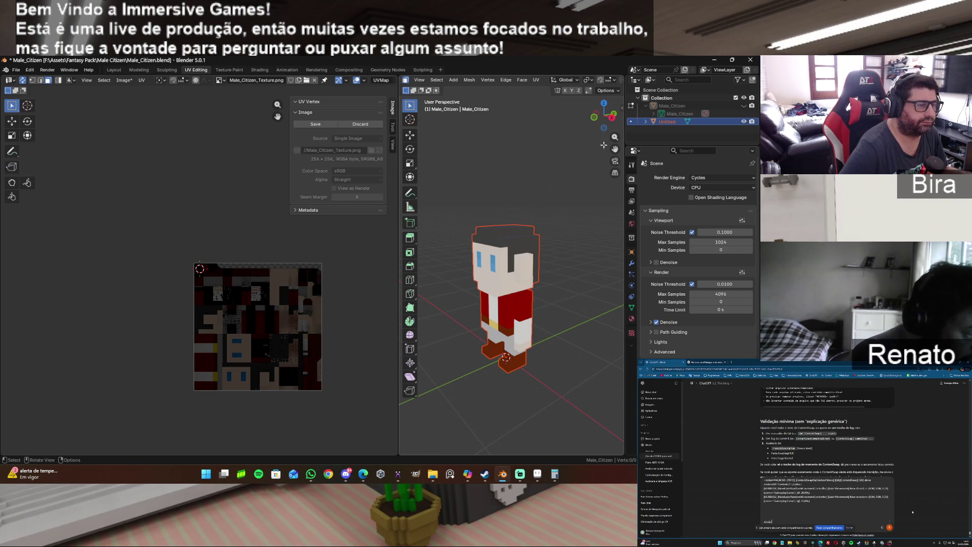
left_click_drag(605, 116, 611, 198)
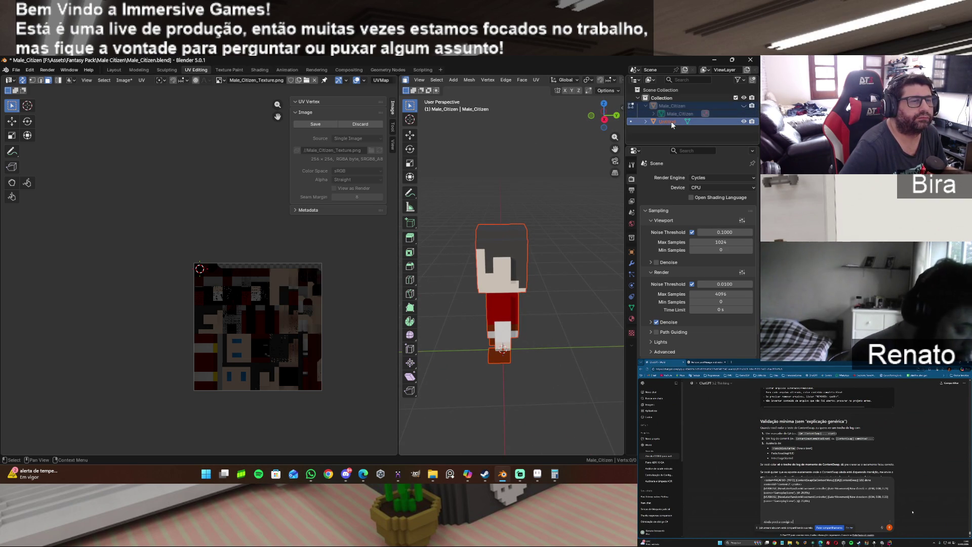
Collapse Male_Citizen's outliner entry, unhide it, and select it.
left_click(646, 105)
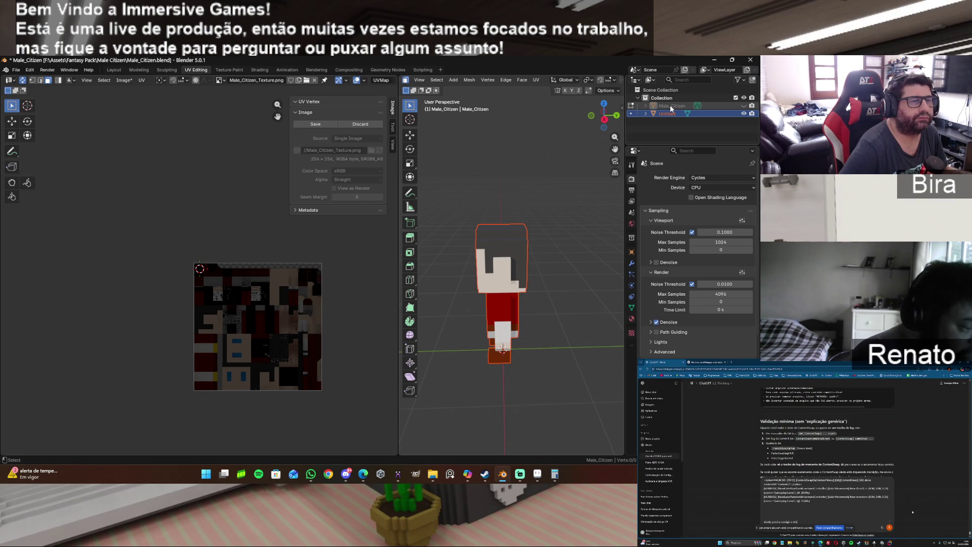
left_click(743, 105)
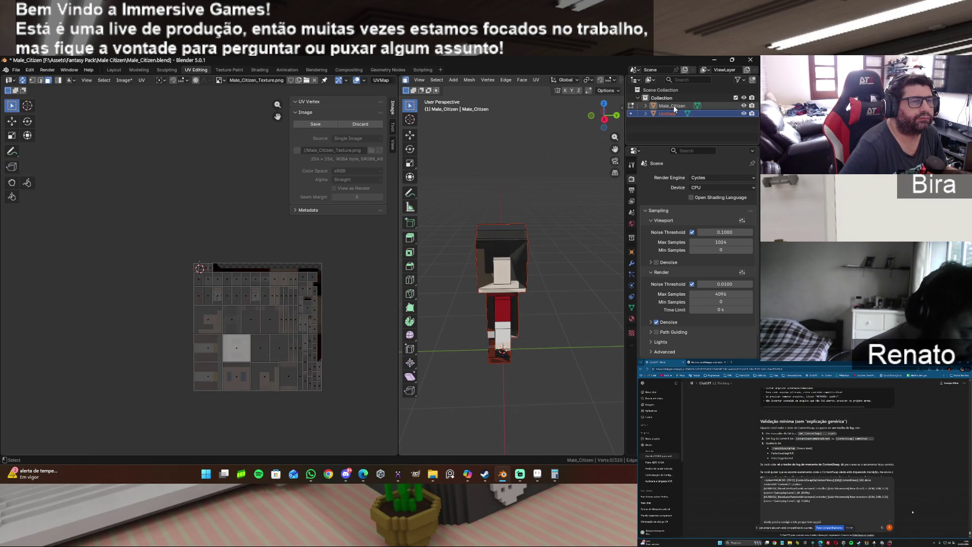
left_click(673, 106)
In Render Properties Bake contributions, uncheck Indirect and Direct, leaving only Color.
left_click_drag(606, 123, 633, 148)
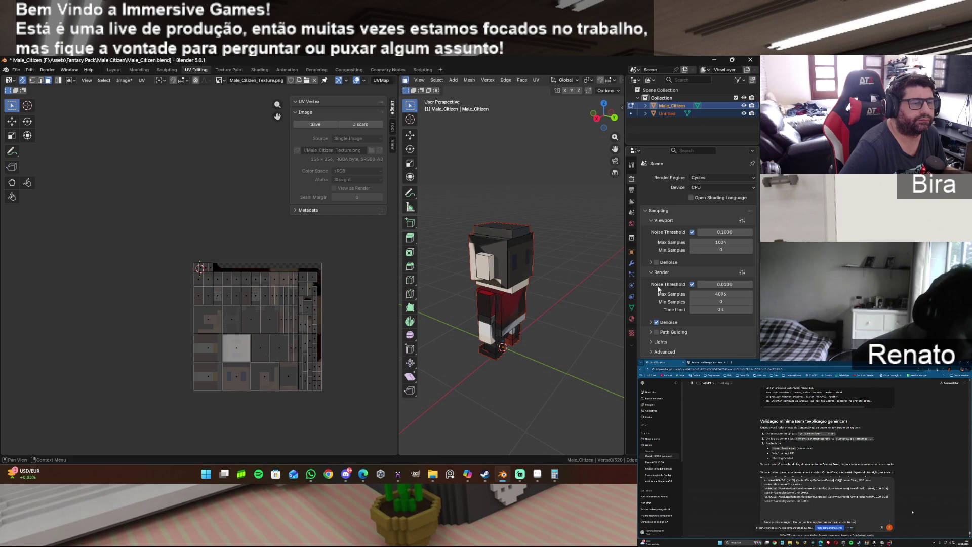
left_click(632, 202)
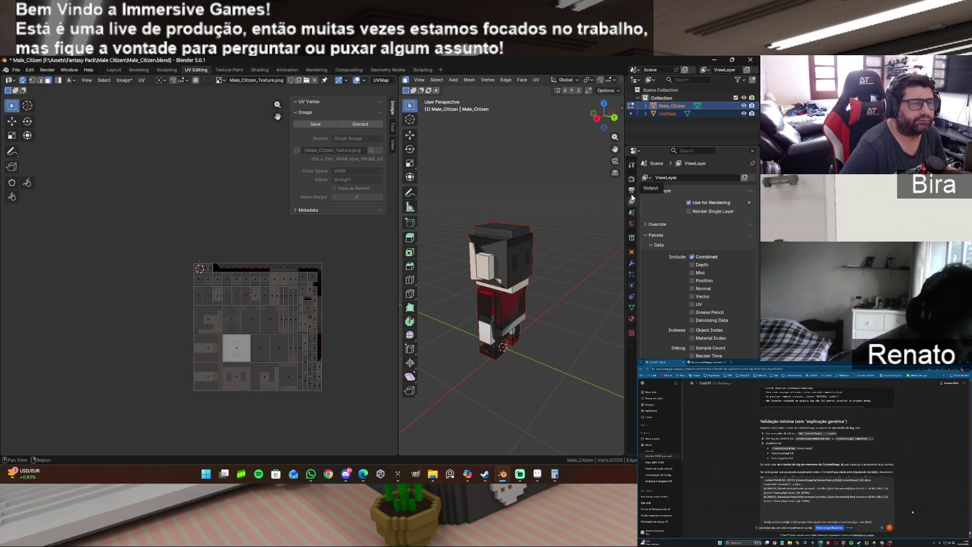
left_click(632, 191)
scroll(686, 328, "down", 1)
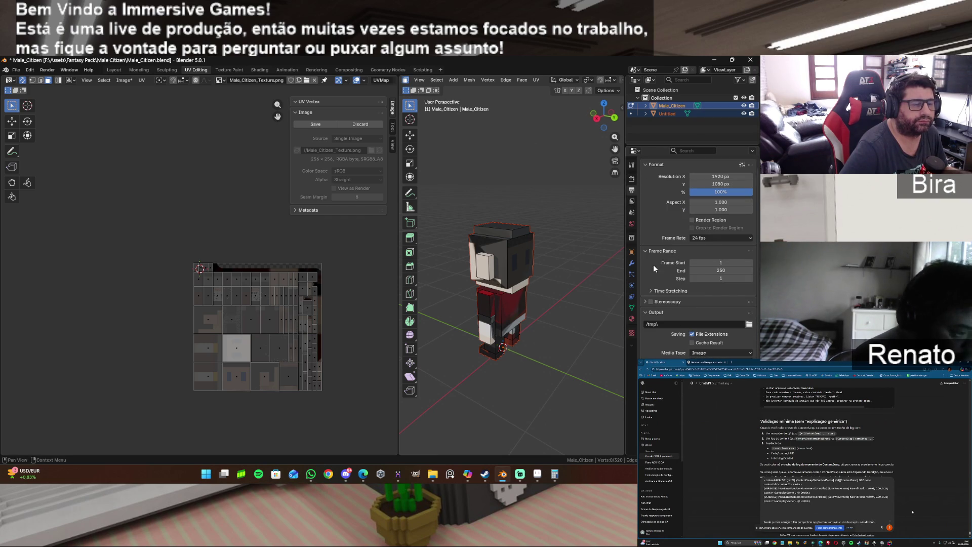
left_click(632, 180)
scroll(688, 308, "down", 2)
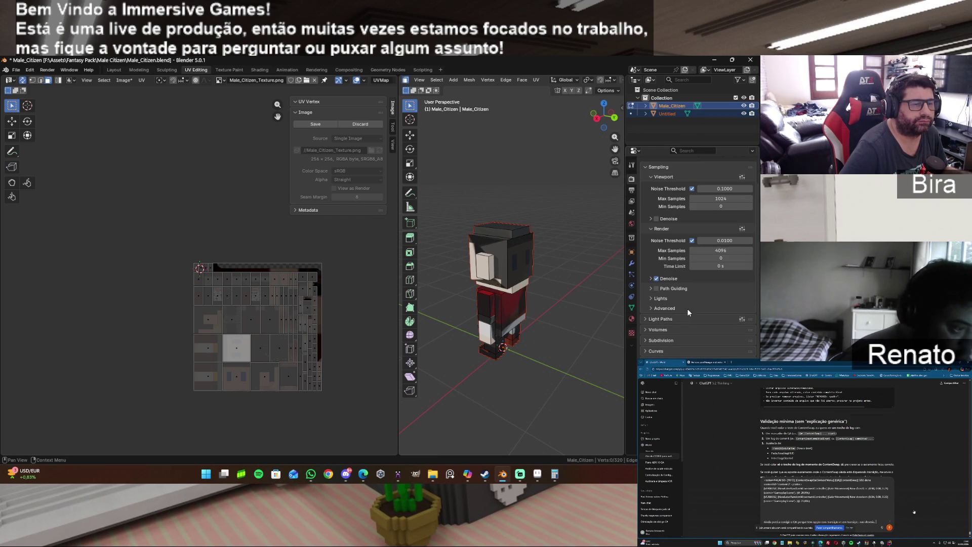
scroll(699, 254, "down", 7)
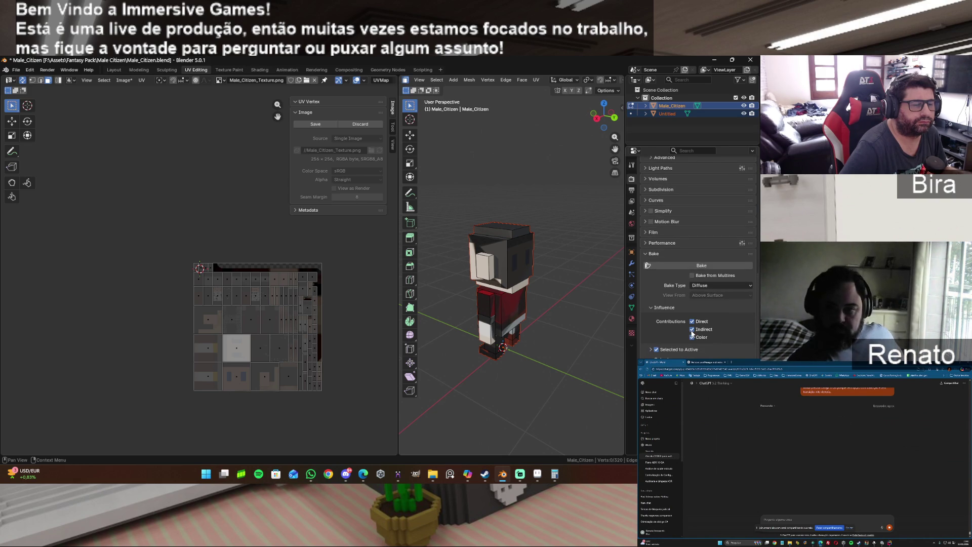
left_click(693, 330)
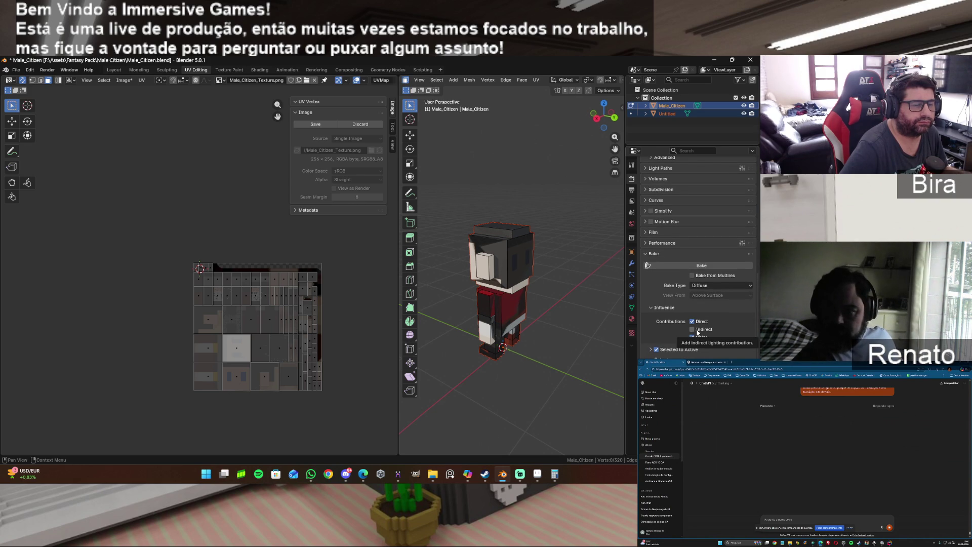
left_click(691, 322)
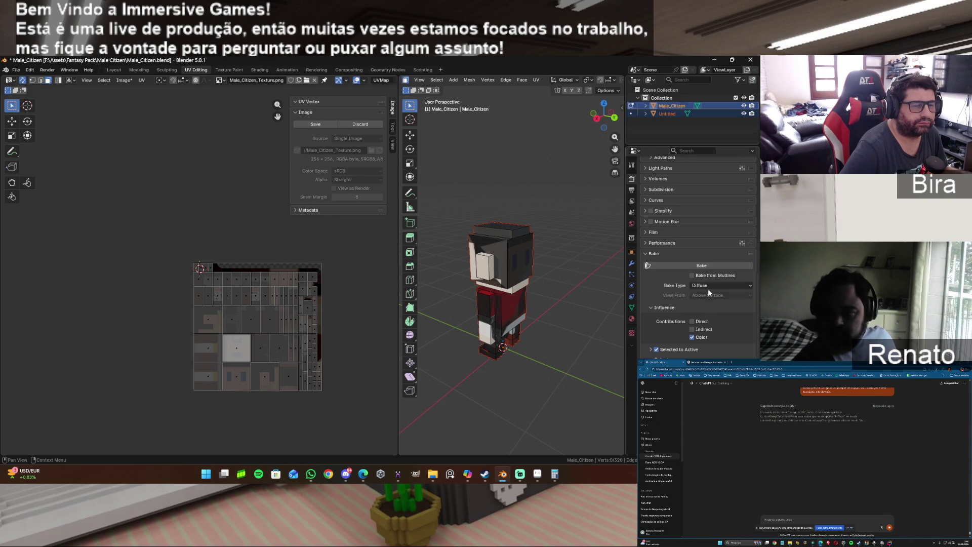
Bake the colour-only texture, then hide Untitled and orbit to inspect the result.
left_click(707, 266)
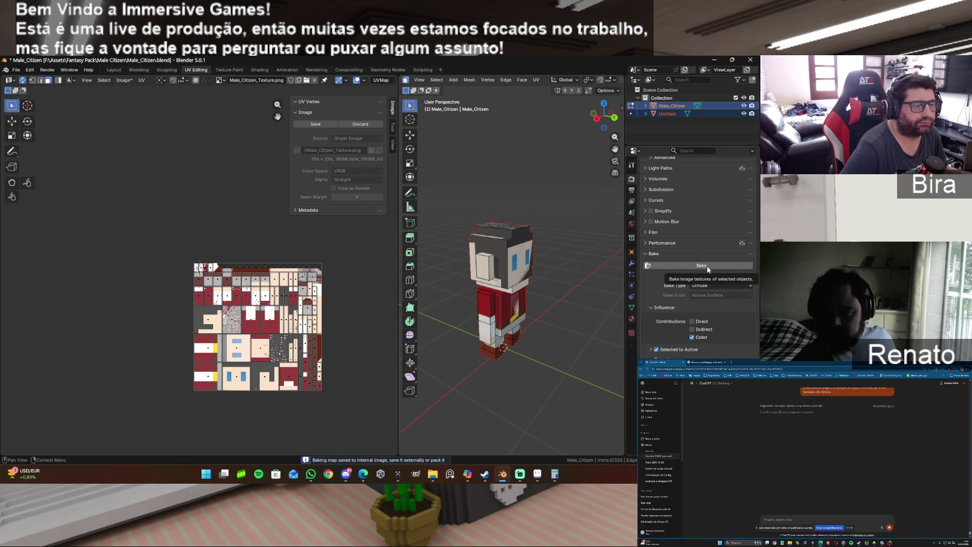
left_click(669, 114)
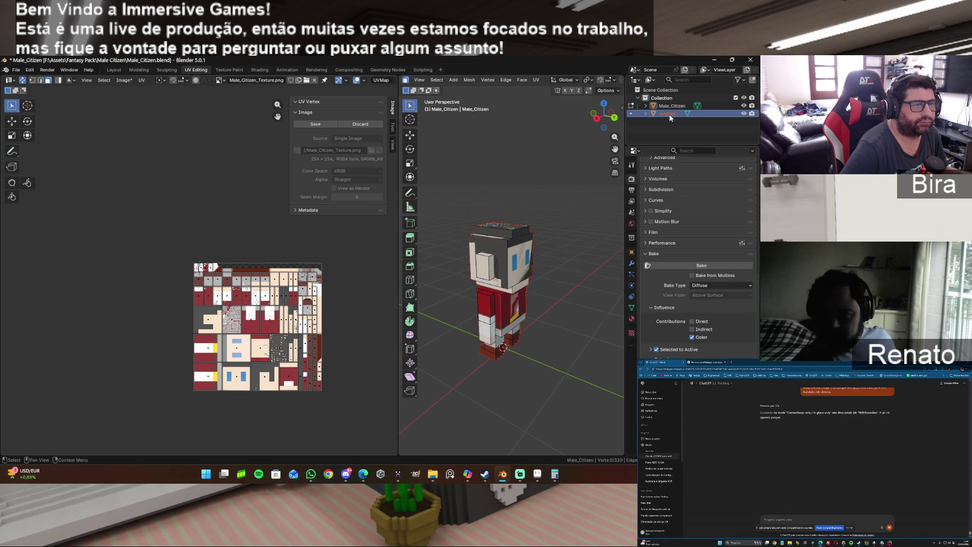
left_click(744, 113)
mouse_move(604, 116)
left_mouse_down()
mouse_move(527, 132)
mouse_move(516, 151)
mouse_move(511, 142)
mouse_move(511, 157)
mouse_move(506, 142)
mouse_move(519, 157)
left_mouse_up()
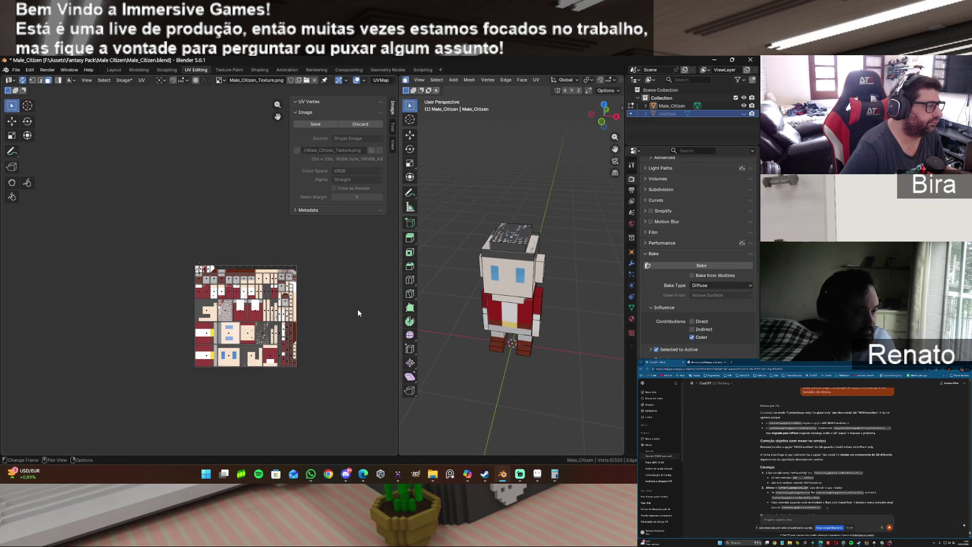
scroll(357, 309, "up", 3)
scroll(358, 313, "down", 2)
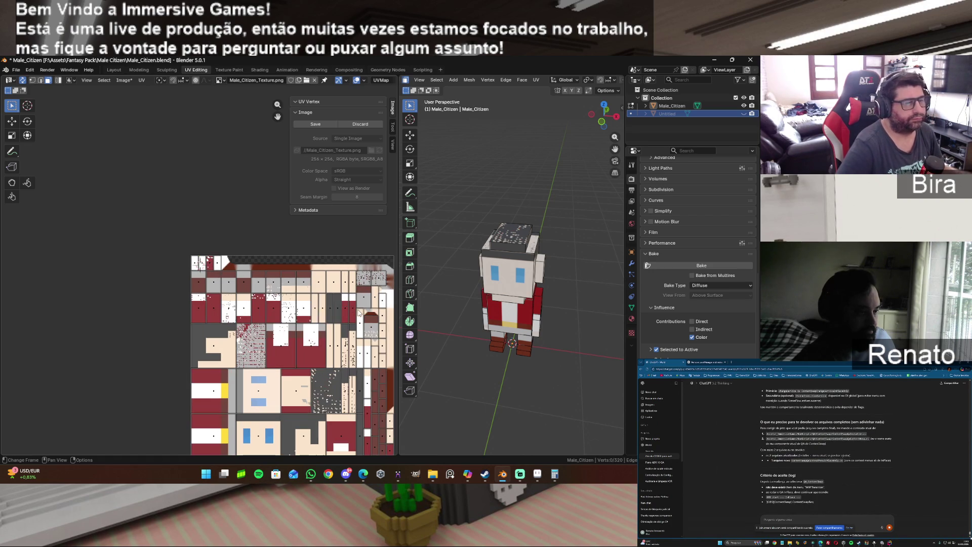
left_click_drag(604, 115, 590, 118)
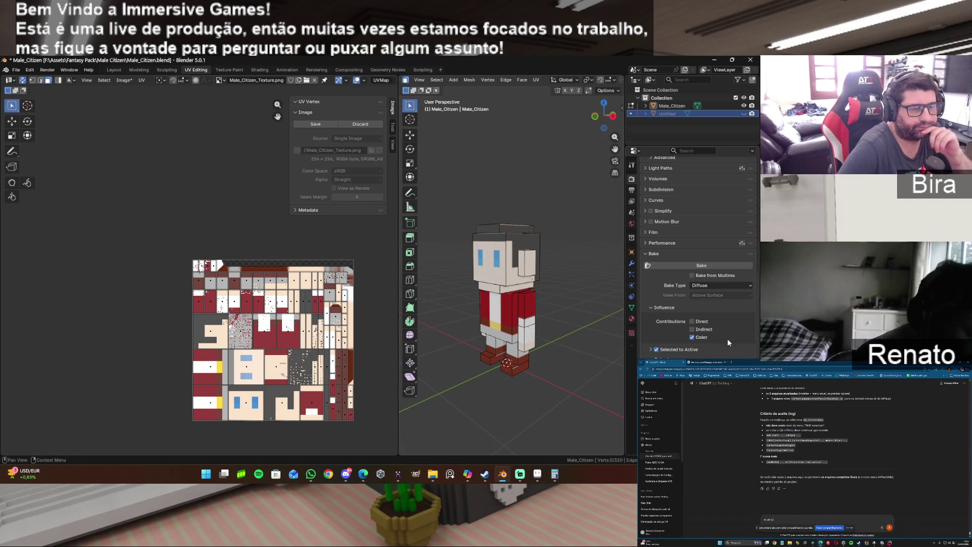
Re-enable the Indirect lighting contribution, make Untitled active, and bake again.
left_click(692, 329)
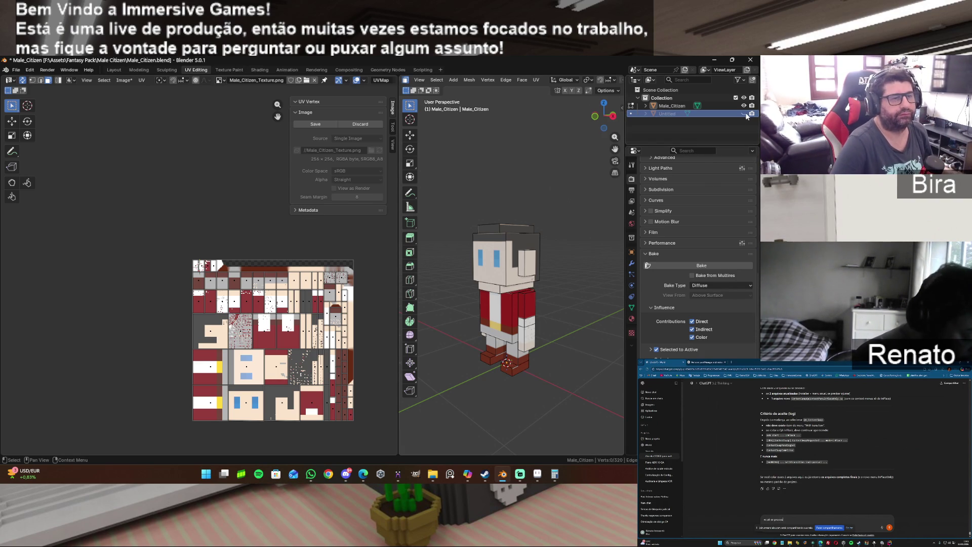
left_click(658, 113)
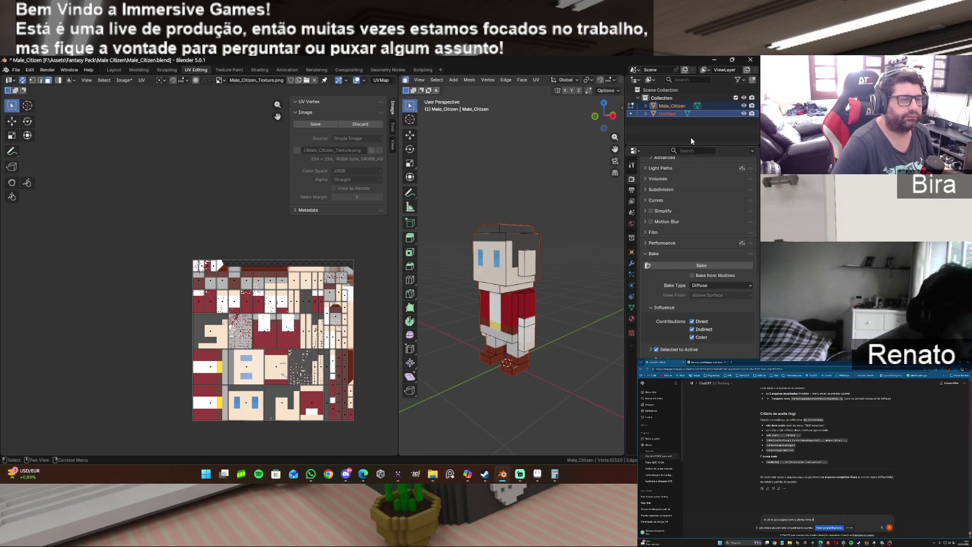
left_click(713, 265)
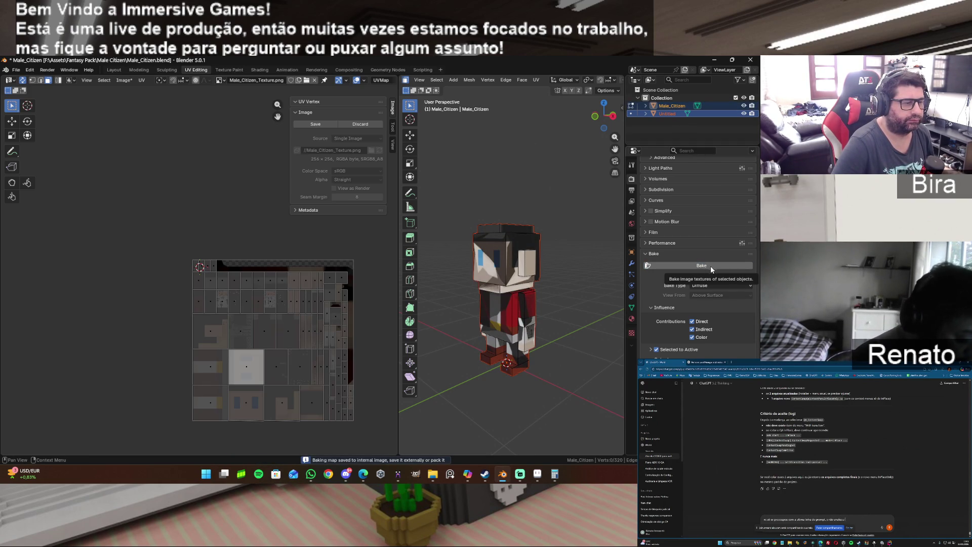
Exclude Direct and Indirect lighting, try Bake from Multires, then disable it and retry.
left_click_drag(603, 116, 573, 121)
left_click(744, 113)
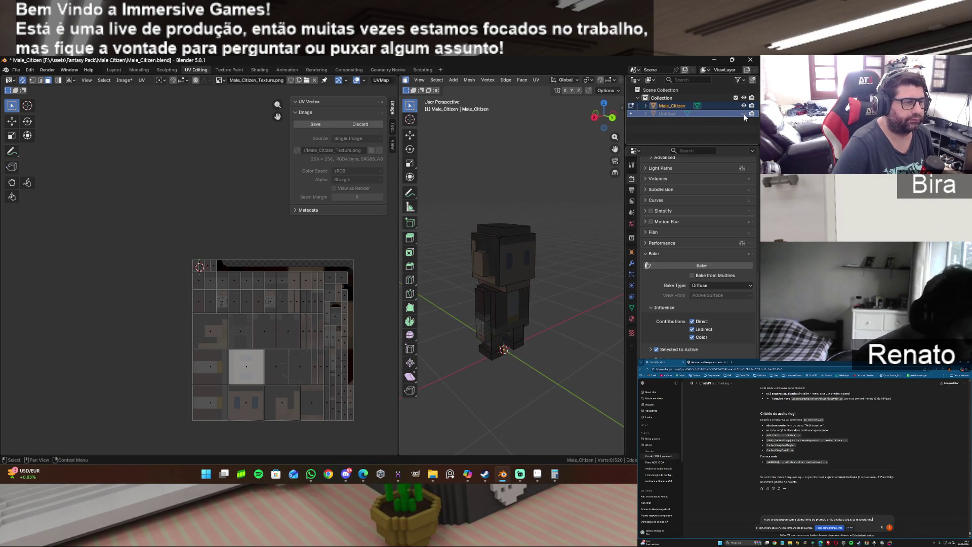
left_click(744, 113)
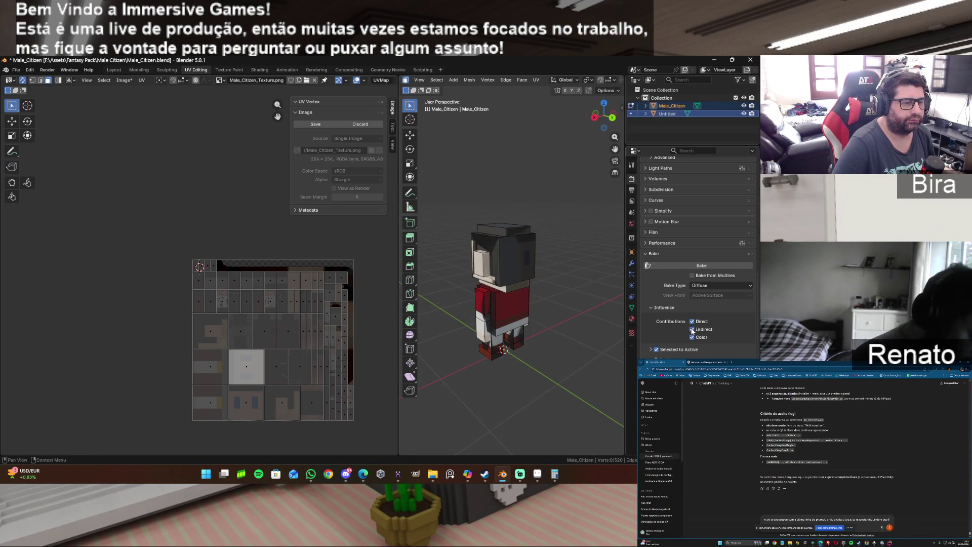
left_click_drag(692, 330, 692, 321)
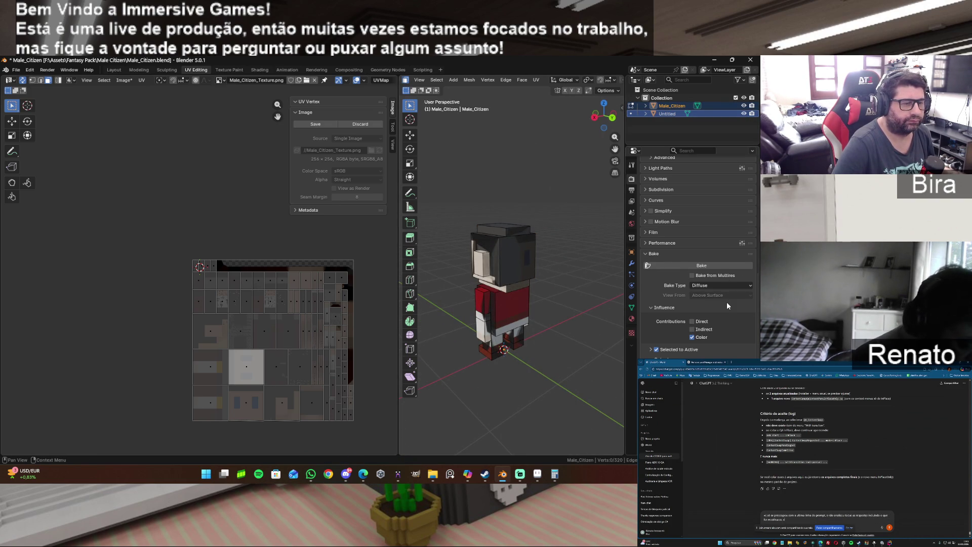
left_click(701, 278)
scroll(700, 277, "up", 4)
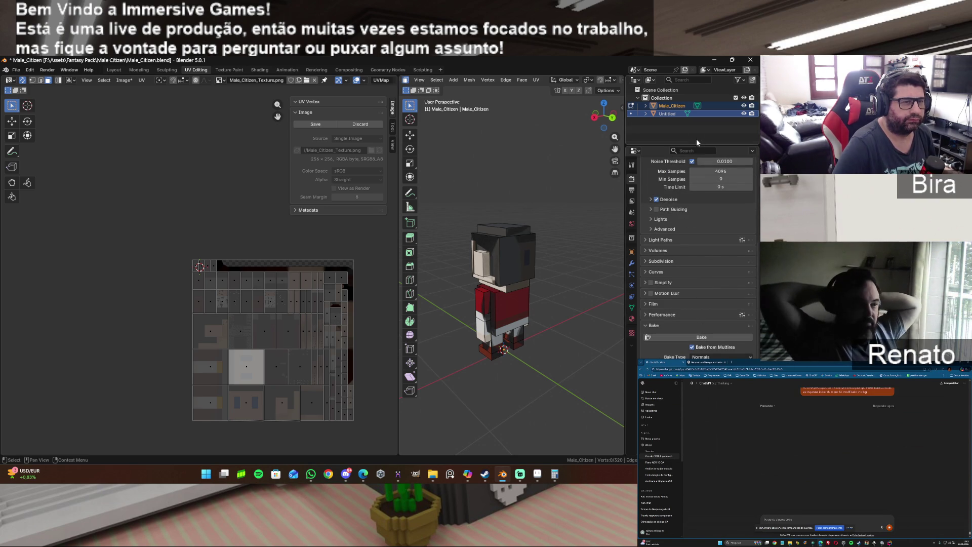
left_click(706, 335)
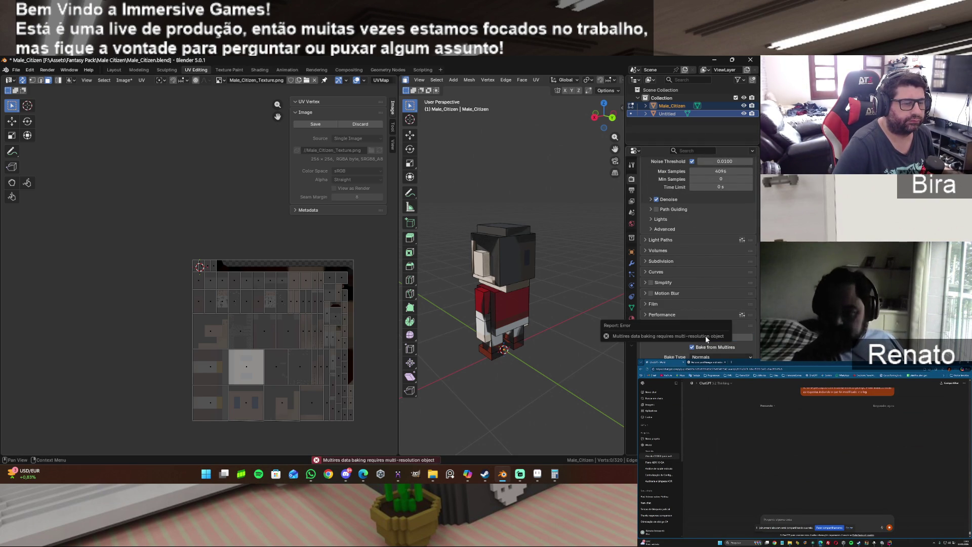
left_click(692, 347)
left_click(699, 337)
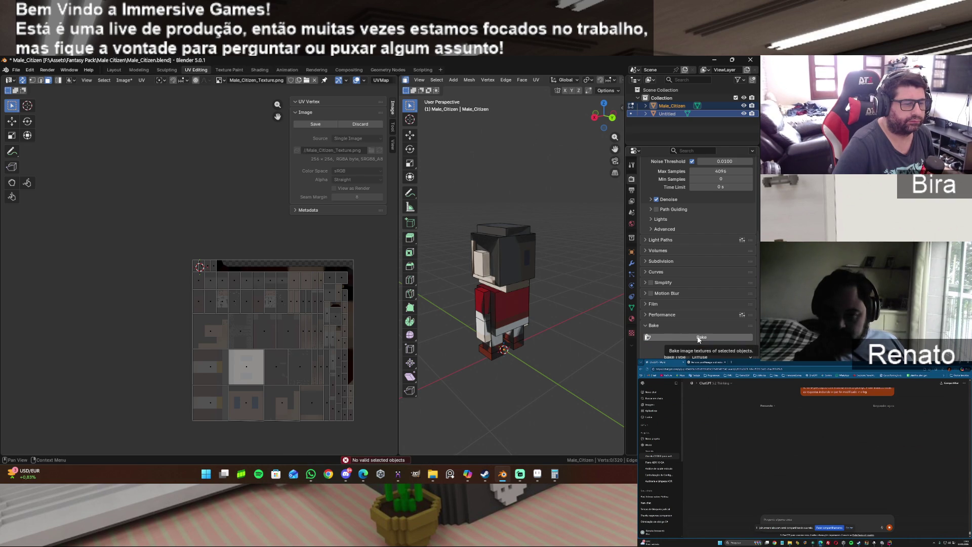
Select Untitled plus Male_Citizen and bake the colours into the texture.
left_click(670, 116)
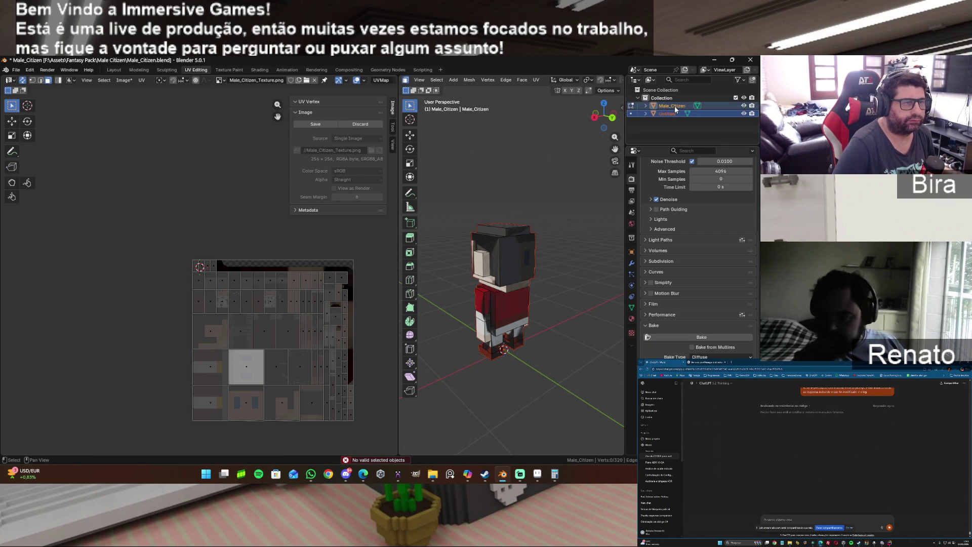
left_click(674, 105, "ctrl")
left_click(696, 337)
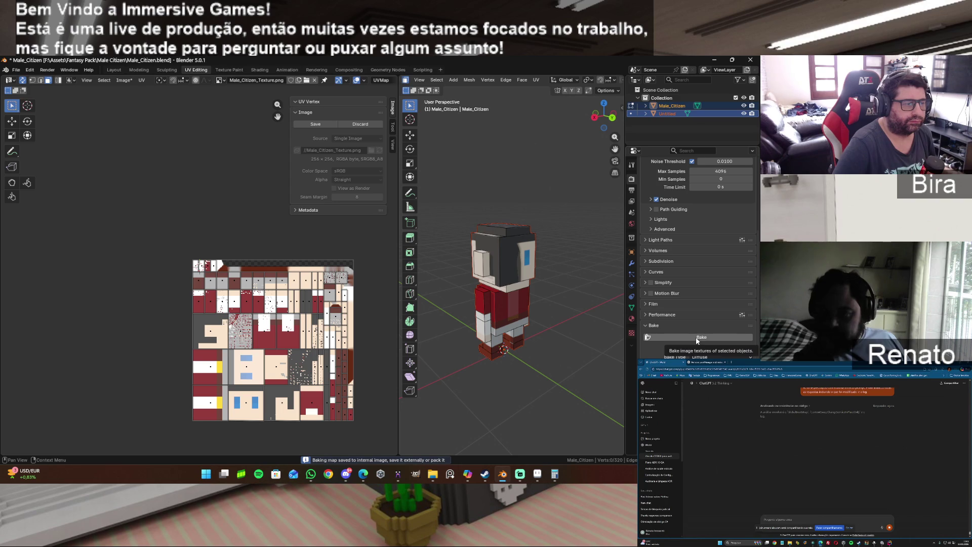
Retry baking from multires, then turn multires off and rebake the Diffuse texture repeatedly.
left_click(694, 347)
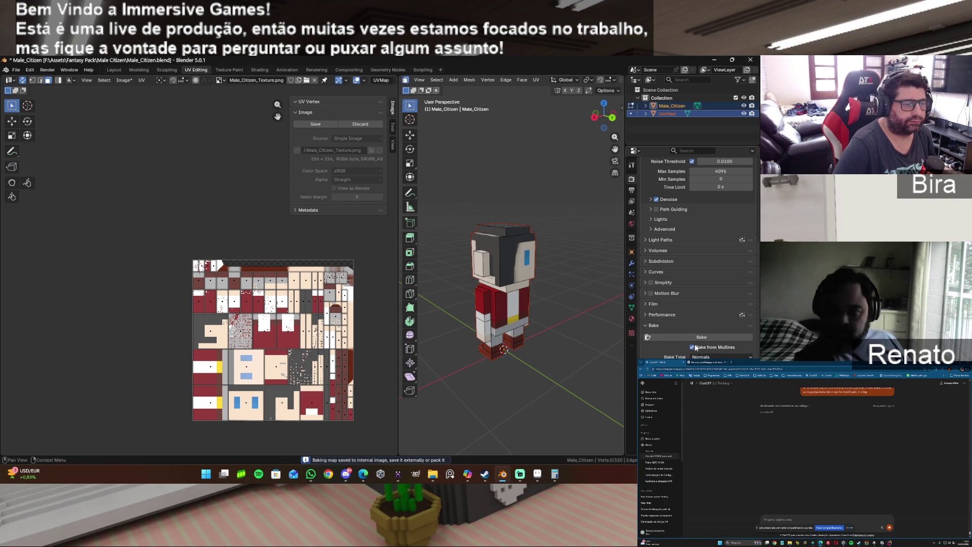
left_click(699, 336)
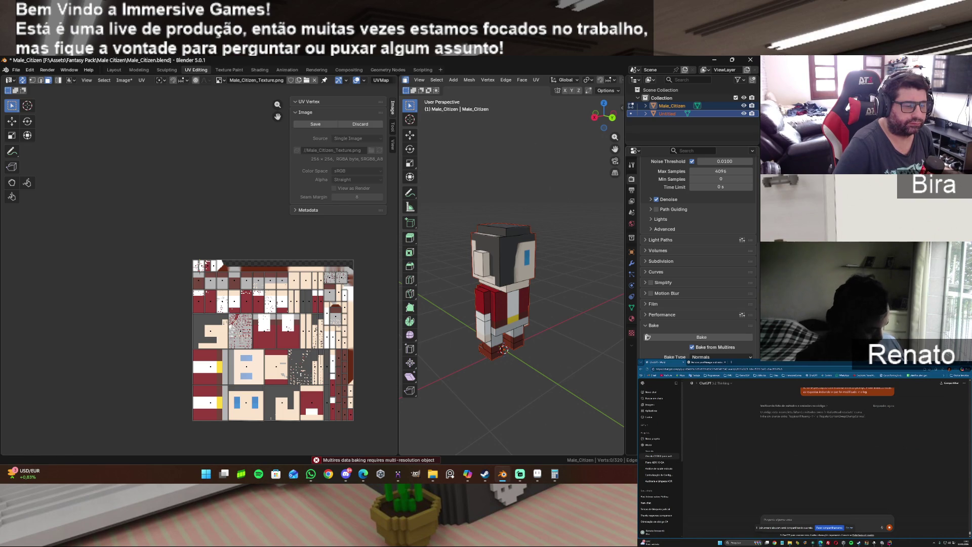
left_click(700, 337)
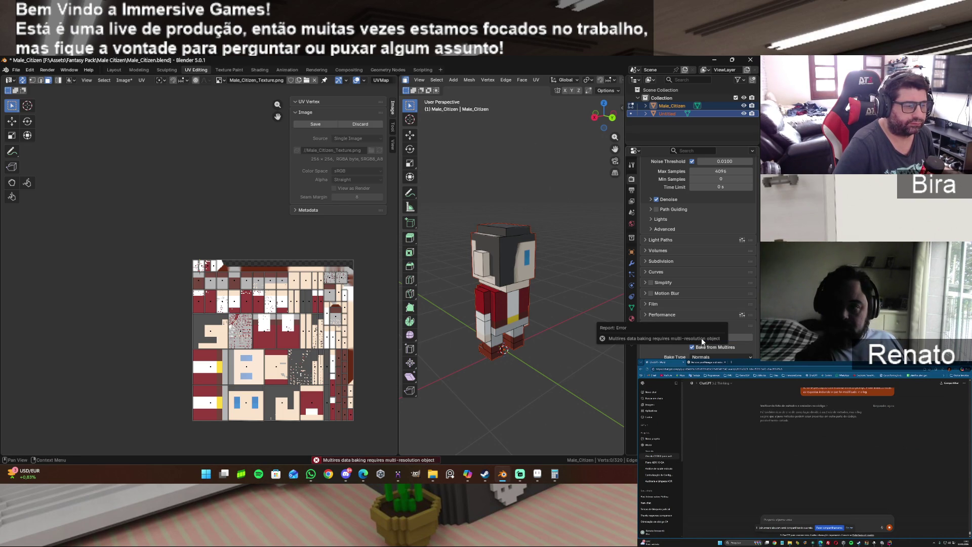
left_click(693, 347)
left_click(701, 336)
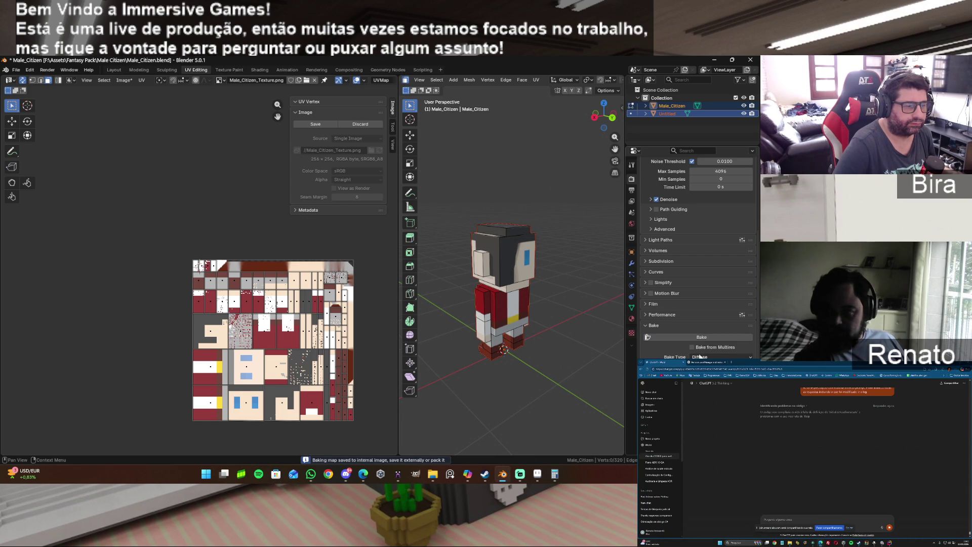
left_click(710, 338)
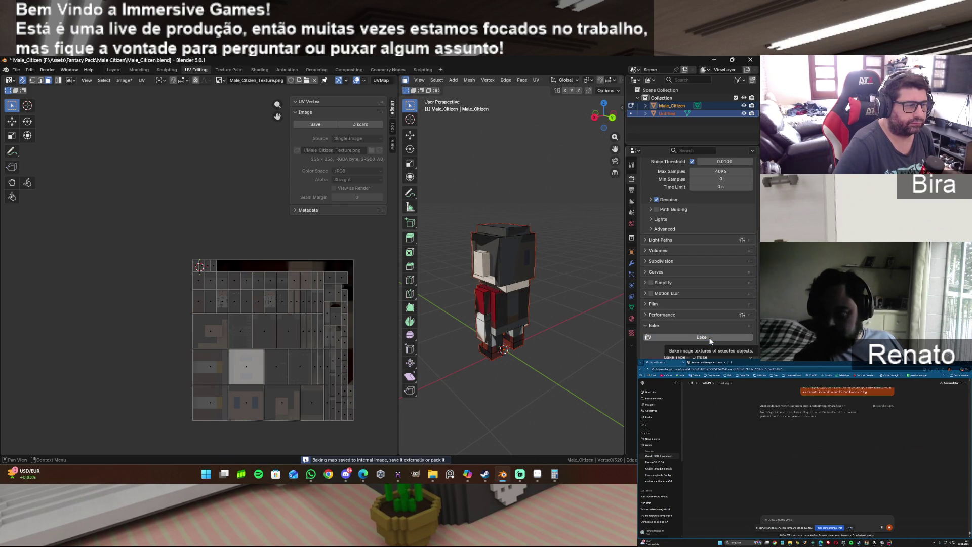
left_click(701, 337)
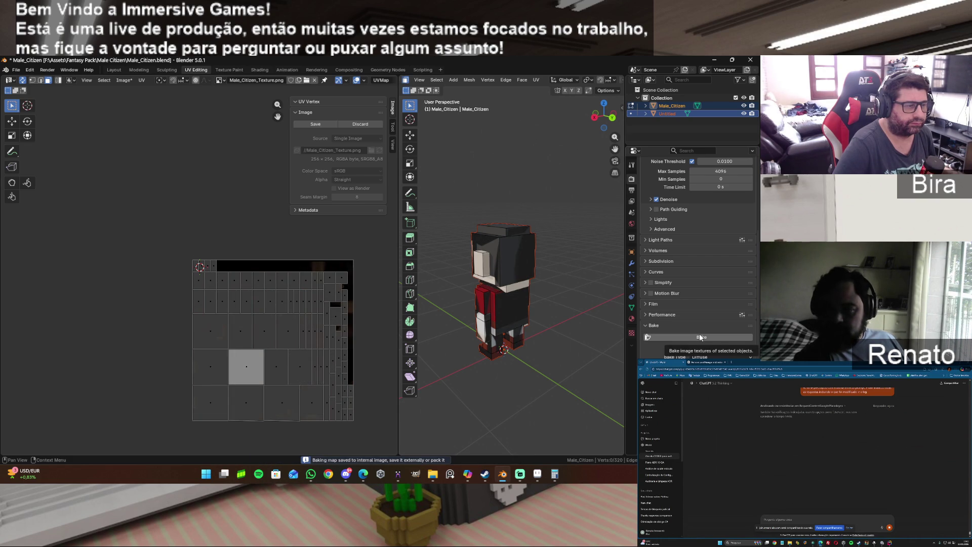